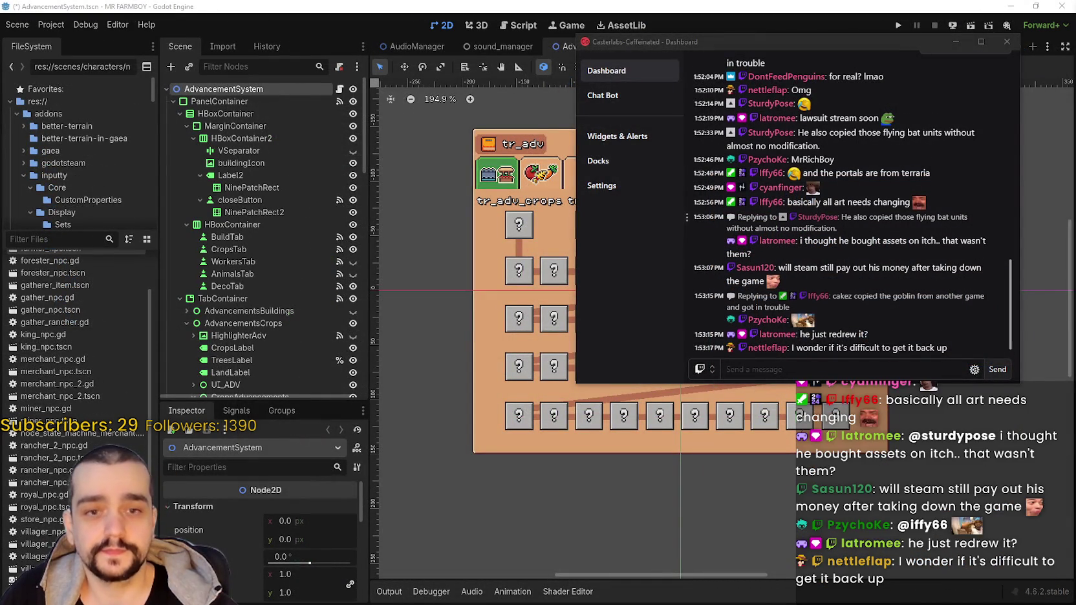
Move the Casterlabs chat dashboard off the right edge so the Godot canvas is clear
mouse_move(712, 40)
left_mouse_down()
mouse_move(764, 59)
mouse_move(660, 42)
left_mouse_up()
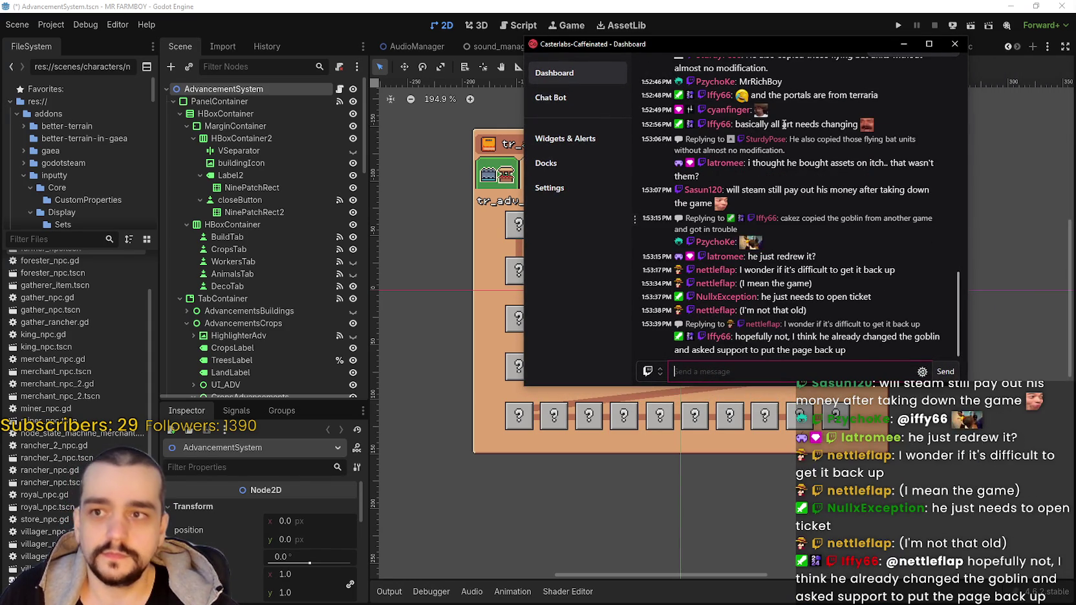
left_click_drag(750, 47, 1070, 68)
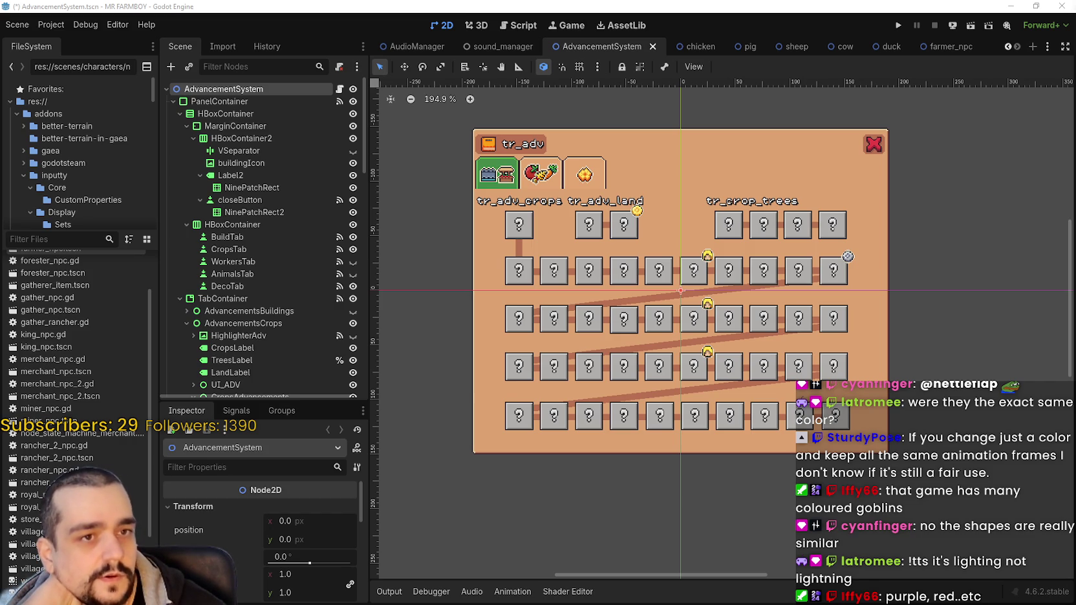
scroll(688, 193, "up", 1)
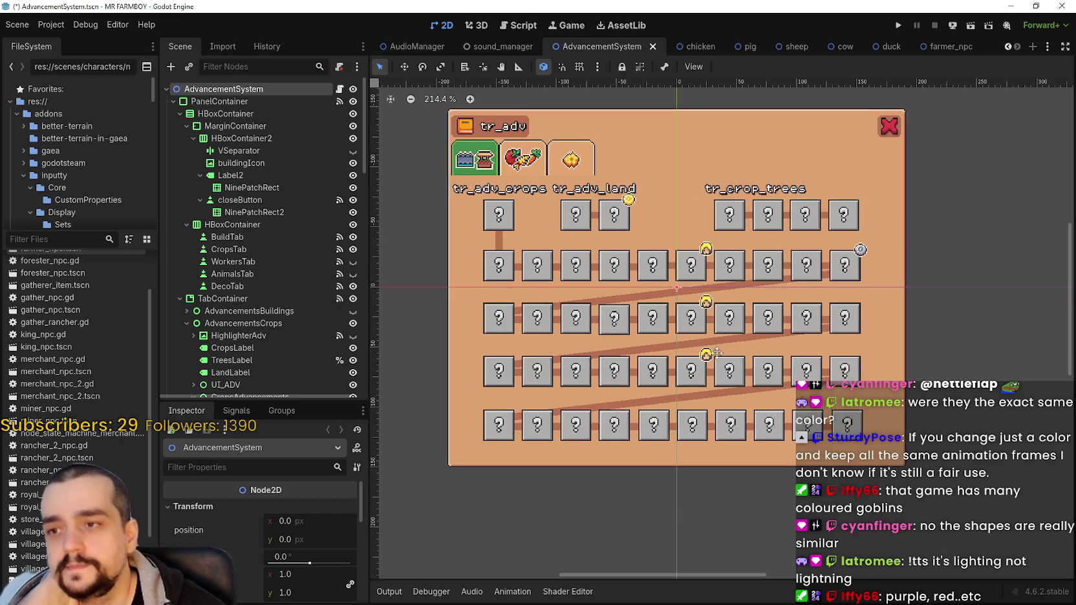
scroll(688, 193, "down", 3)
scroll(694, 216, "up", 4)
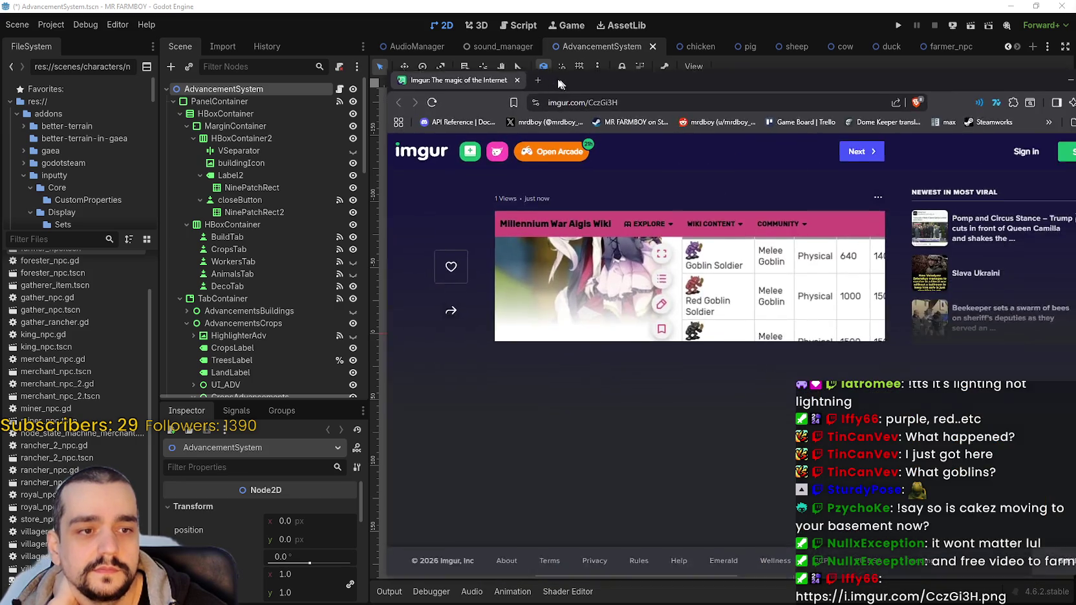
Bring the Imgur post over the editor, view the wiki-table image enlarged, then switch back to Godot
left_click_drag(1073, 40, 395, 40)
left_click(523, 253)
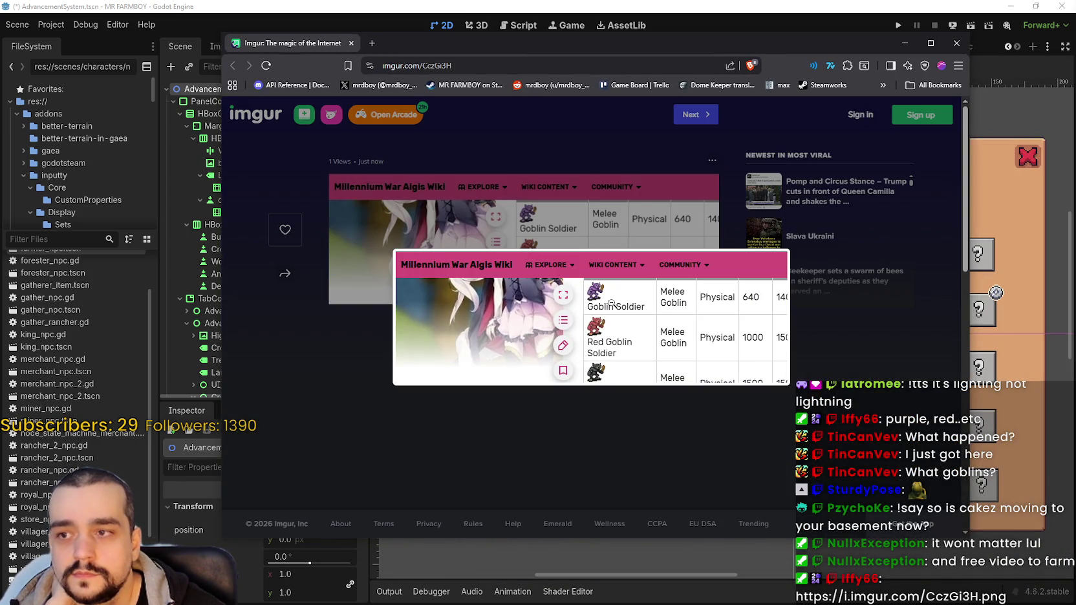
left_click(588, 340)
left_click(566, 270)
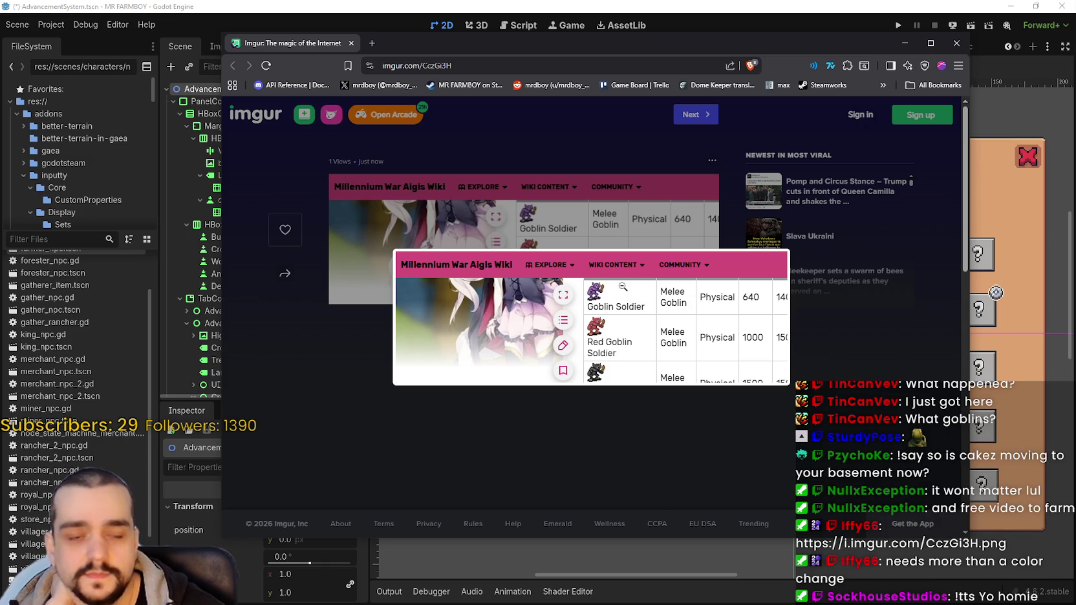
left_click(522, 437)
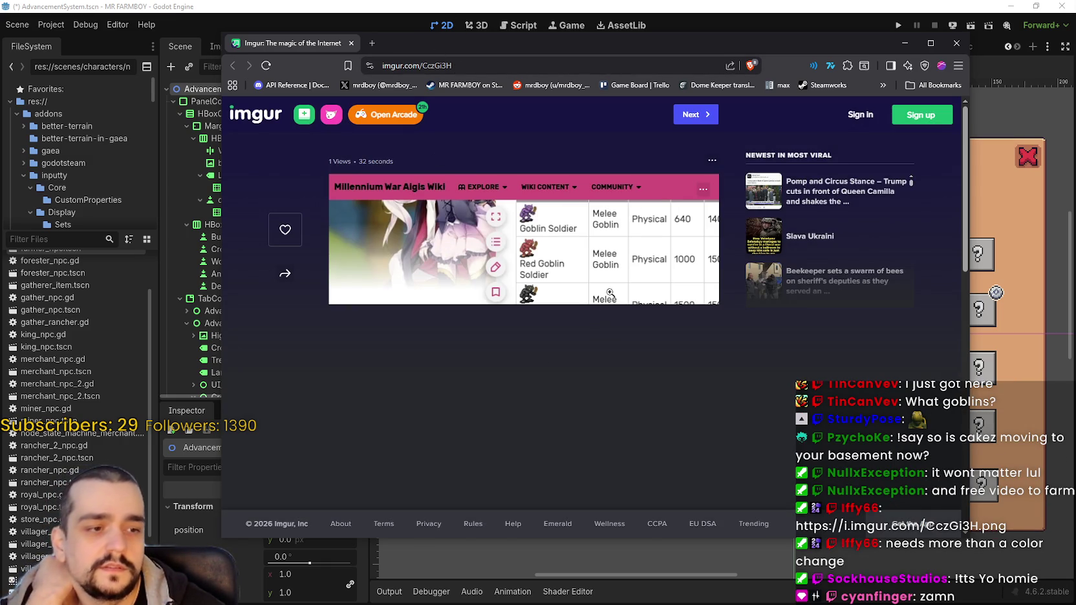
left_click(582, 301)
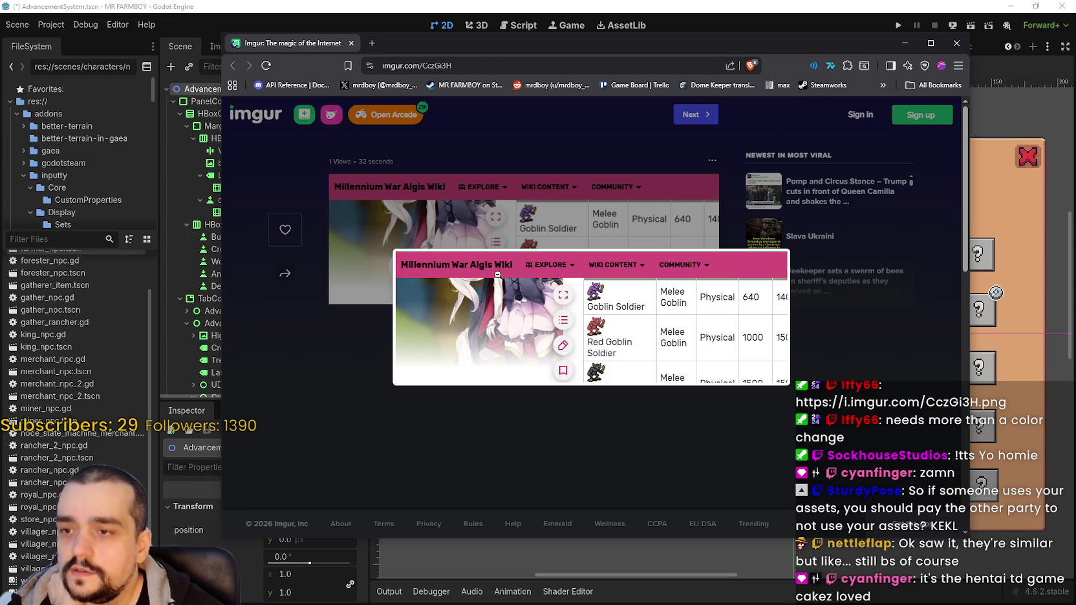
key("alt+Tab")
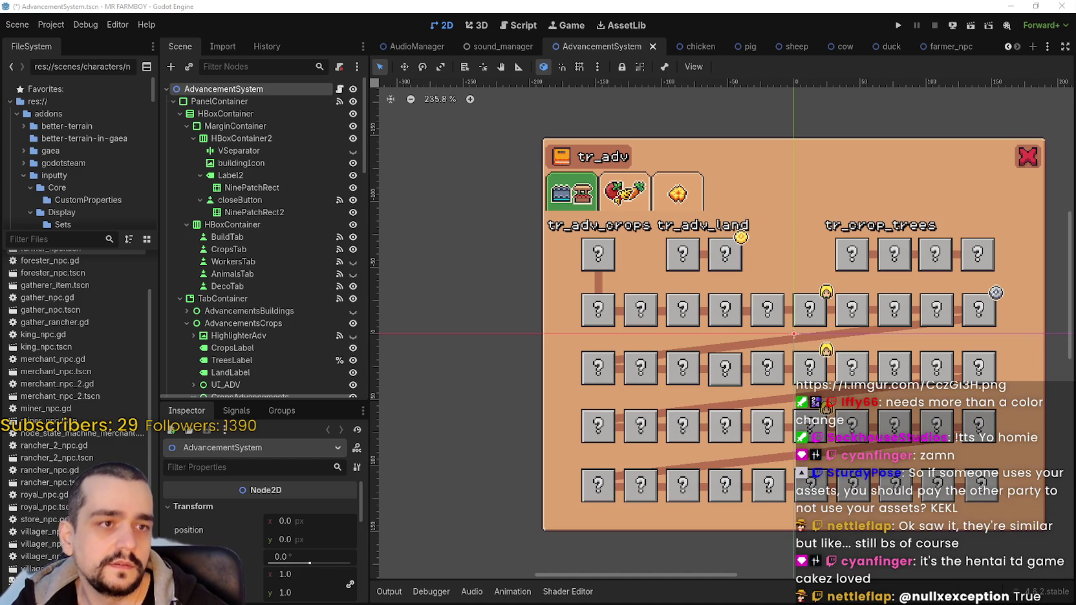
Show Google image results for millennium war aigis and preview the Tower of Heroes and Reddit results
key("alt+Tab")
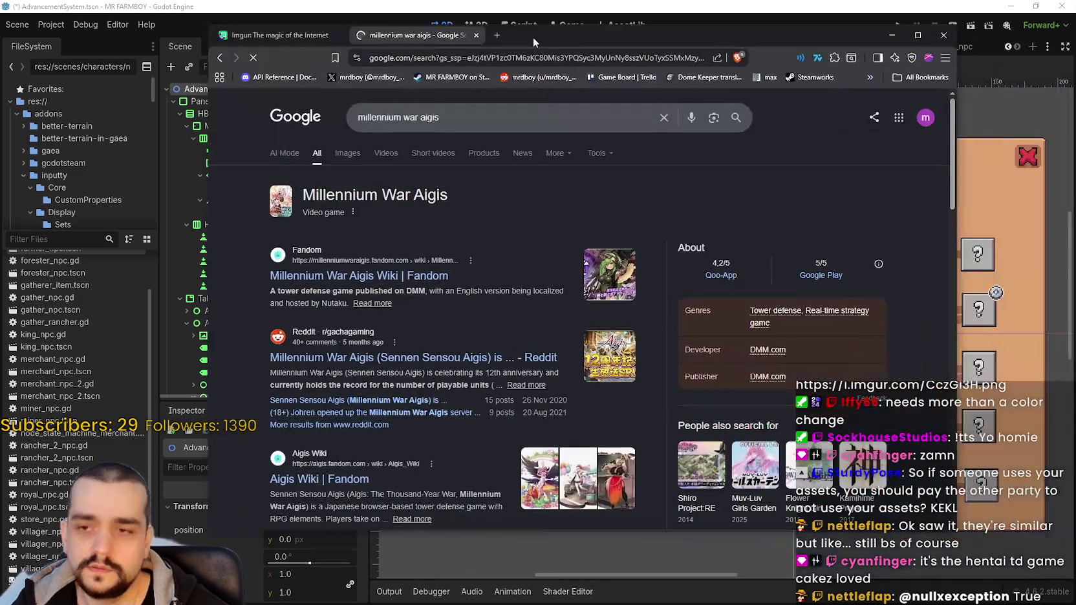
left_click(347, 152)
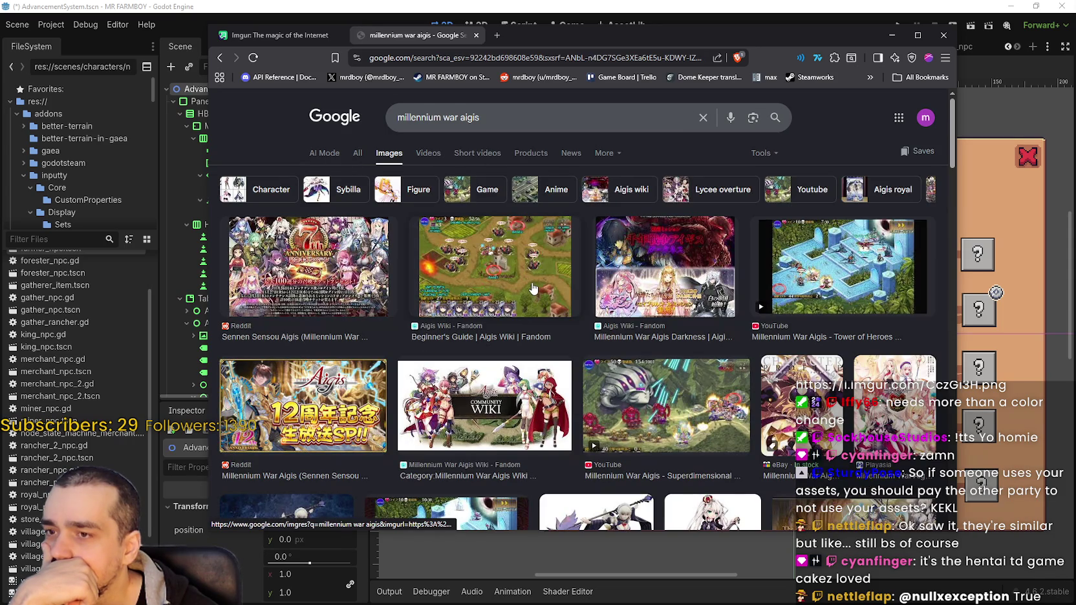
left_click(821, 269)
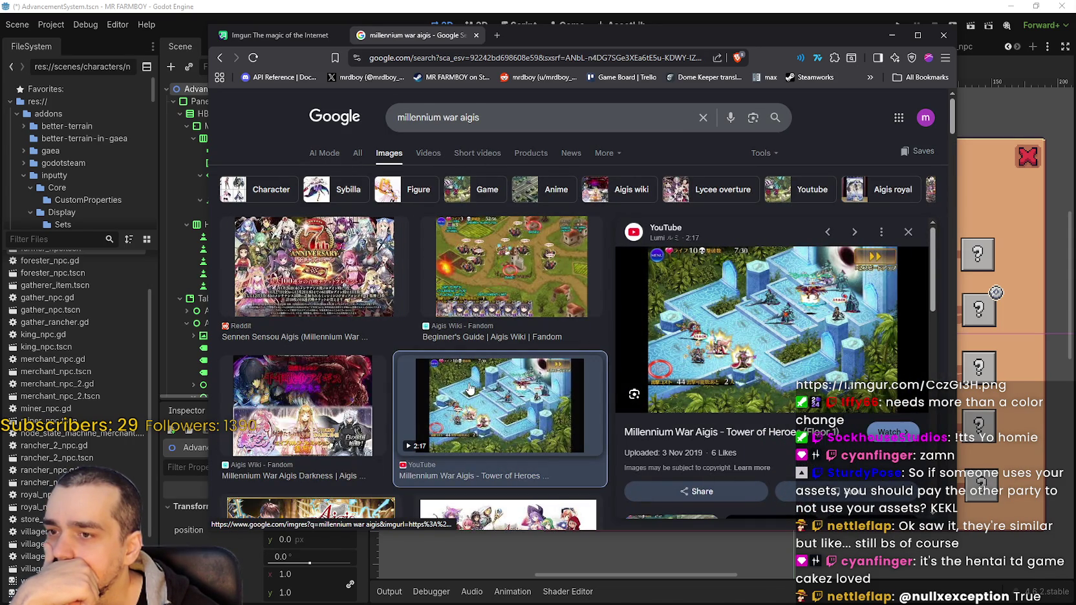
left_click(314, 271)
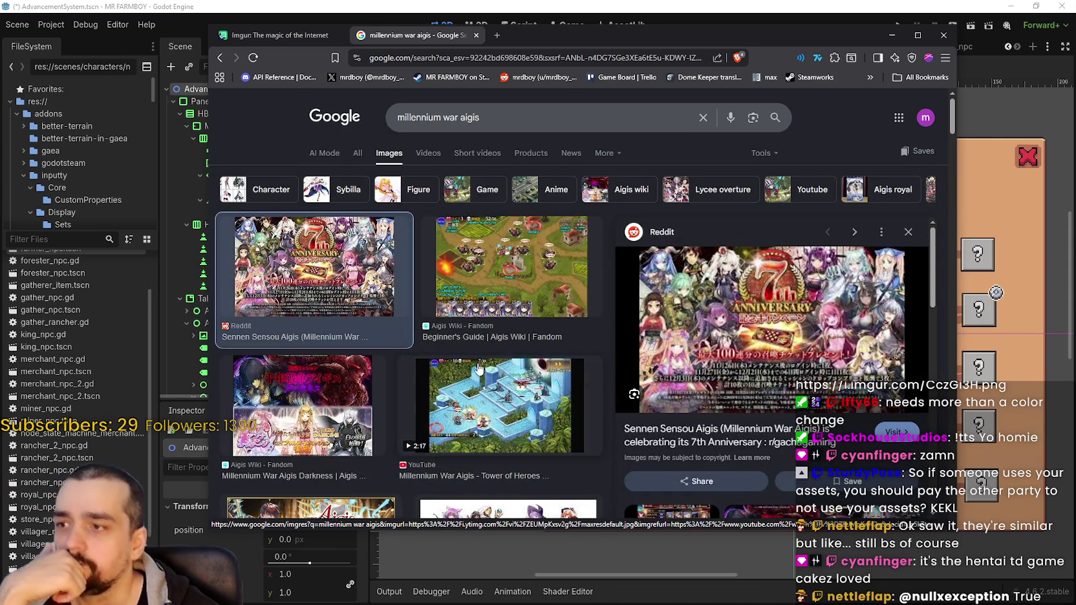
Browse further results, previewing and closing the Superdimensional War Aigis and Gentei Mission videos
scroll(420, 346, "down", 4)
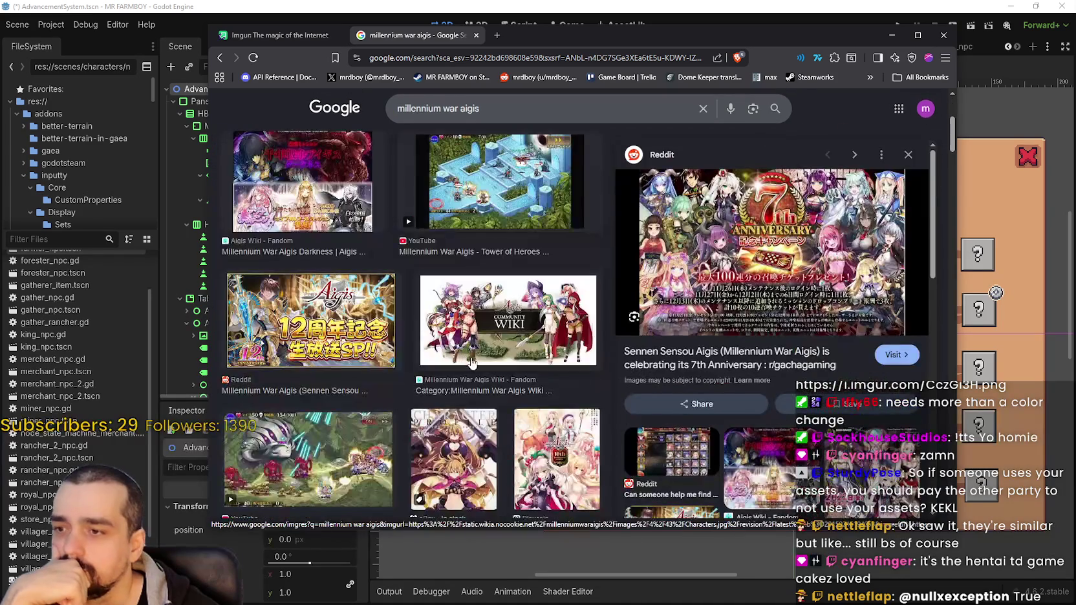
scroll(375, 331, "down", 2)
left_click(374, 330)
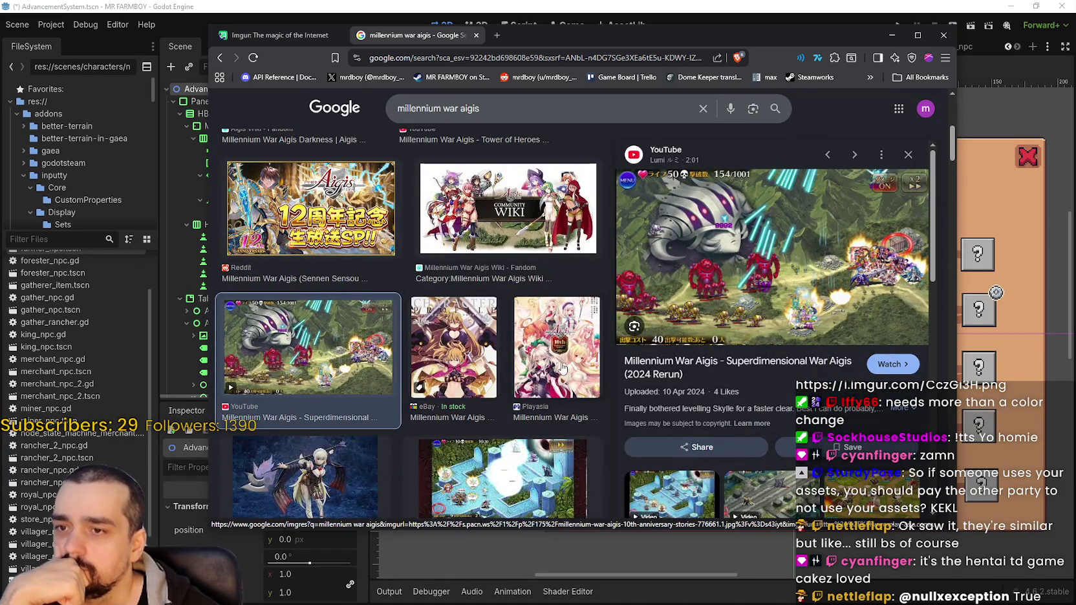
scroll(420, 330, "down", 2)
scroll(436, 327, "down", 3)
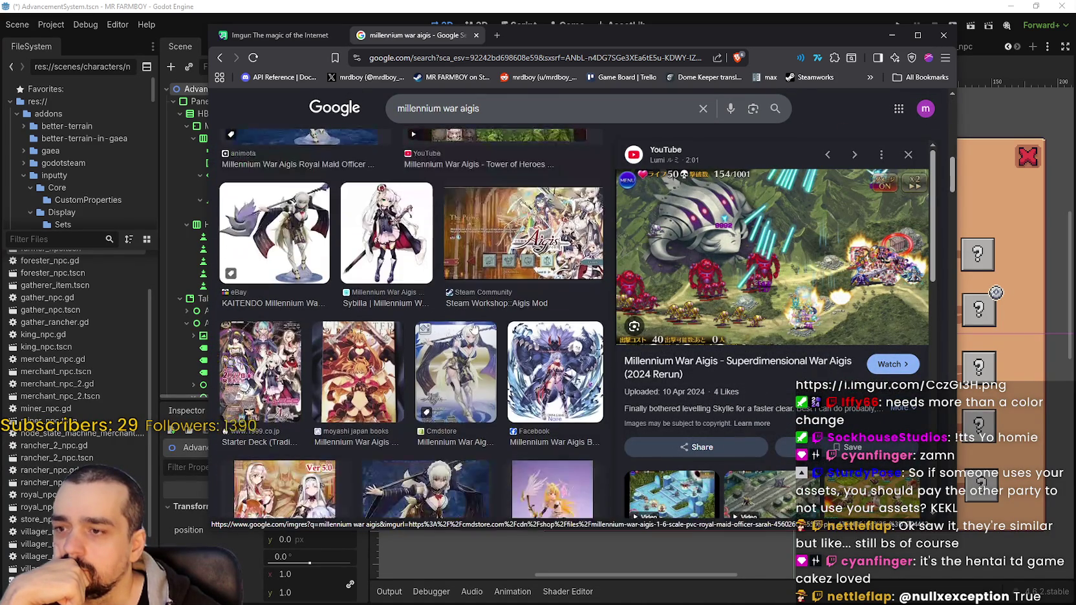
scroll(515, 380, "down", 3)
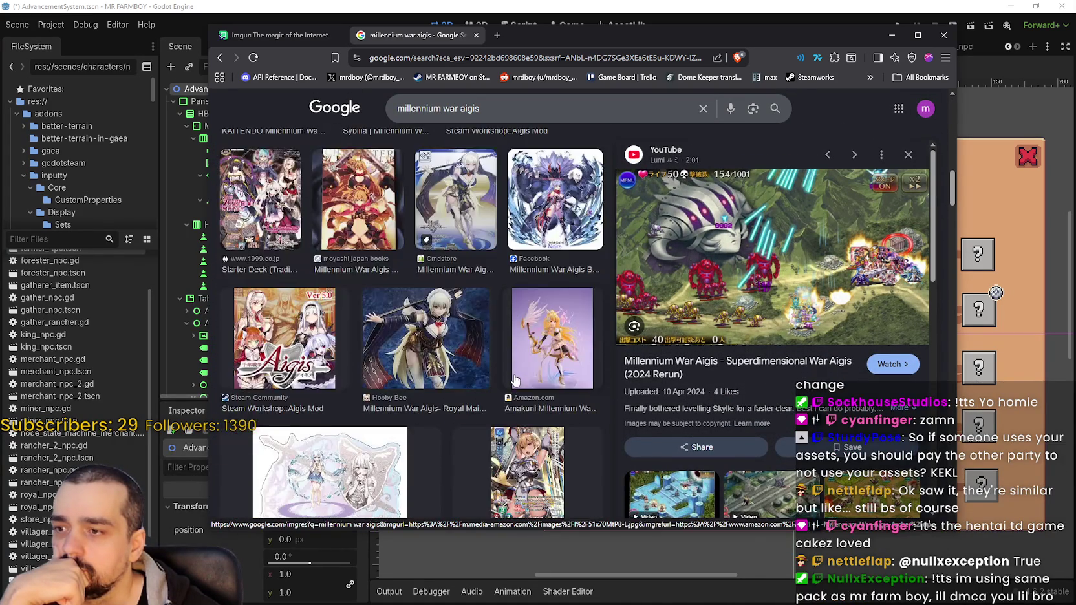
scroll(515, 375, "down", 3)
scroll(516, 371, "down", 2)
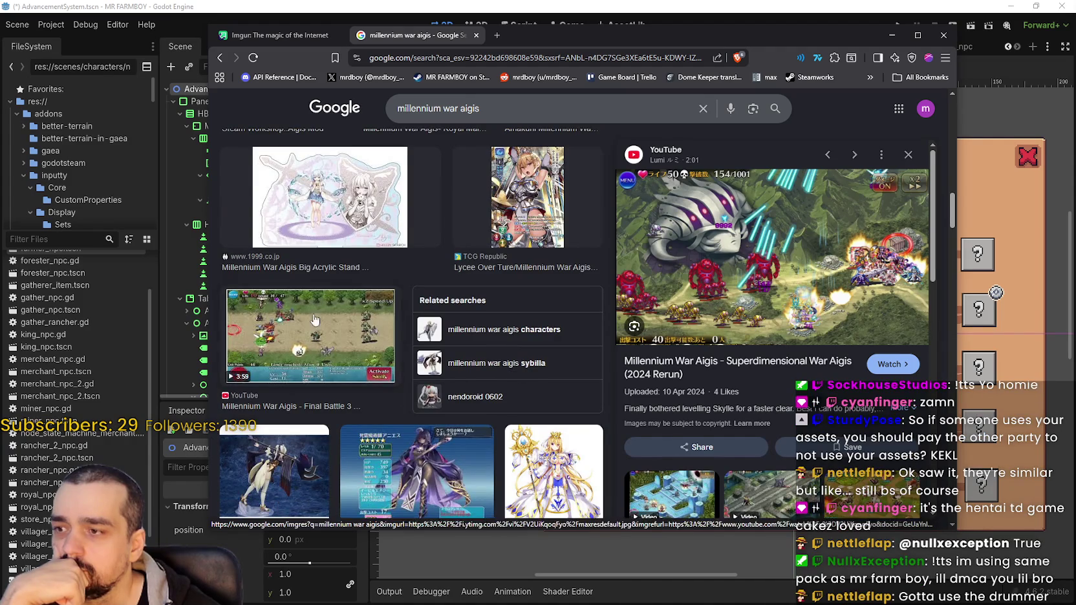
scroll(485, 346, "down", 2)
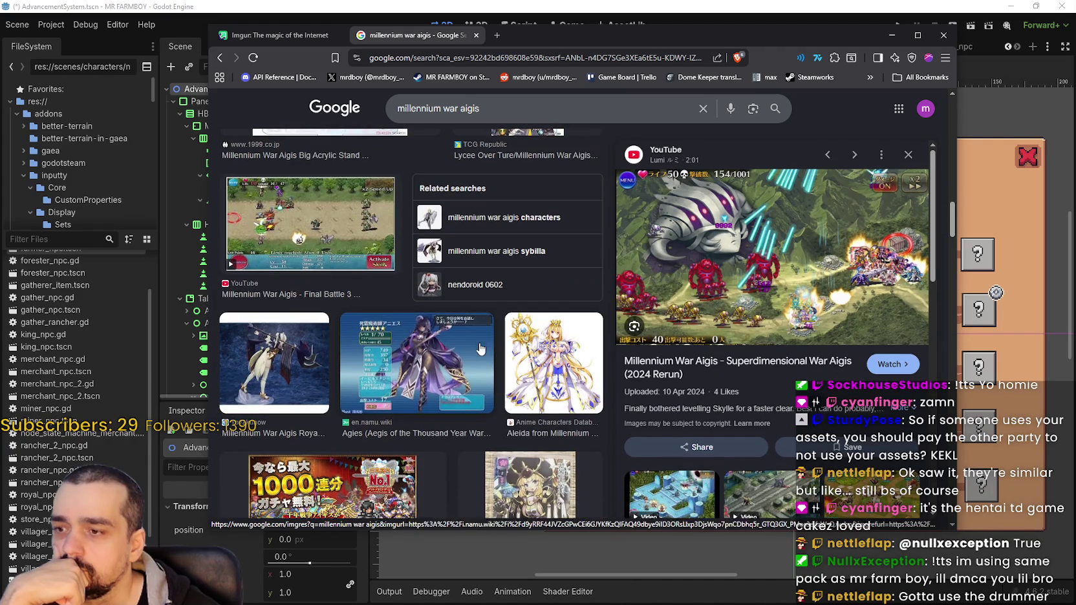
left_click(909, 156)
scroll(539, 378, "down", 2)
scroll(539, 378, "down", 1)
scroll(539, 378, "down", 1)
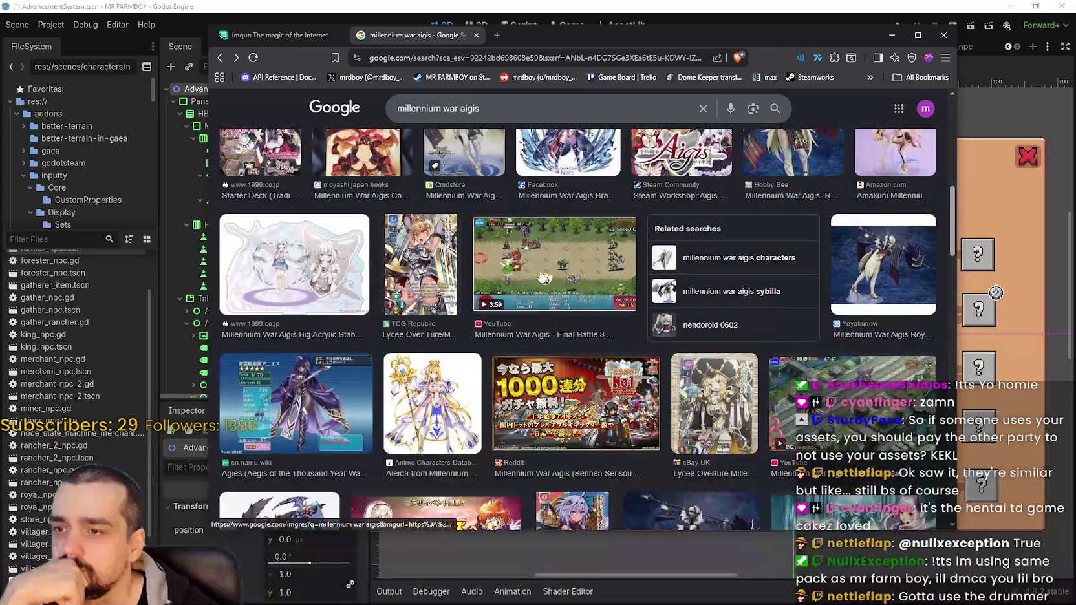
left_click(786, 414)
left_click(905, 159)
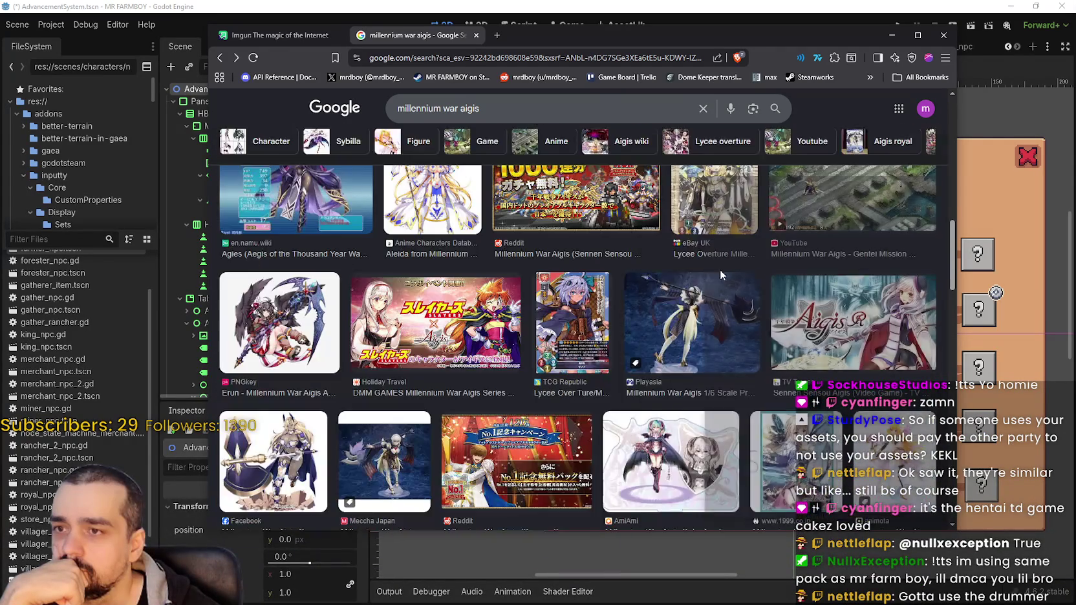
Preview the Aigis Wiki Beginner's Guide, then open the Reddit 7th Anniversary image in a new tab
scroll(719, 269, "down", 3)
scroll(719, 269, "down", 2)
left_click_drag(954, 323, 954, 136)
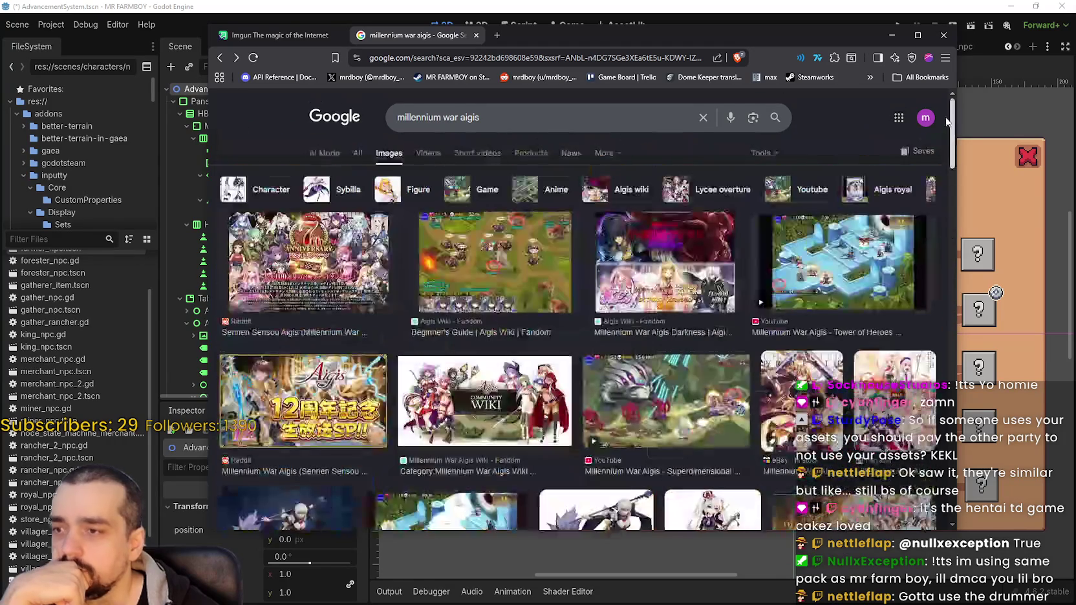
left_click(505, 244)
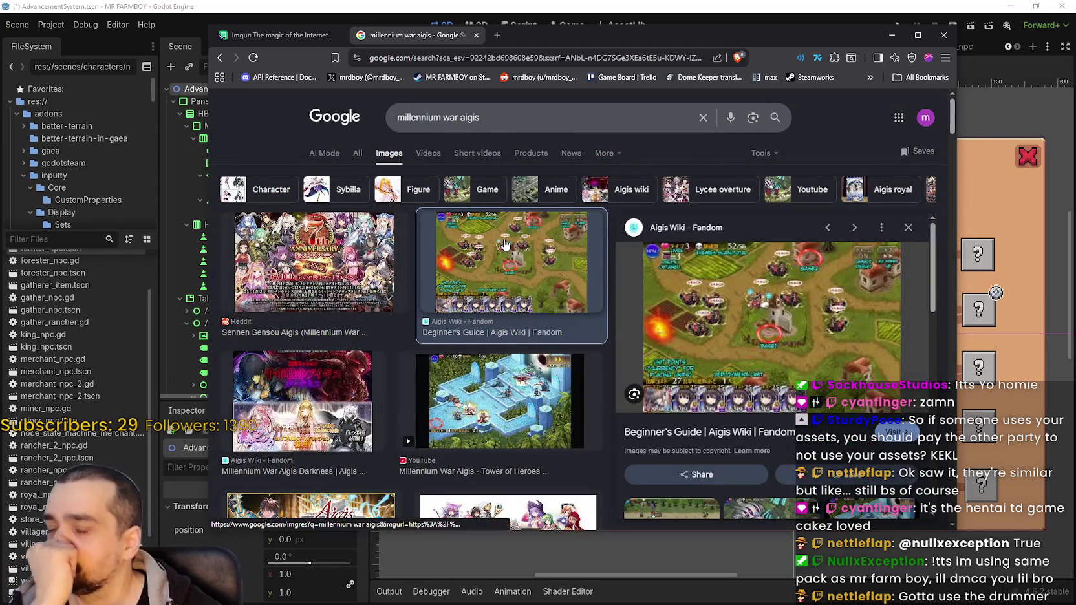
left_click(299, 248)
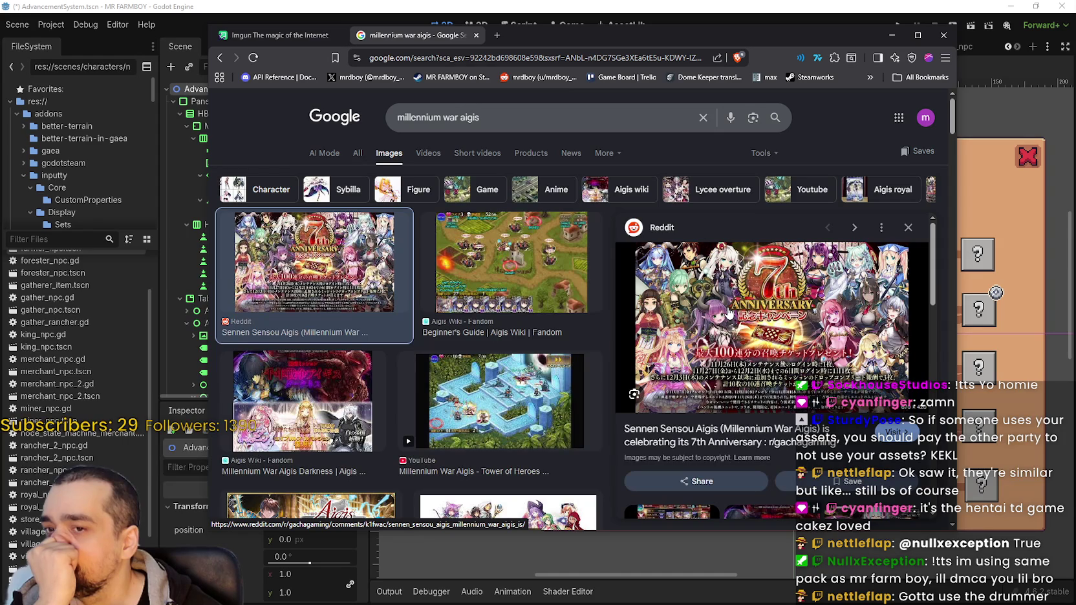
right_click(717, 326)
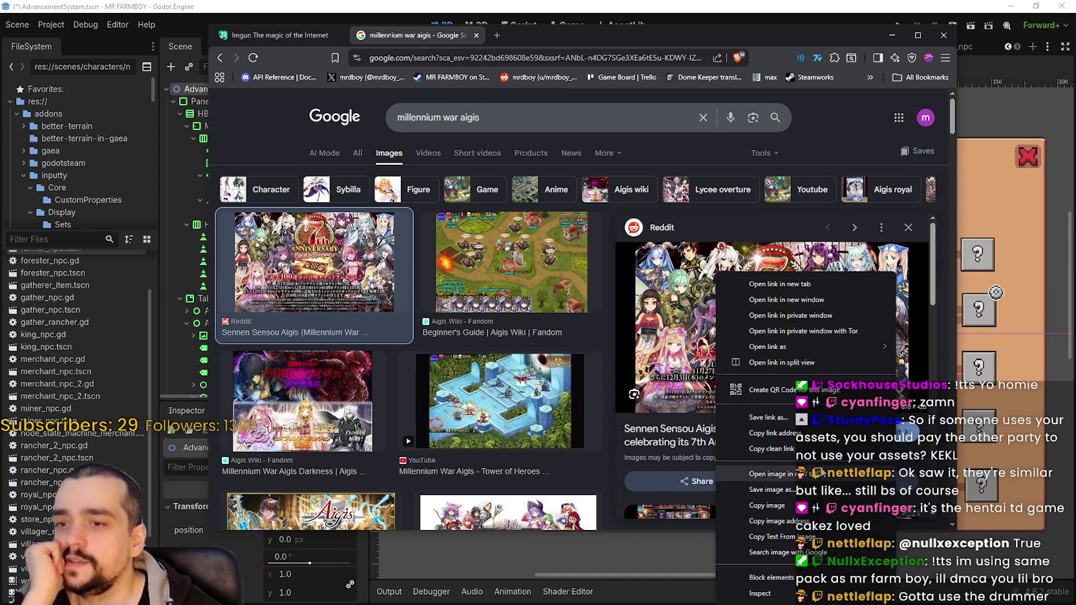
left_click(763, 367)
View the Reddit 7th Anniversary artwork enlarged to full size in its new tab
left_click(554, 37)
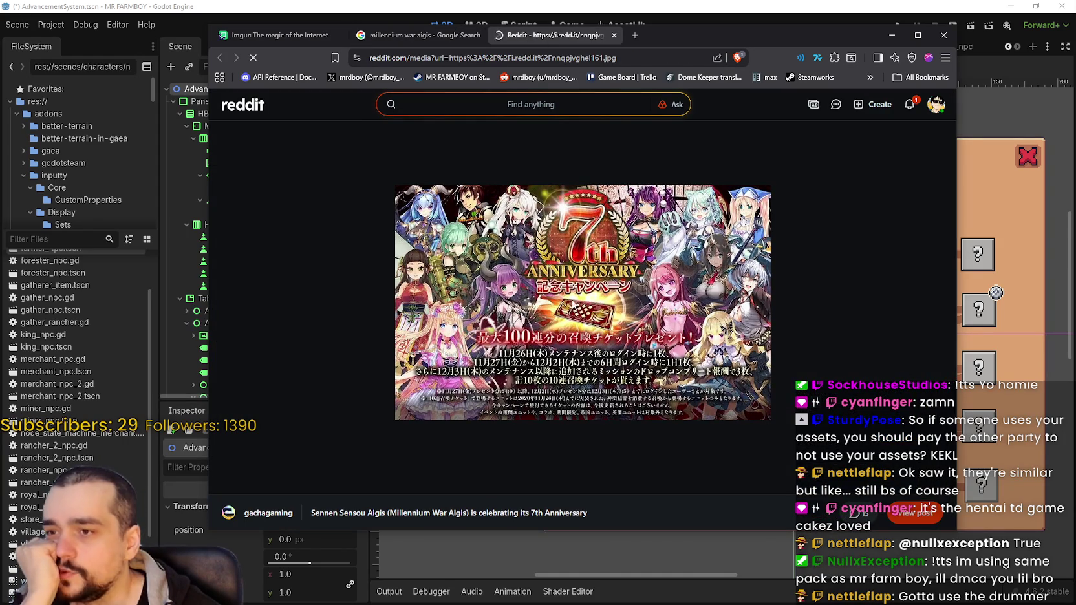
scroll(592, 336, "up", 2, "ctrl")
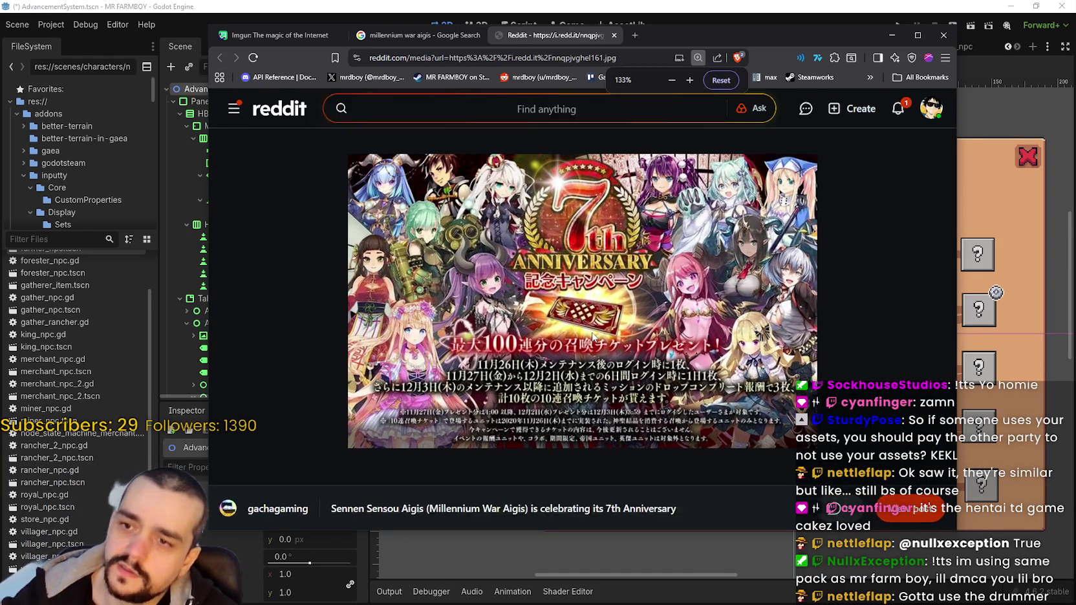
scroll(592, 336, "up", 2, "ctrl")
scroll(634, 315, "up", 1, "ctrl")
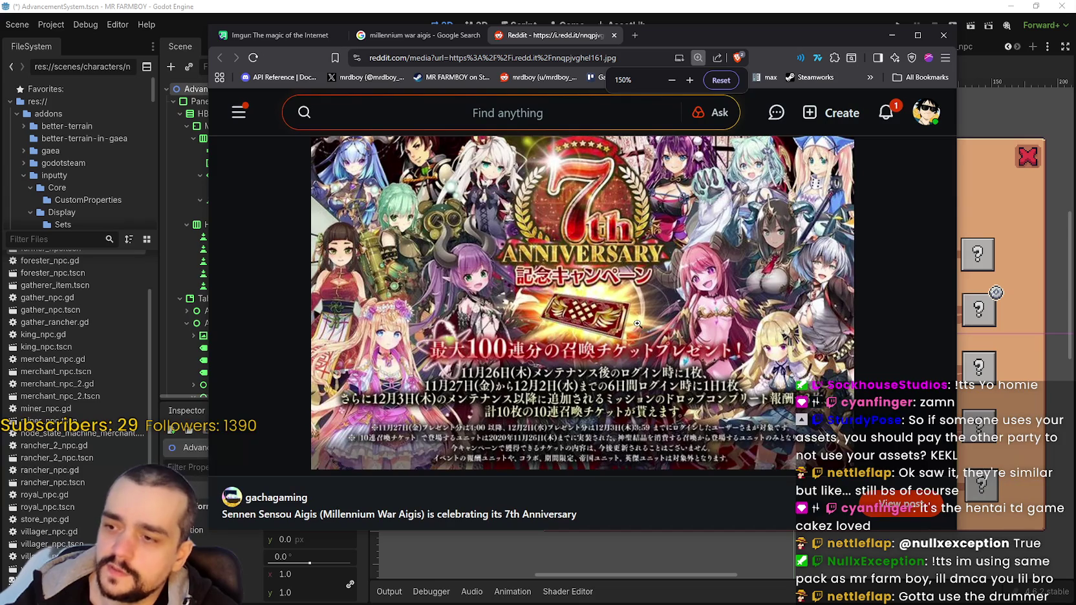
left_click(647, 285)
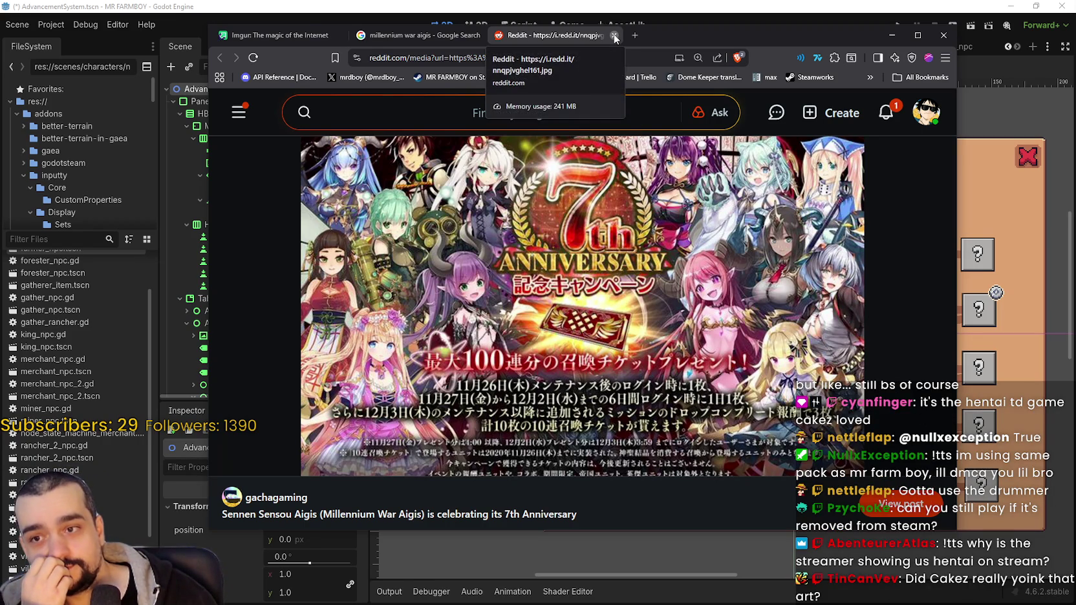
Close the Reddit and Google tabs and dismiss the enlarged image on the Imgur page
left_click(614, 34)
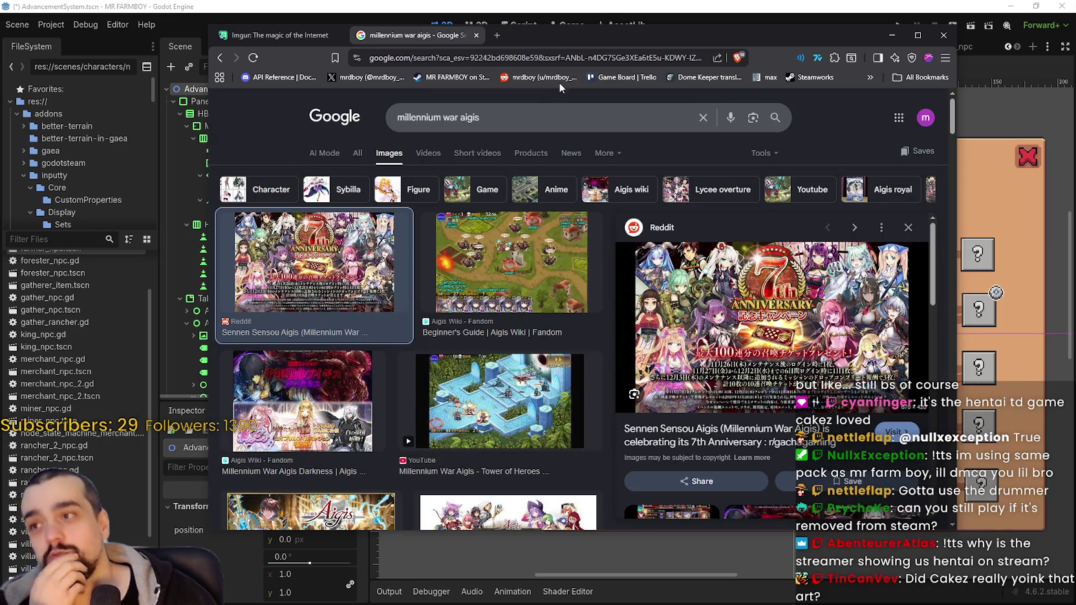
key("ctrl+shift+Tab")
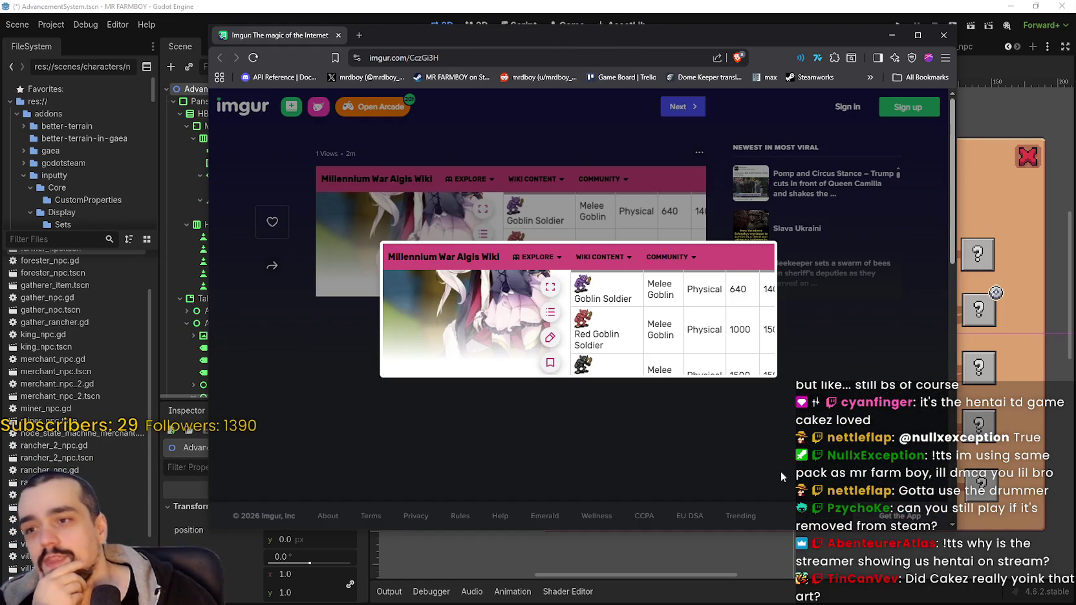
left_click(779, 471)
Close the browser with Ctrl+W to return to Godot's AdvancementSystem scene
key("ctrl+w")
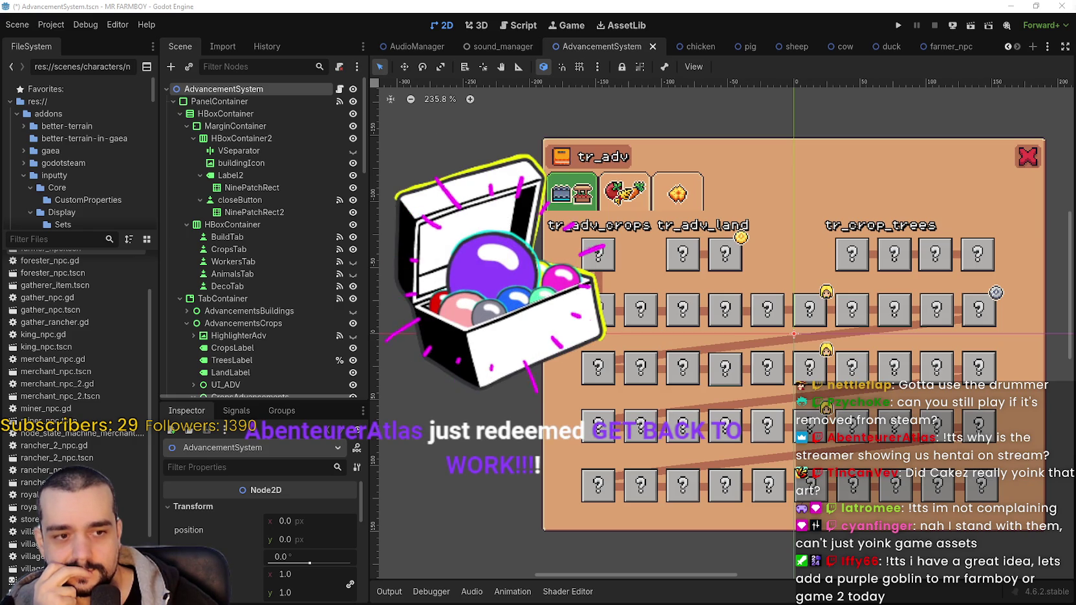
scroll(693, 338, "down", 1)
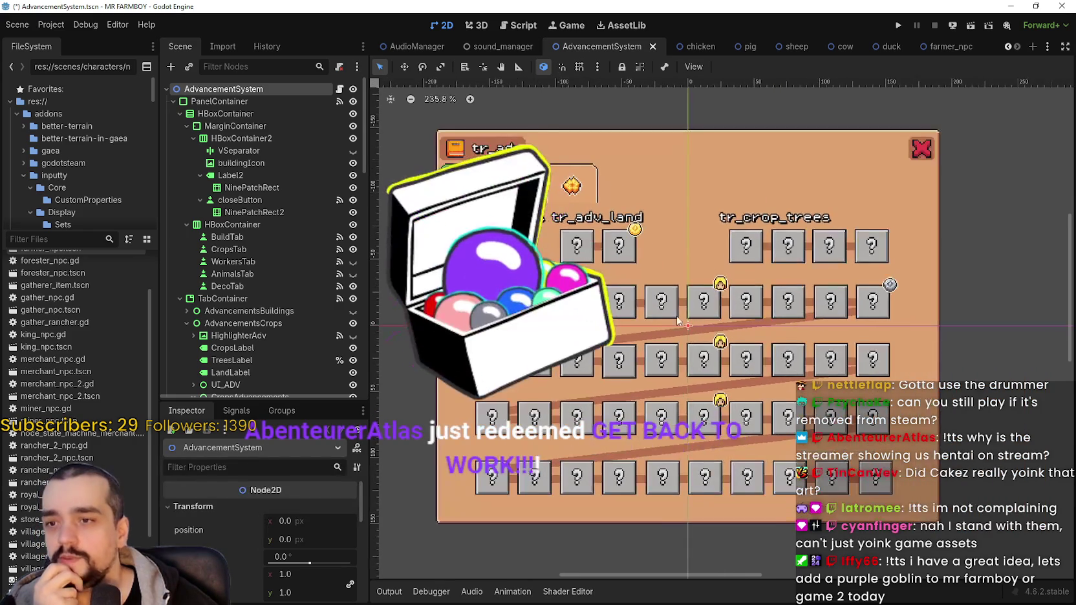
scroll(532, 379, "up", 2)
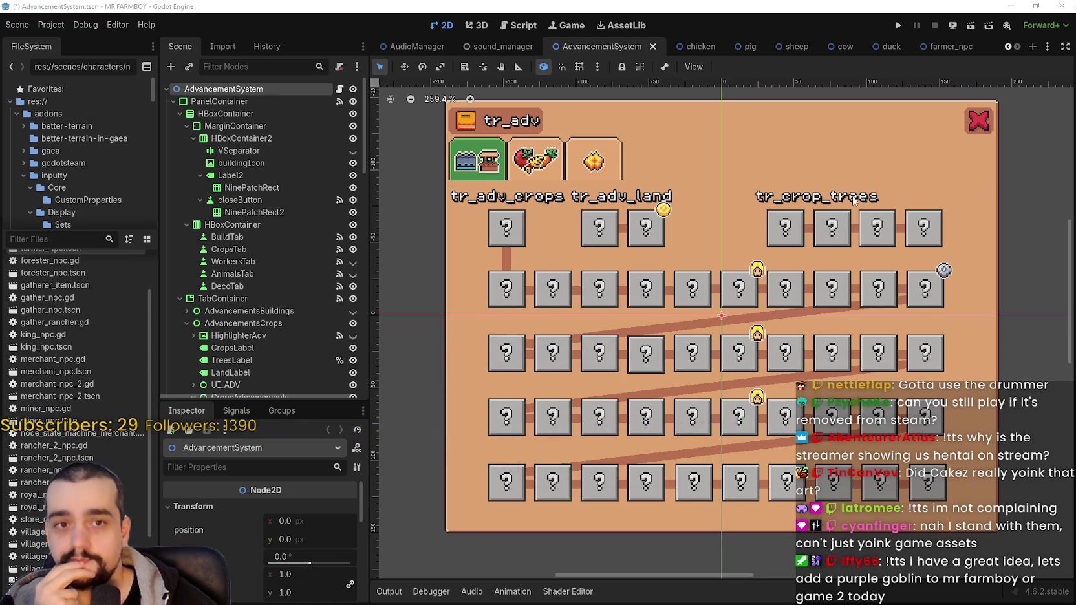
scroll(643, 265, "down", 2)
scroll(643, 265, "up", 1)
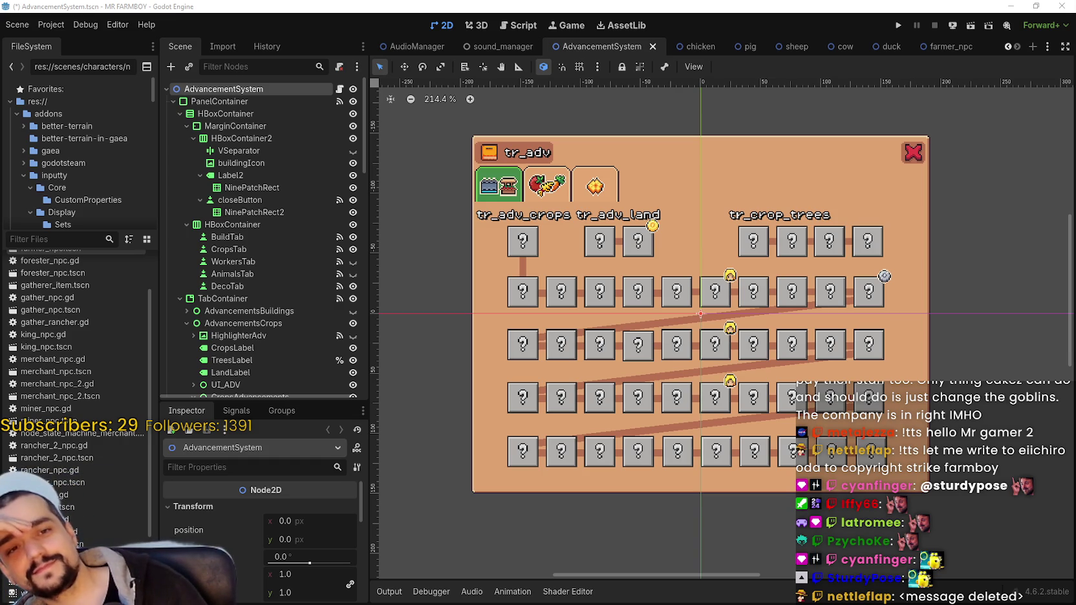
scroll(692, 400, "up", 1)
Inspect the TomatoYellow and PumpkinWhite crop advancement buttons on the panel
scroll(743, 375, "up", 1)
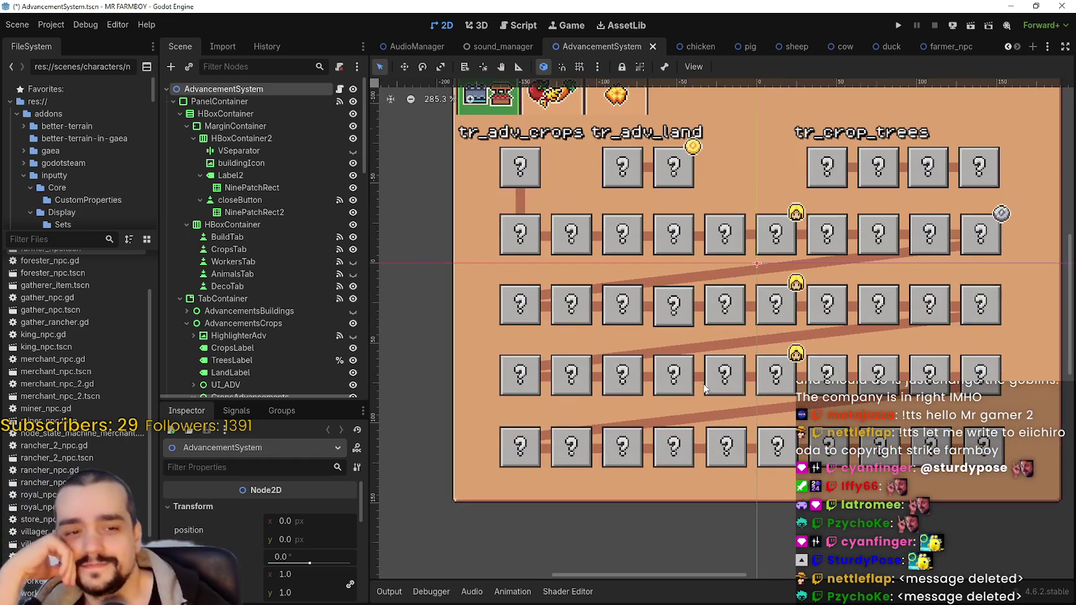
scroll(778, 353, "up", 1)
scroll(778, 354, "up", 1)
scroll(778, 354, "down", 1)
scroll(762, 361, "up", 1)
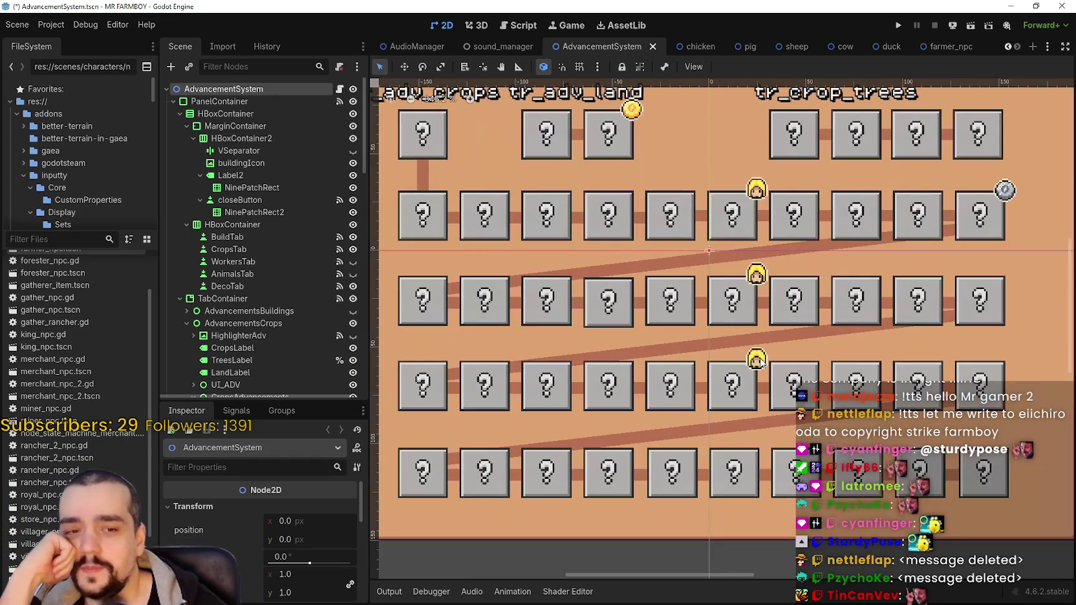
scroll(758, 364, "down", 1)
left_click(757, 364)
scroll(758, 364, "down", 2)
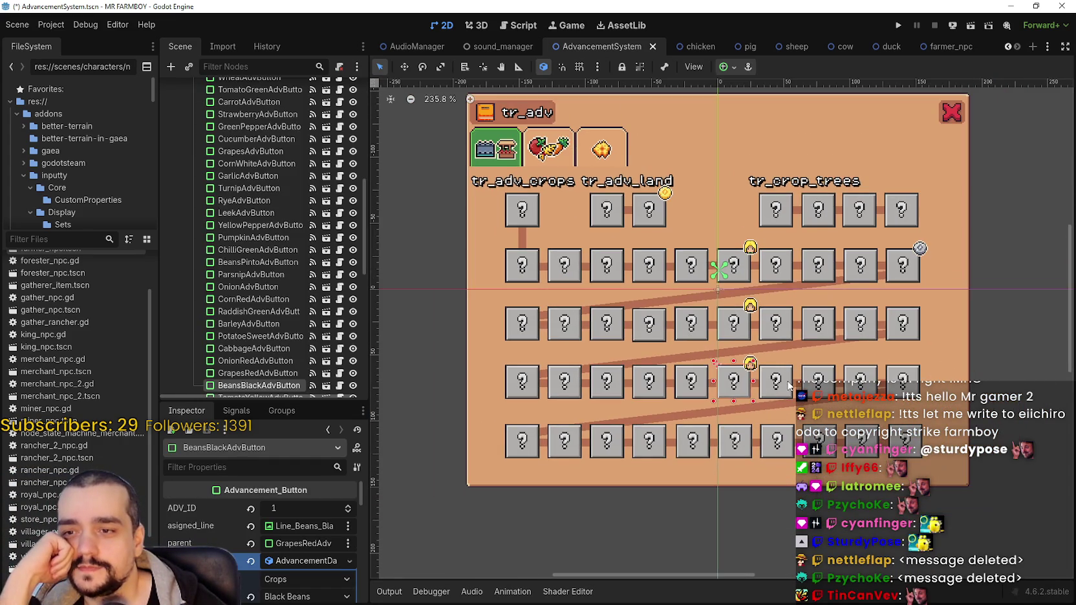
left_click(773, 378)
left_click(815, 386)
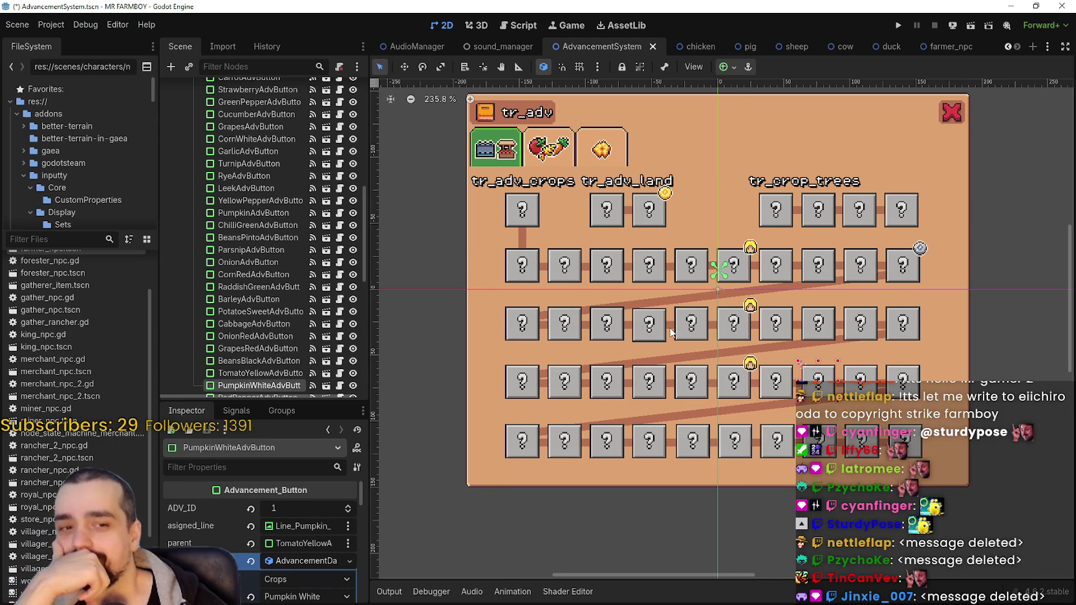
Select the Grapes and then CornWhite advancement buttons to review their properties
scroll(672, 330, "down", 1)
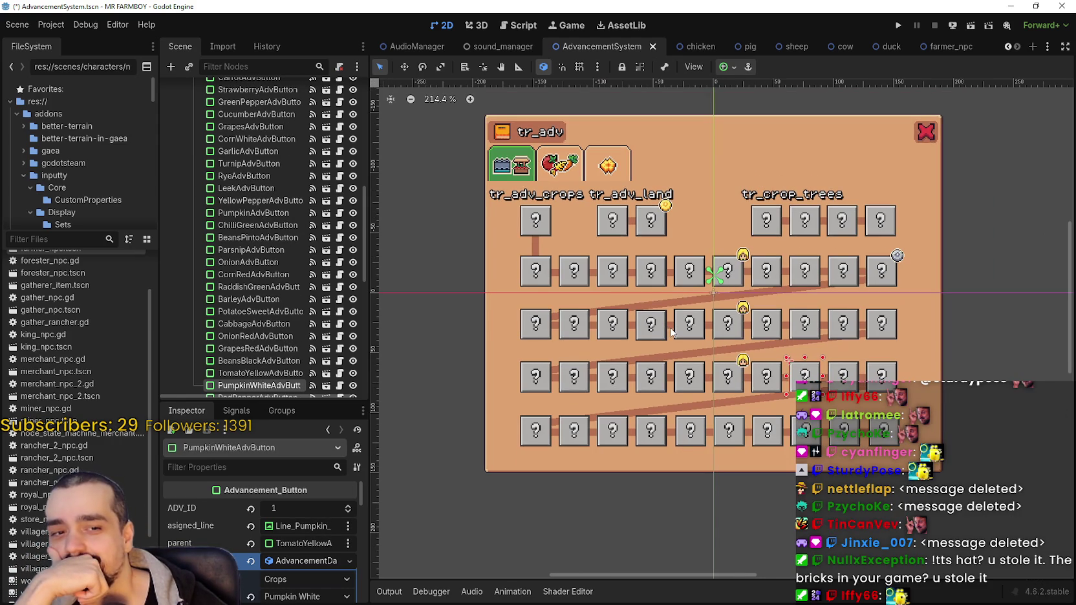
scroll(671, 332, "up", 1)
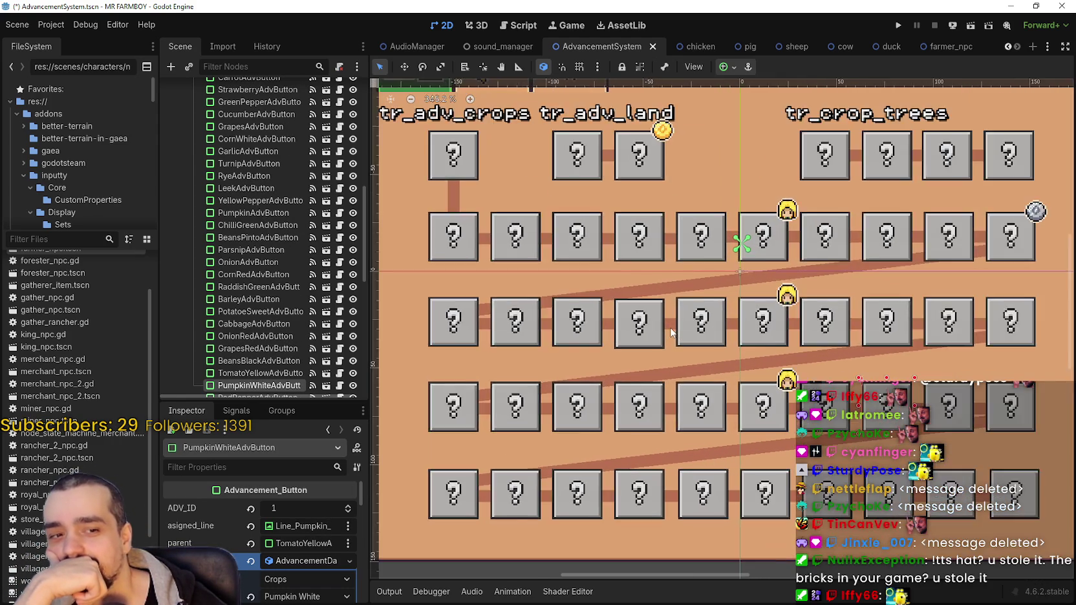
scroll(671, 332, "down", 2)
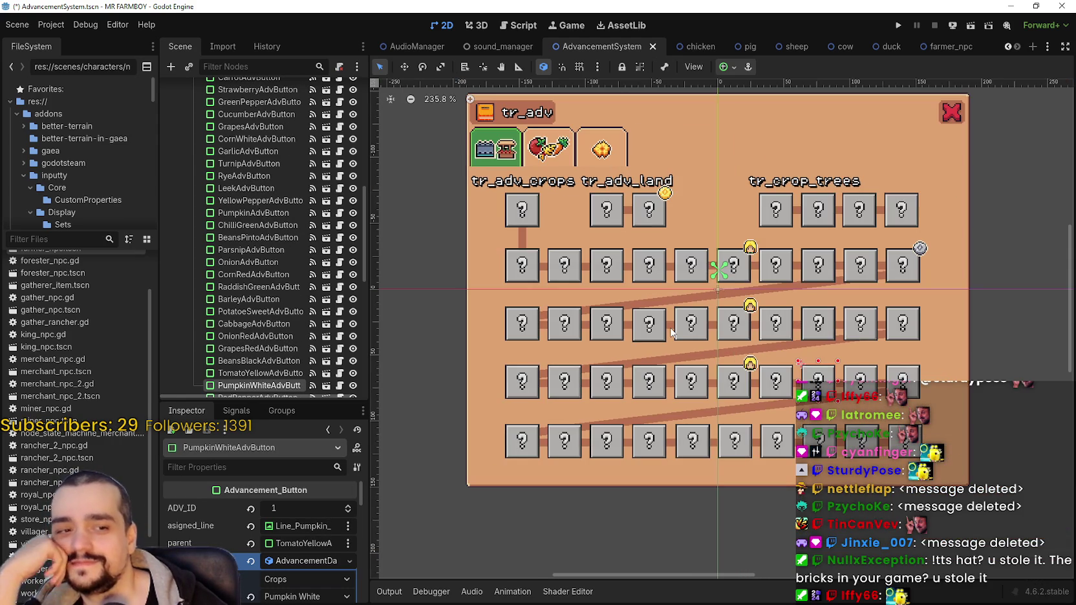
scroll(790, 368, "up", 2)
scroll(790, 368, "up", 1)
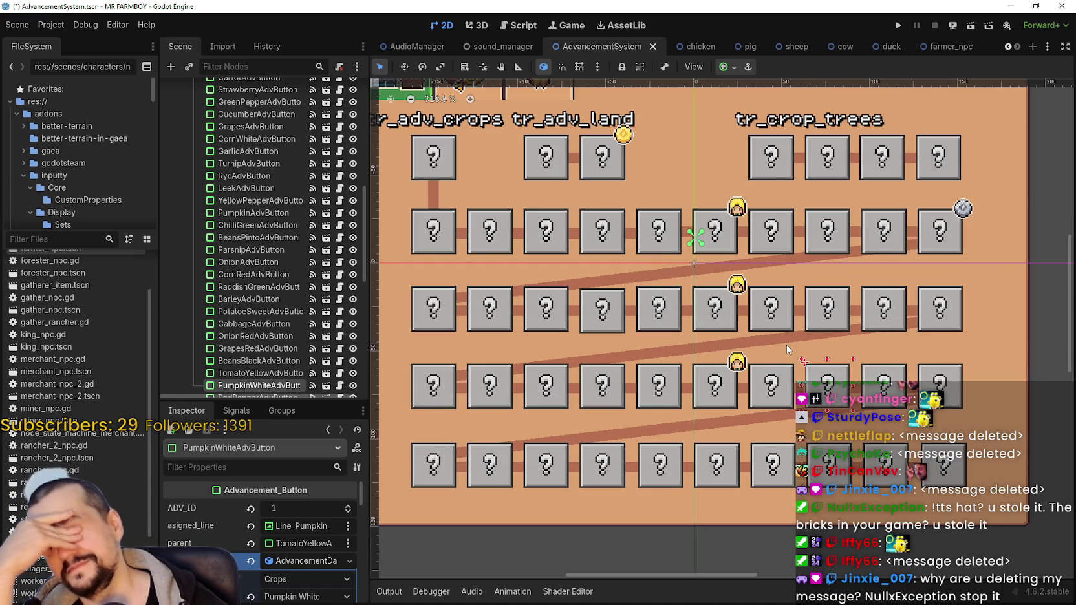
scroll(786, 344, "up", 1)
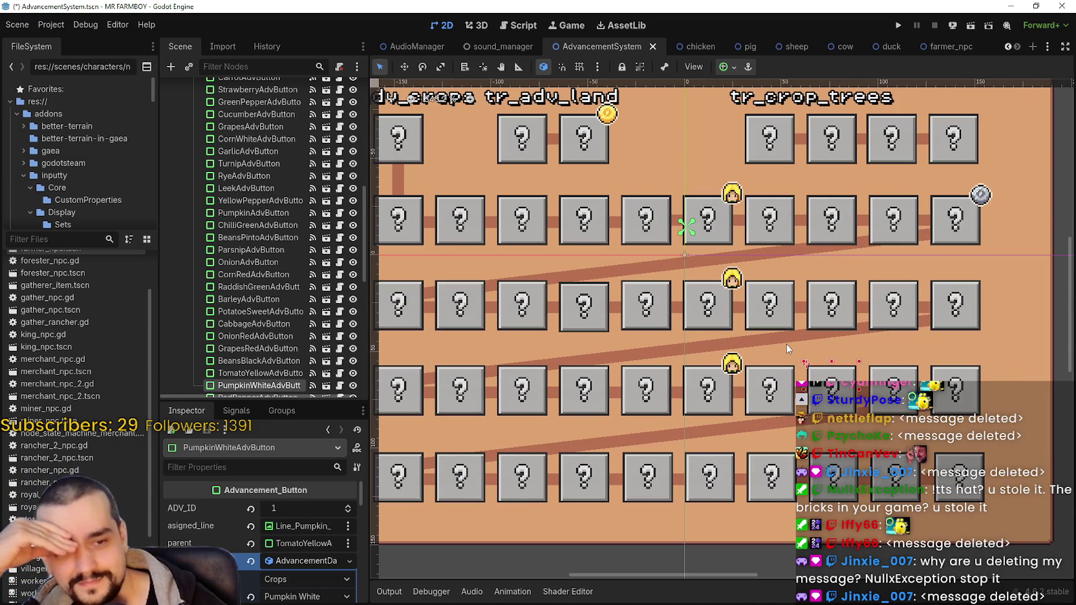
scroll(786, 340, "up", 1)
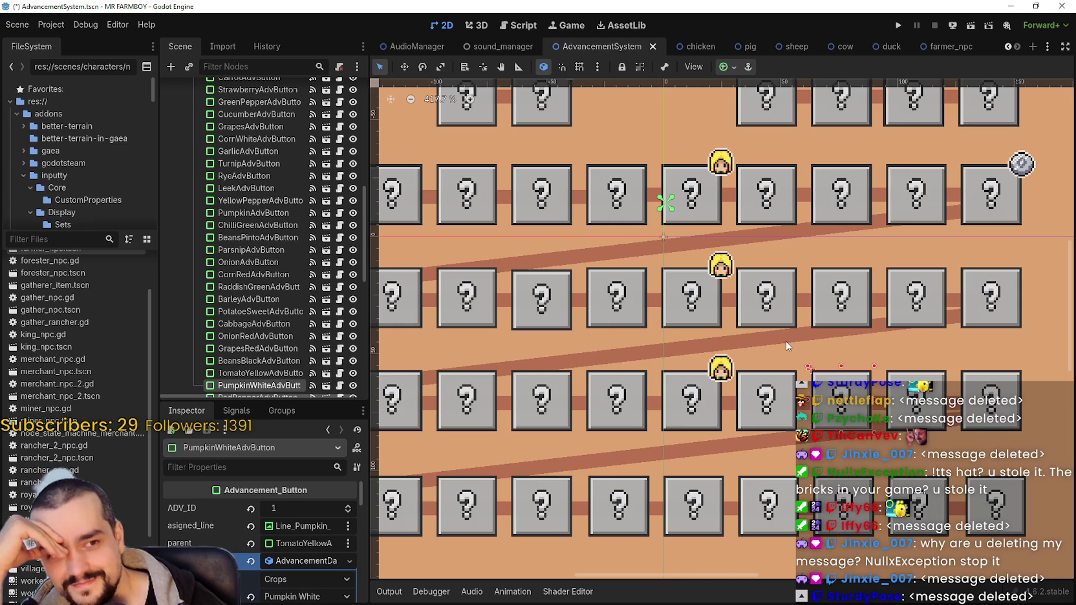
scroll(786, 340, "down", 1)
scroll(786, 340, "down", 1)
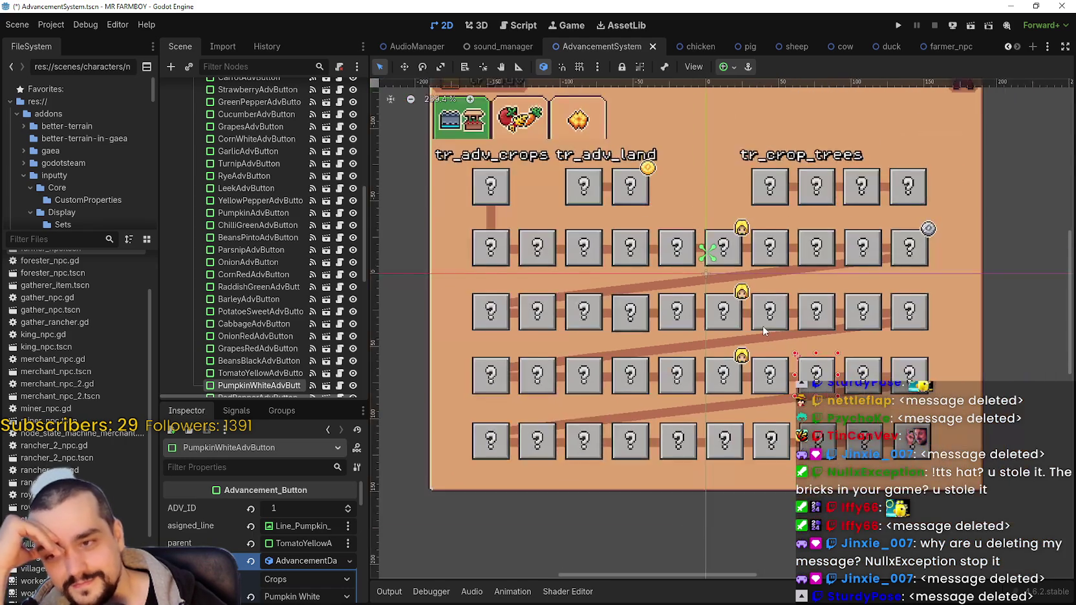
scroll(762, 325, "down", 1)
left_click(781, 260)
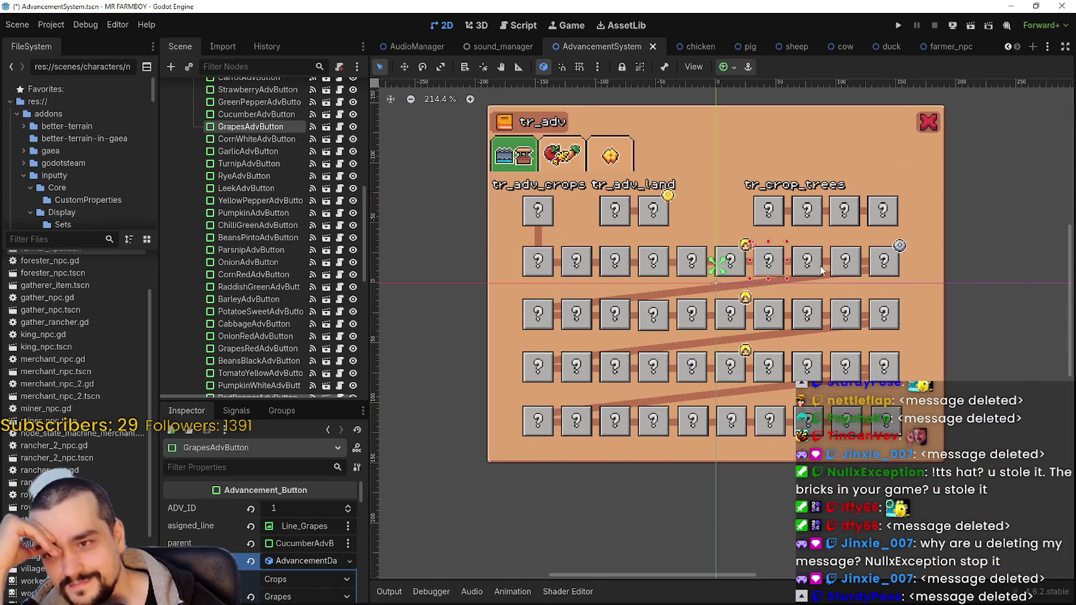
left_click(811, 264)
Zoom in on the tr_adv advancement panel
scroll(808, 261, "down", 1)
scroll(805, 260, "up", 1)
scroll(802, 258, "down", 1)
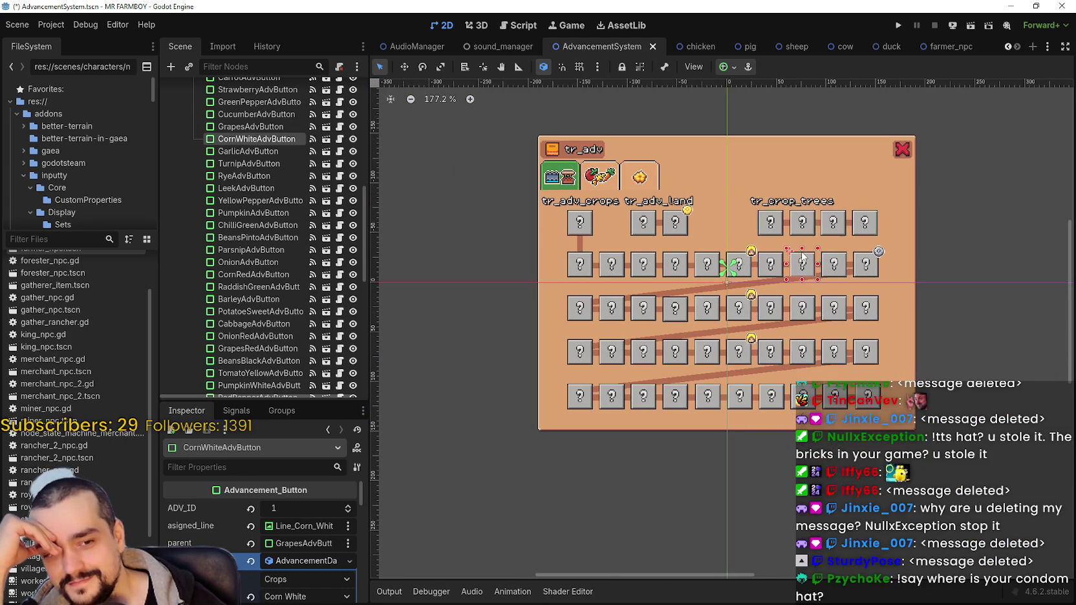
scroll(801, 257, "up", 1)
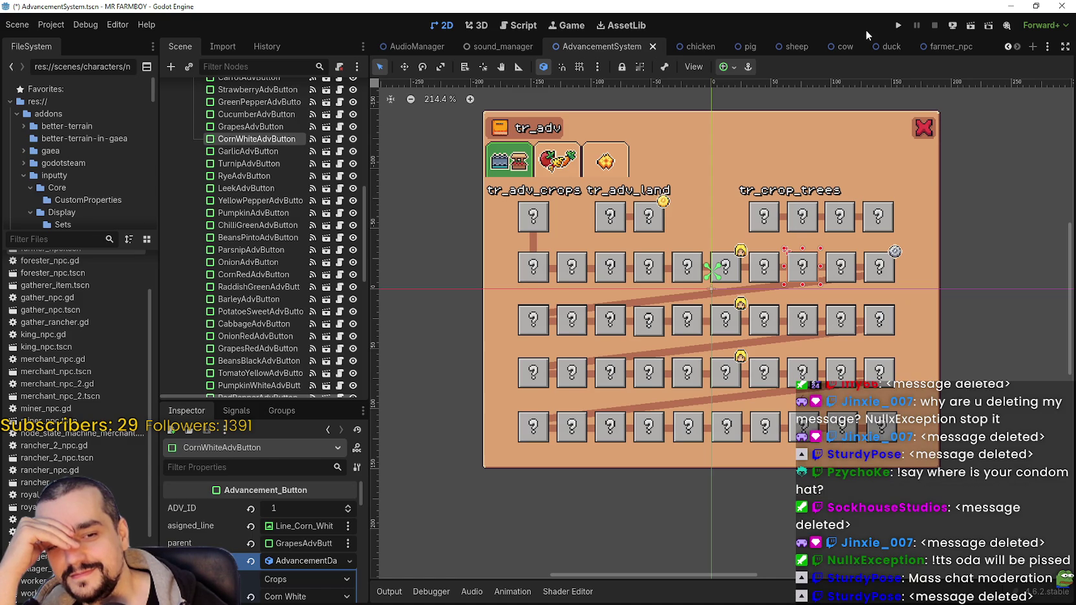
key("ctrl+equal")
key("ctrl+equal")
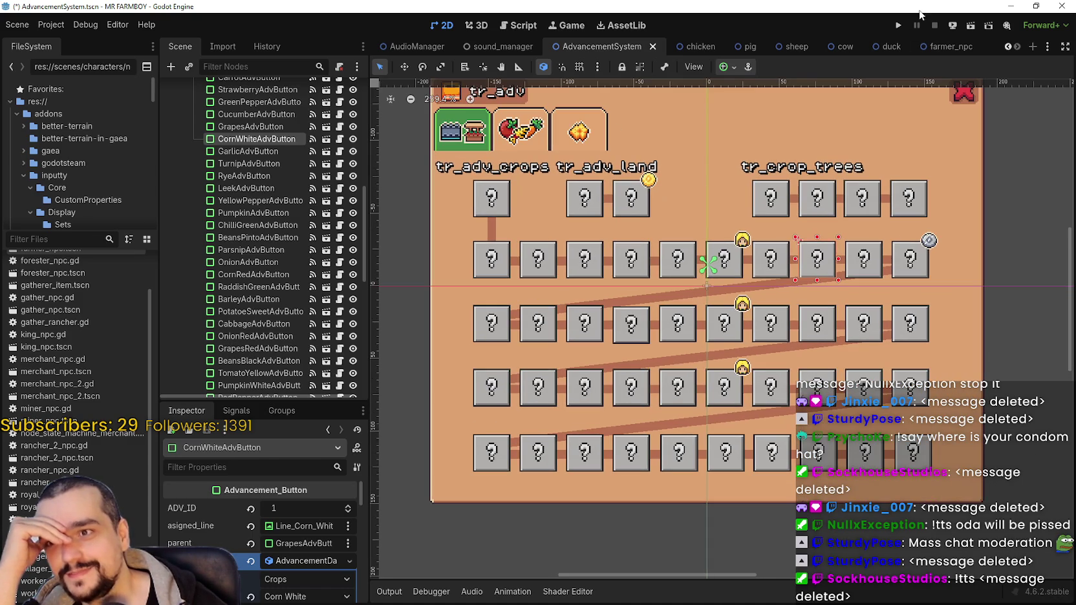
scroll(854, 188, "down", 3)
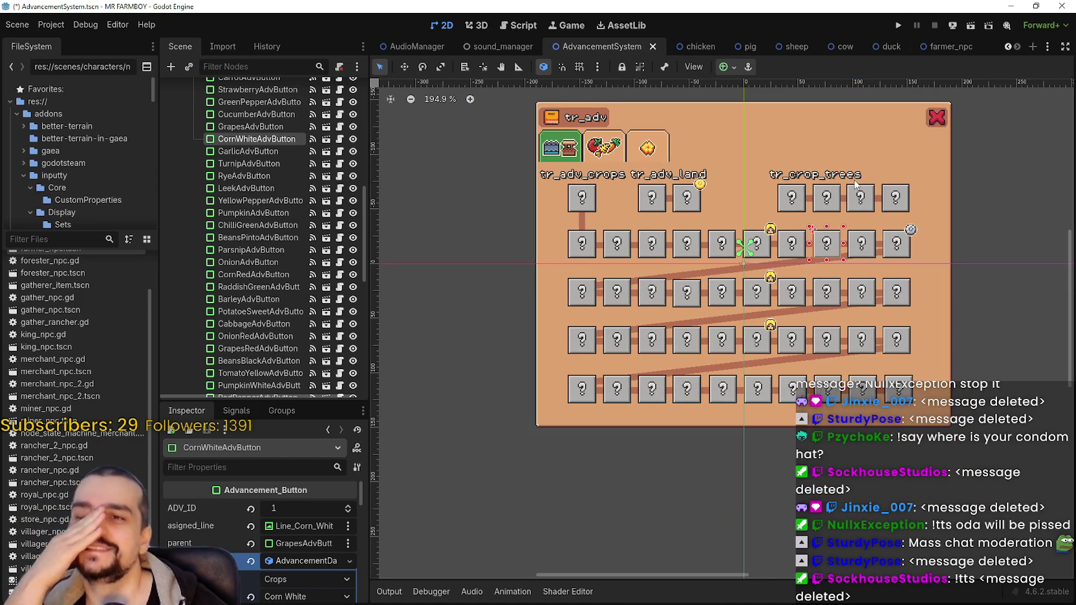
Widen the Scene dock and inspect the Grapes and CornWhiteAdvButton advancement buttons
left_click_drag(360, 116, 396, 161)
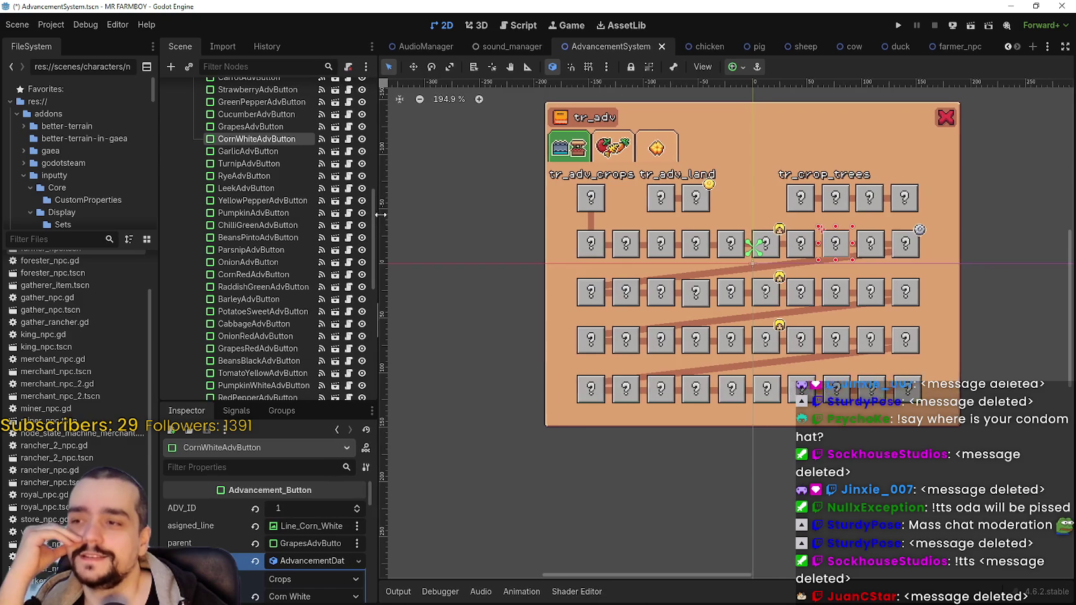
scroll(794, 259, "up", 3)
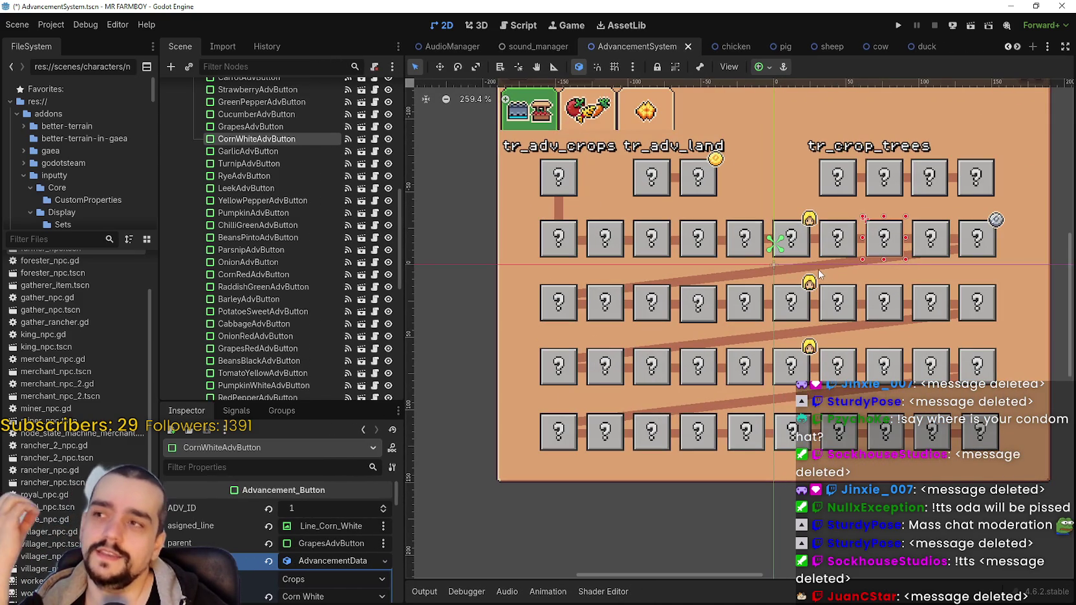
left_click(829, 244)
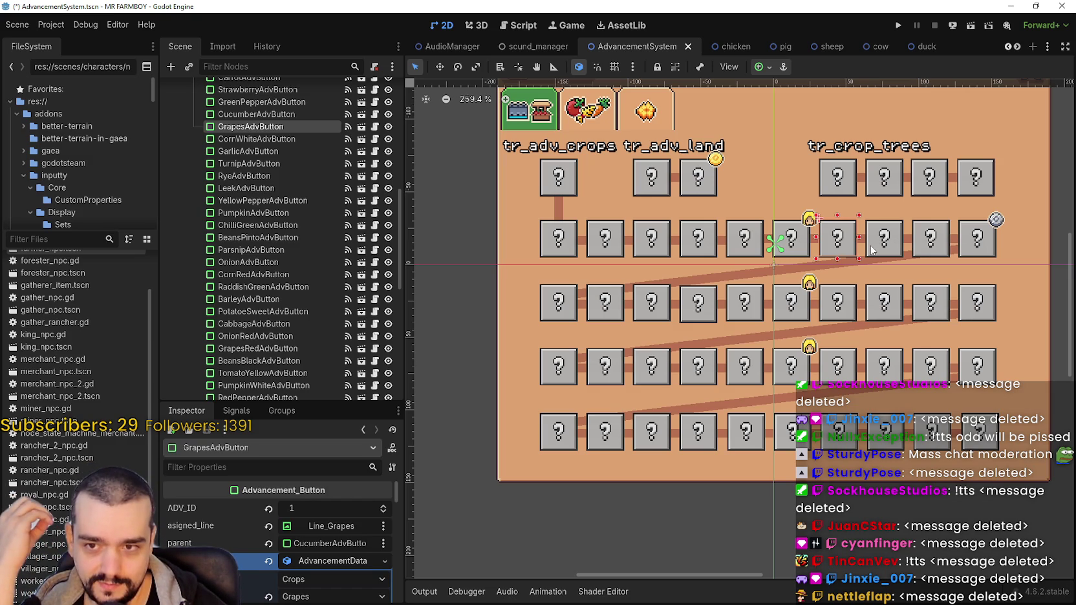
left_click(871, 250)
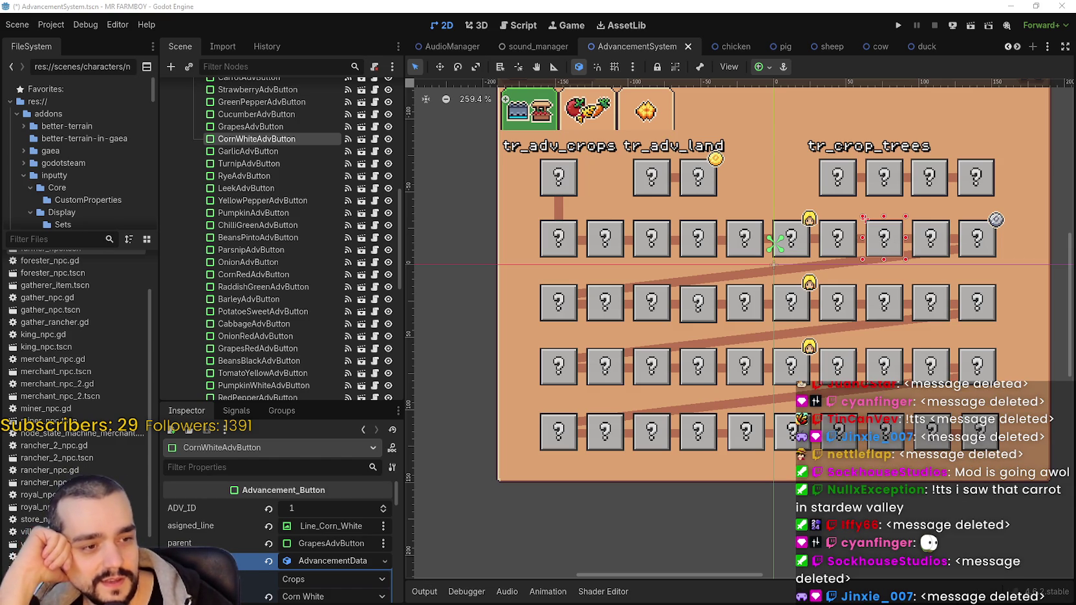
Inspect the ParsnipAdvButton, the panel's HBoxContainer and the LandExpansion_4 icon
scroll(795, 402, "down", 1)
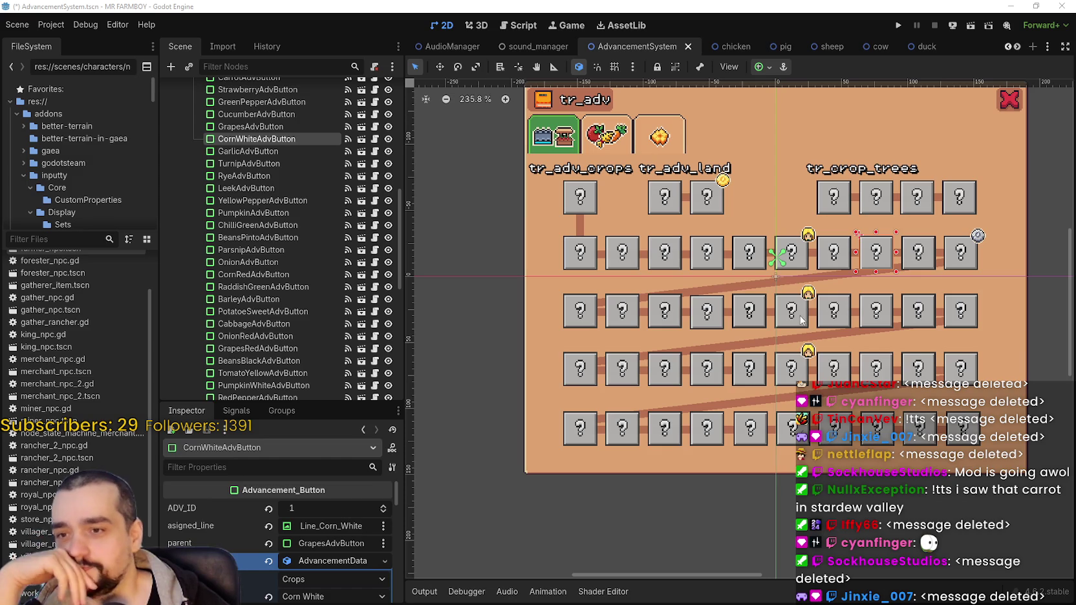
left_click(842, 311)
scroll(842, 312, "up", 3)
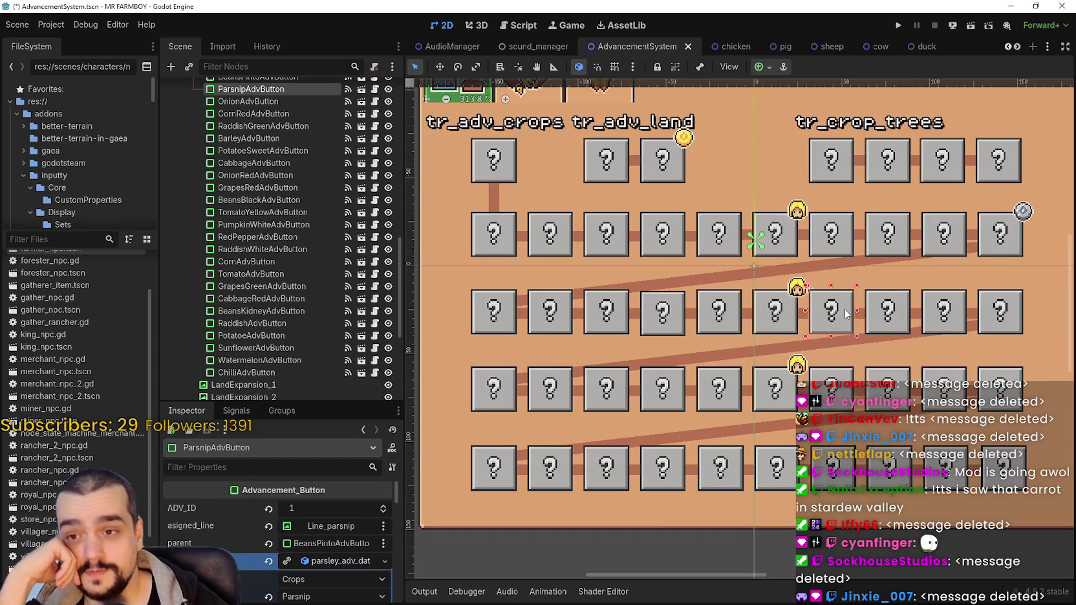
scroll(911, 317, "up", 1)
left_click(911, 317)
scroll(952, 317, "down", 2)
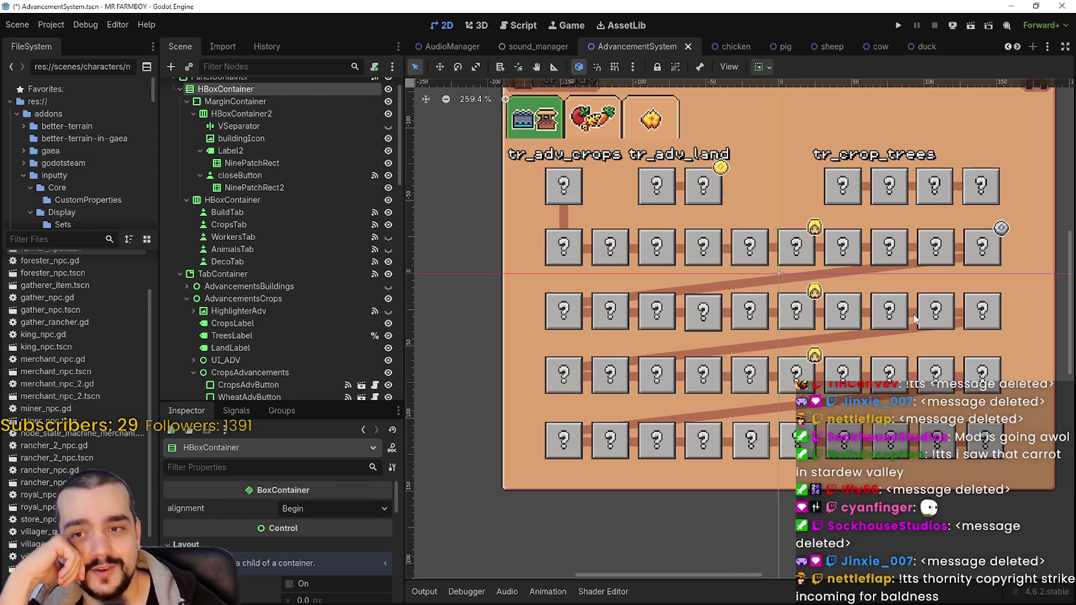
scroll(953, 316, "down", 2)
scroll(953, 316, "down", 1)
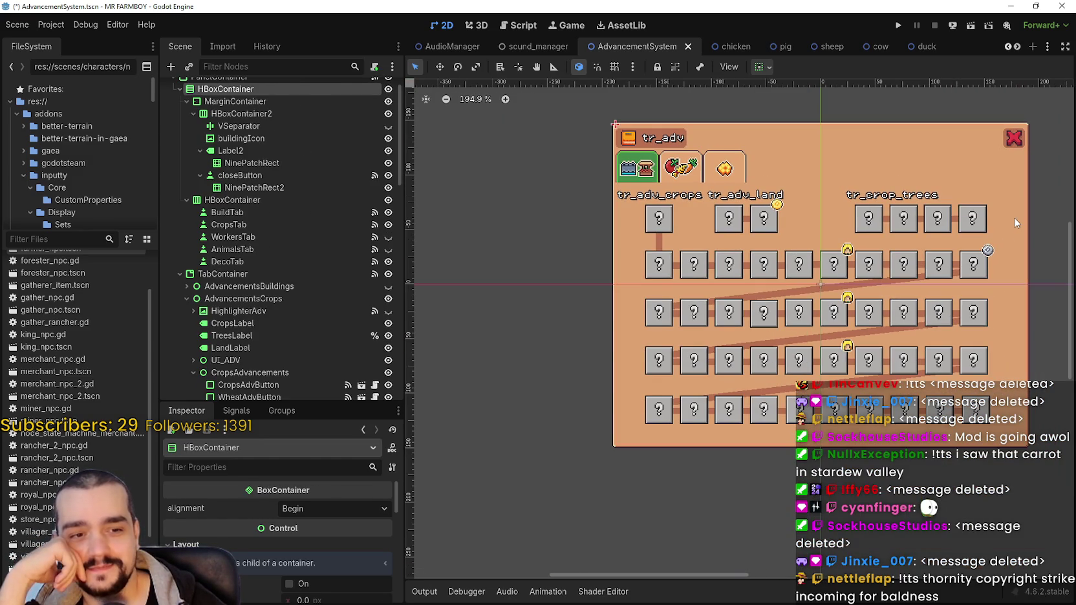
left_click(987, 251)
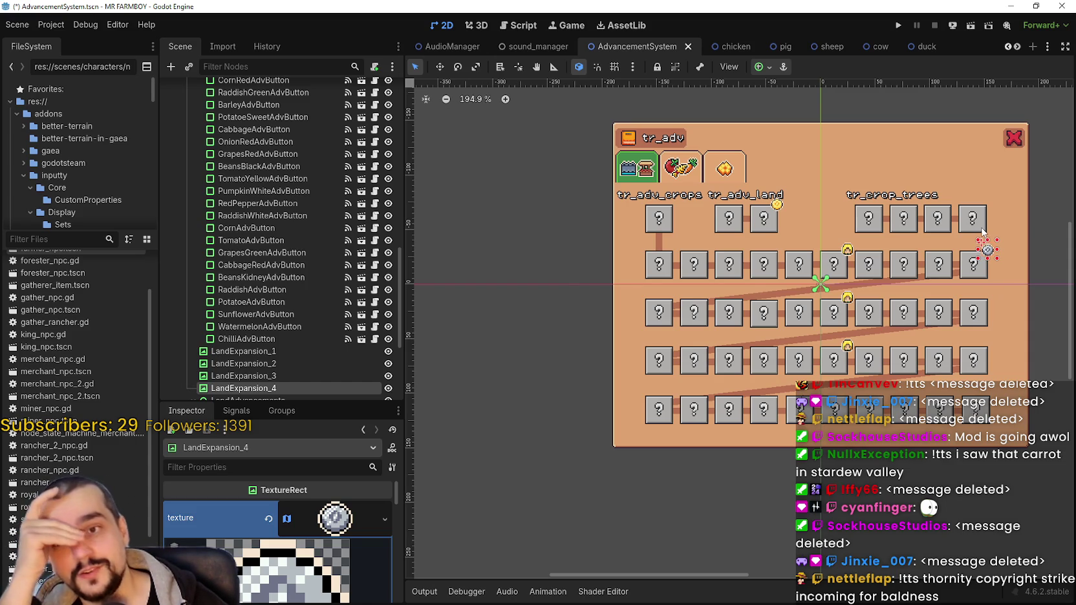
scroll(589, 365, "up", 2)
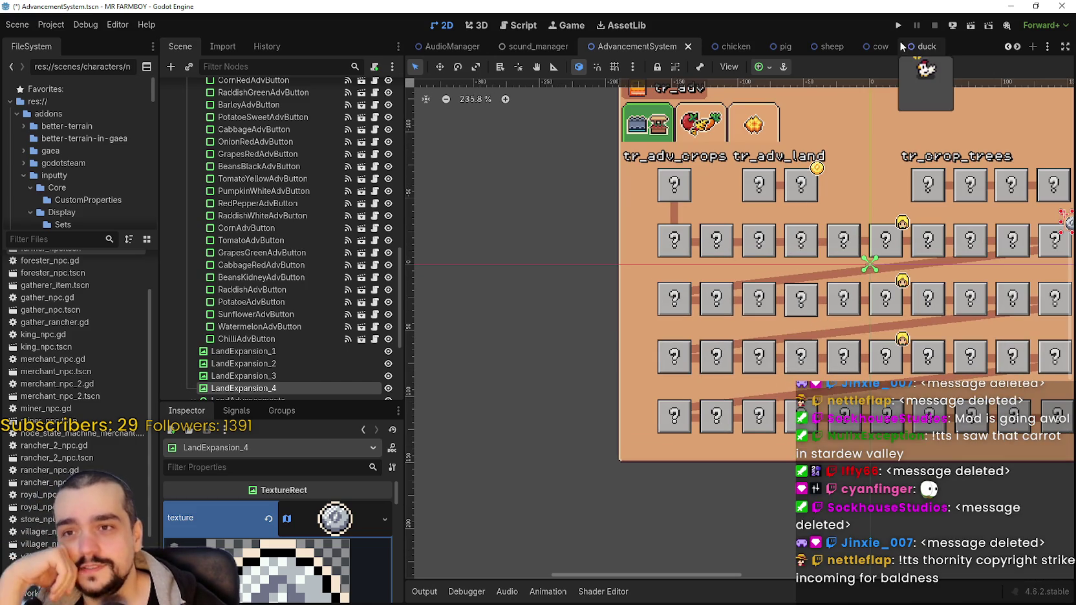
Scroll the tab bar to farmer_npc, then close farmer_npc, duck, cow, sheep, pig and chicken scenes
left_click(1015, 49)
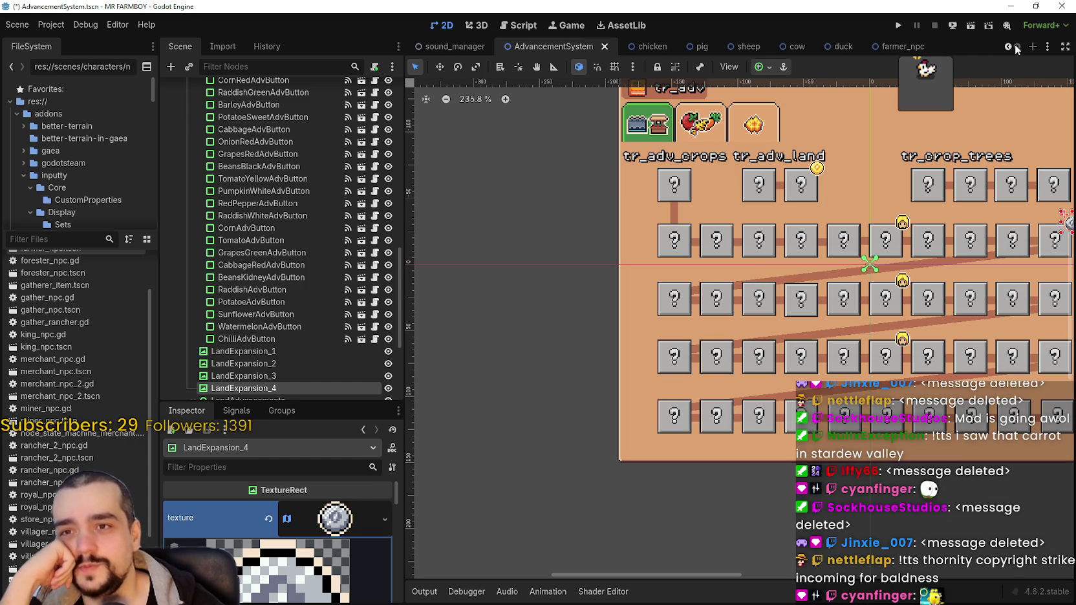
left_click(931, 45)
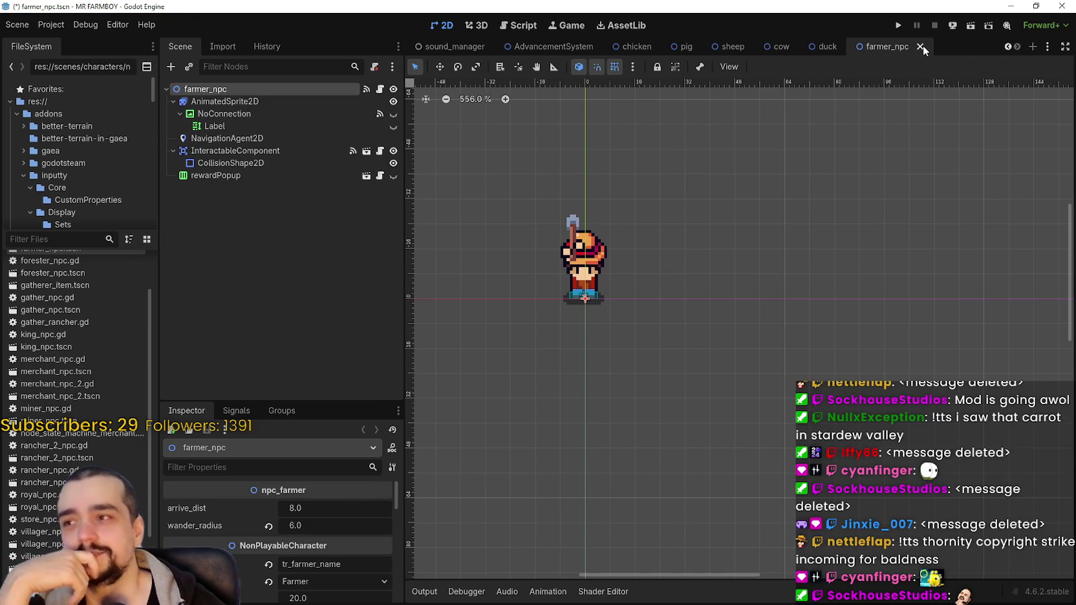
left_click(922, 45)
left_click(930, 45)
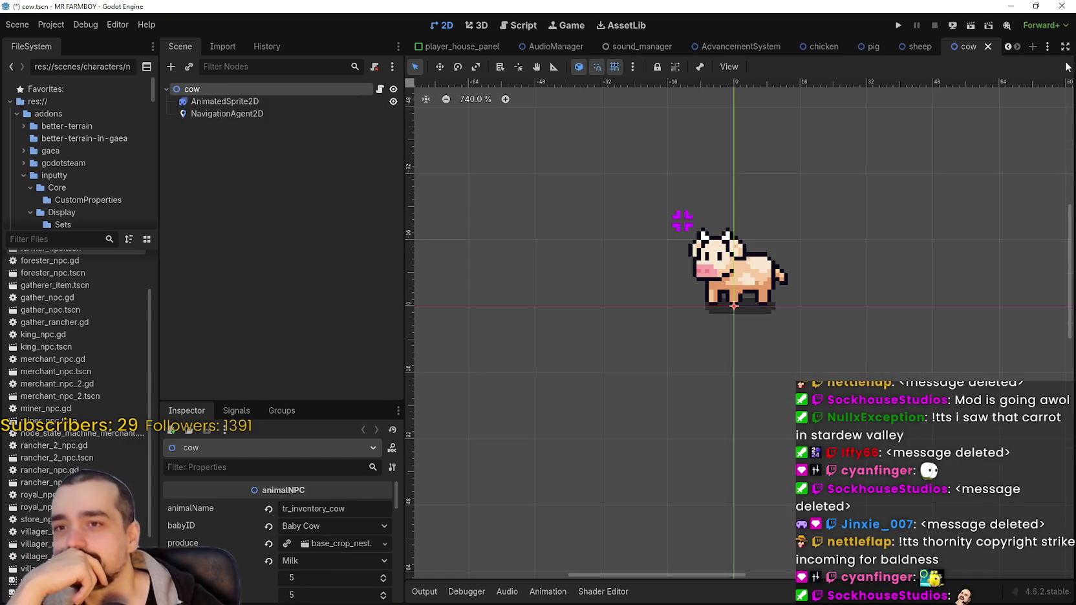
left_click(987, 46)
left_click(943, 46)
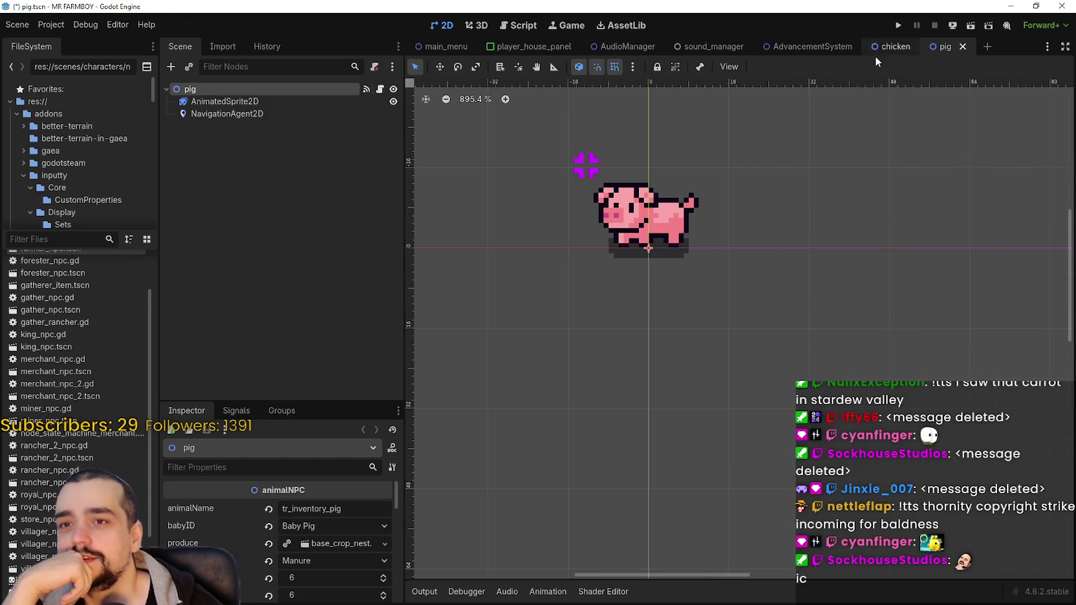
left_click(929, 47)
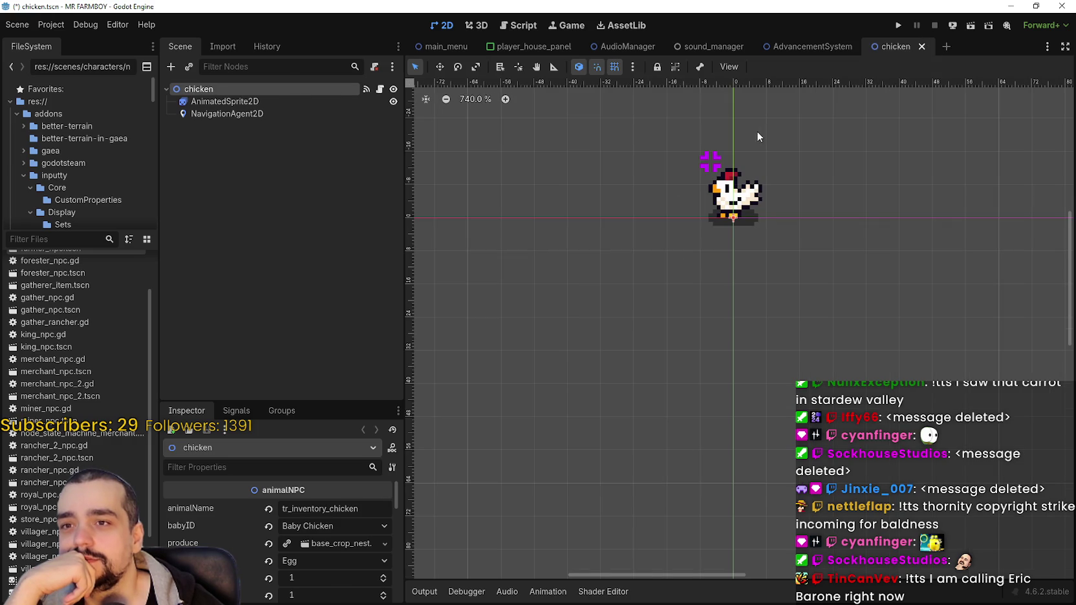
key("ctrl+shift+w")
Filter the FileSystem dock for 'player' and open Player.png in Aseprite as the external program
scroll(807, 308, "down", 3)
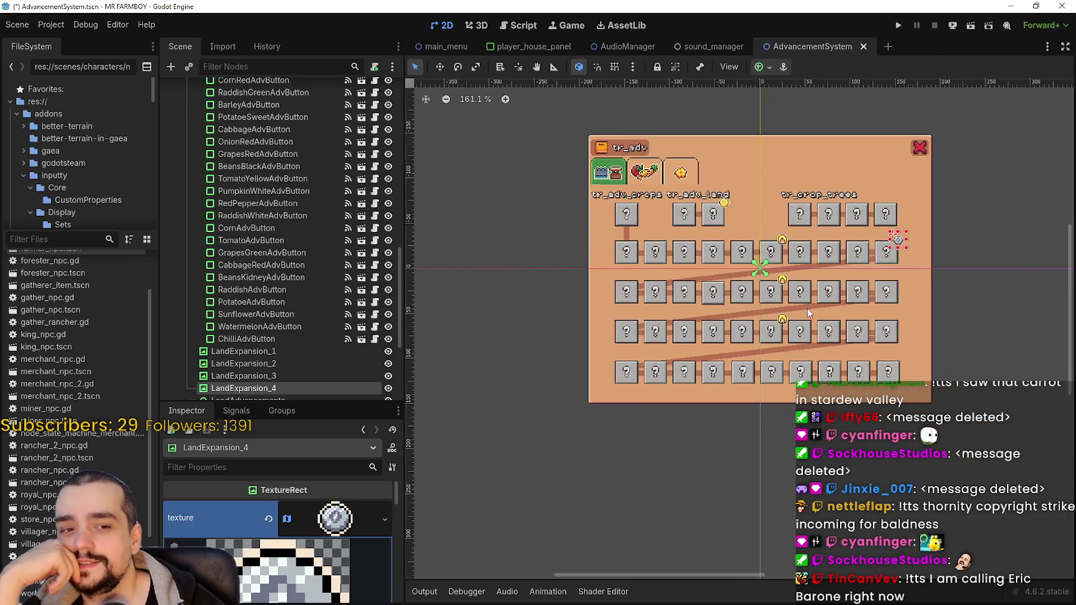
scroll(807, 305, "up", 2)
scroll(809, 299, "down", 10)
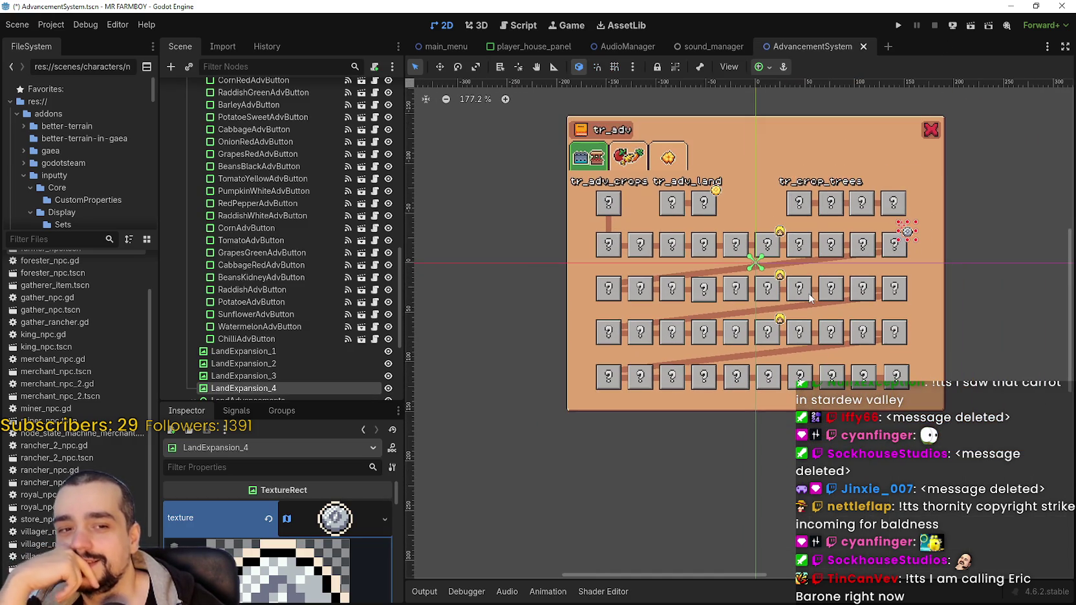
scroll(809, 298, "up", 8)
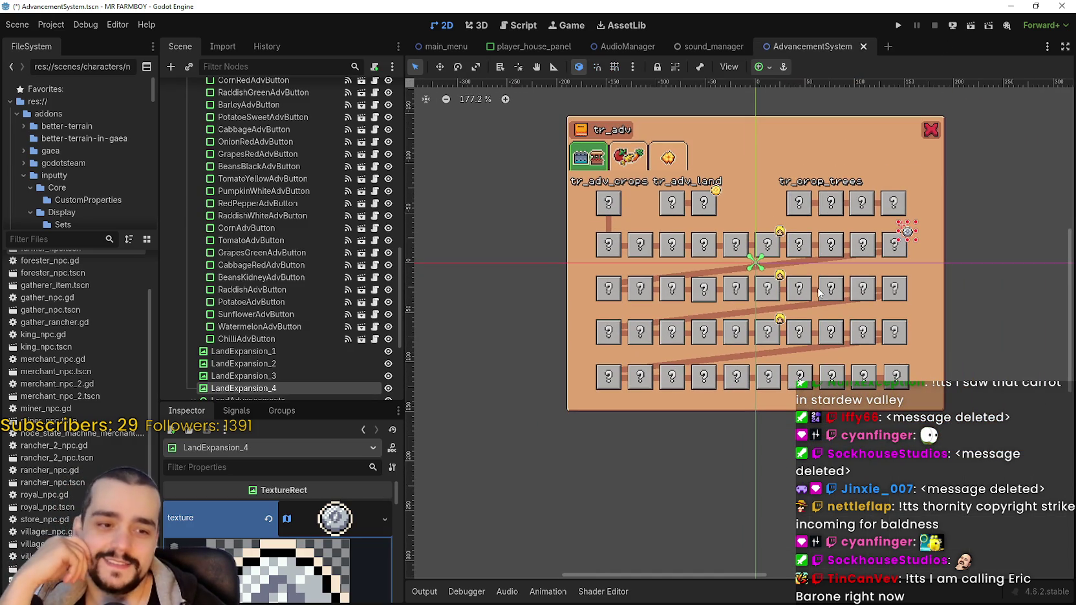
scroll(839, 248, "up", 2)
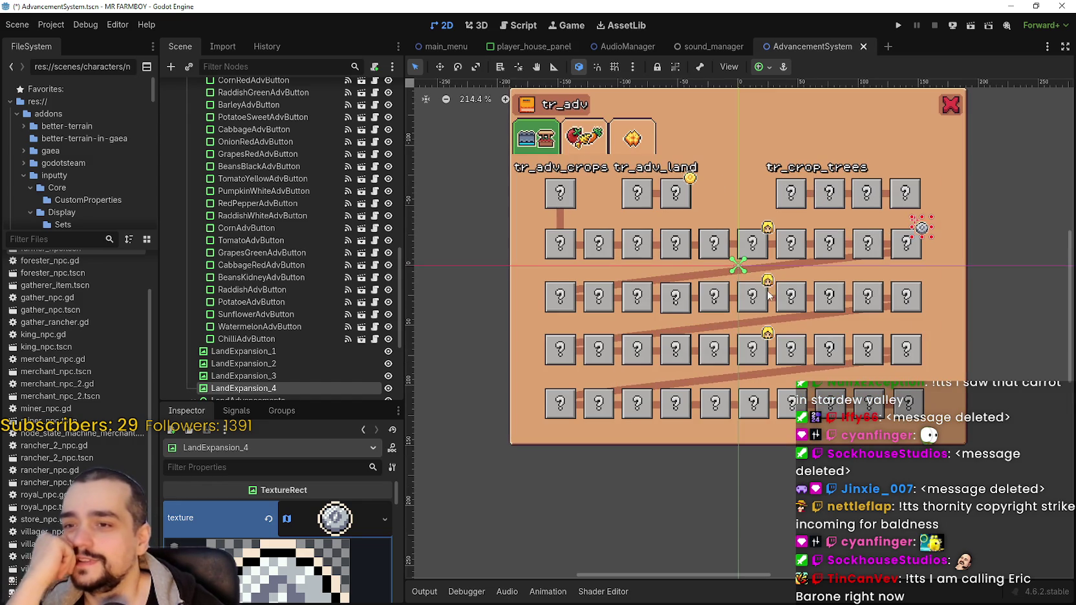
scroll(664, 377, "down", 3)
scroll(360, 356, "down", 3)
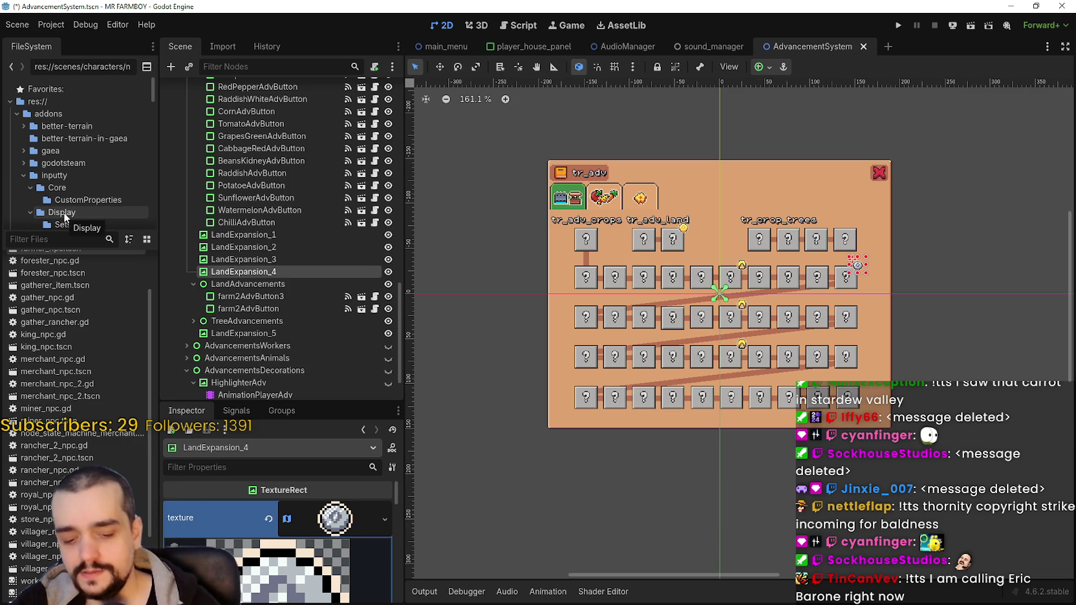
type("player")
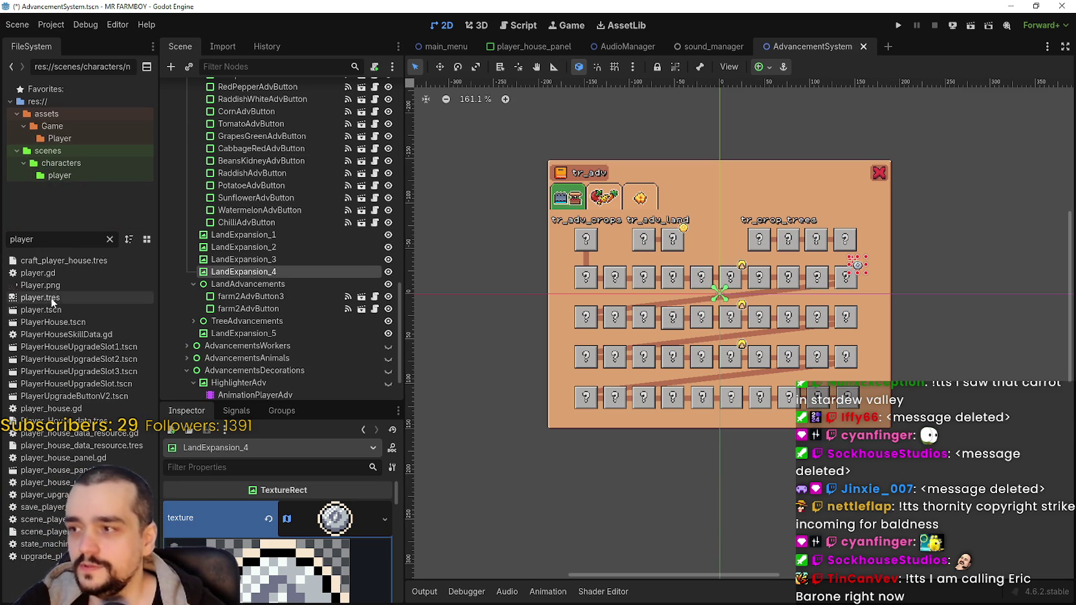
right_click(52, 287)
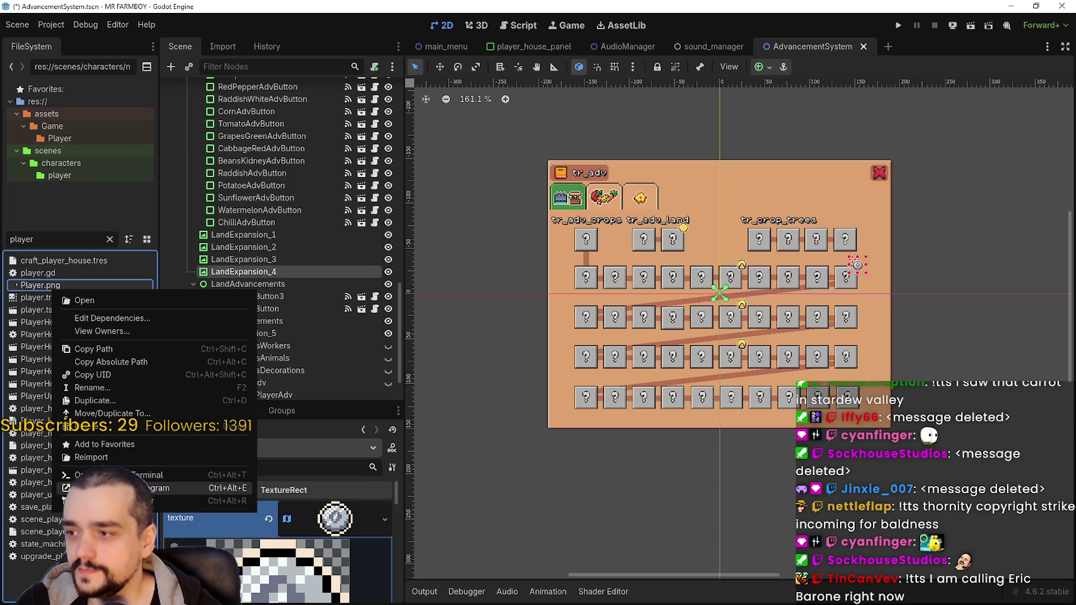
left_click(181, 488)
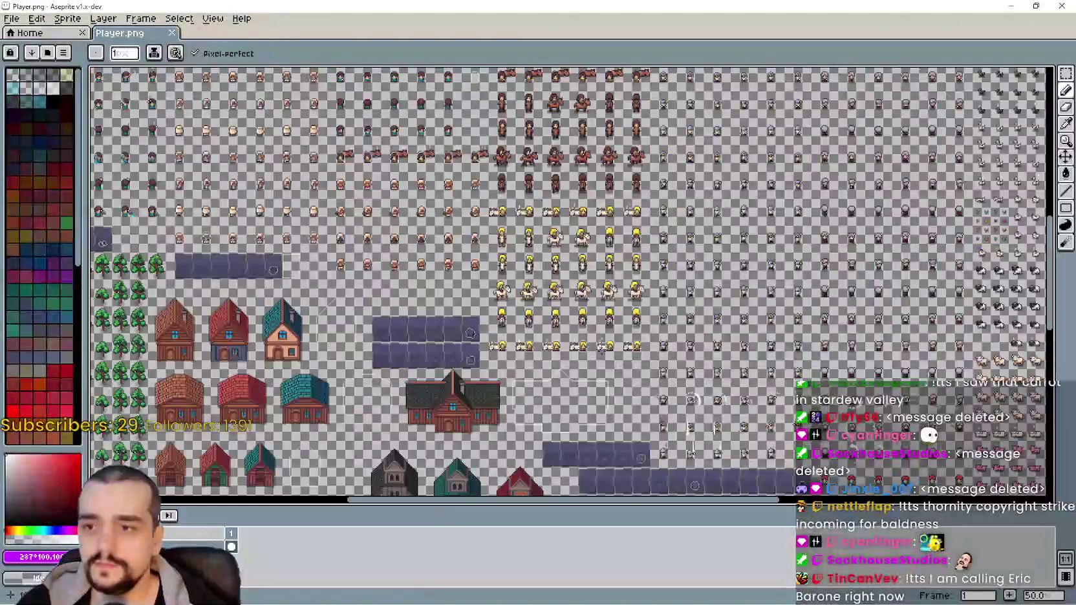
scroll(602, 349, "down", 1)
scroll(582, 323, "up", 1)
scroll(575, 316, "up", 1)
scroll(570, 311, "up", 1)
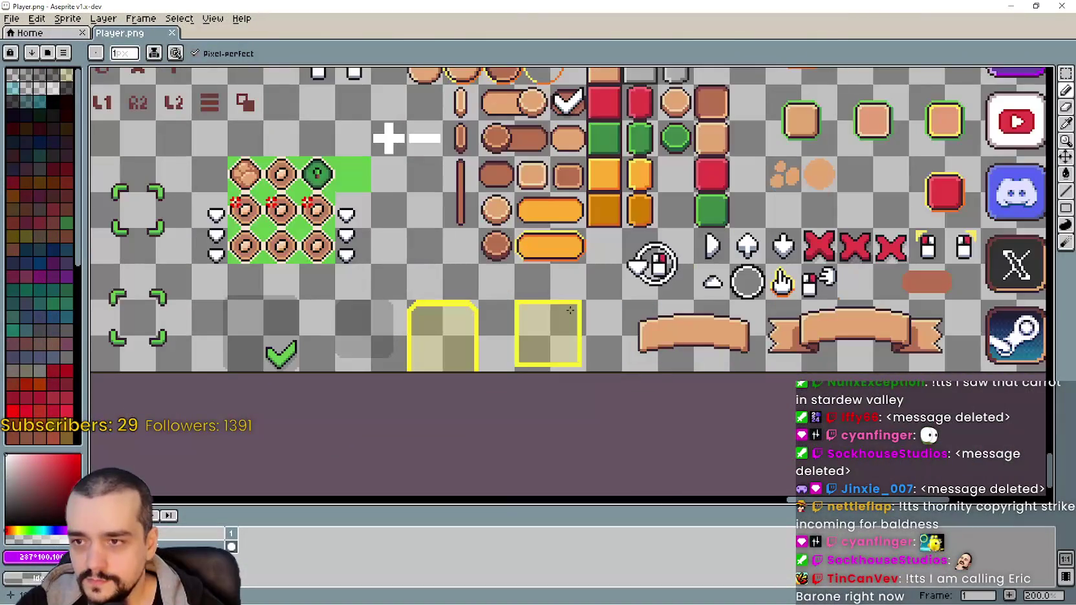
left_click_drag(236, 194, 532, 304)
scroll(531, 302, "up", 2)
scroll(531, 302, "up", 1)
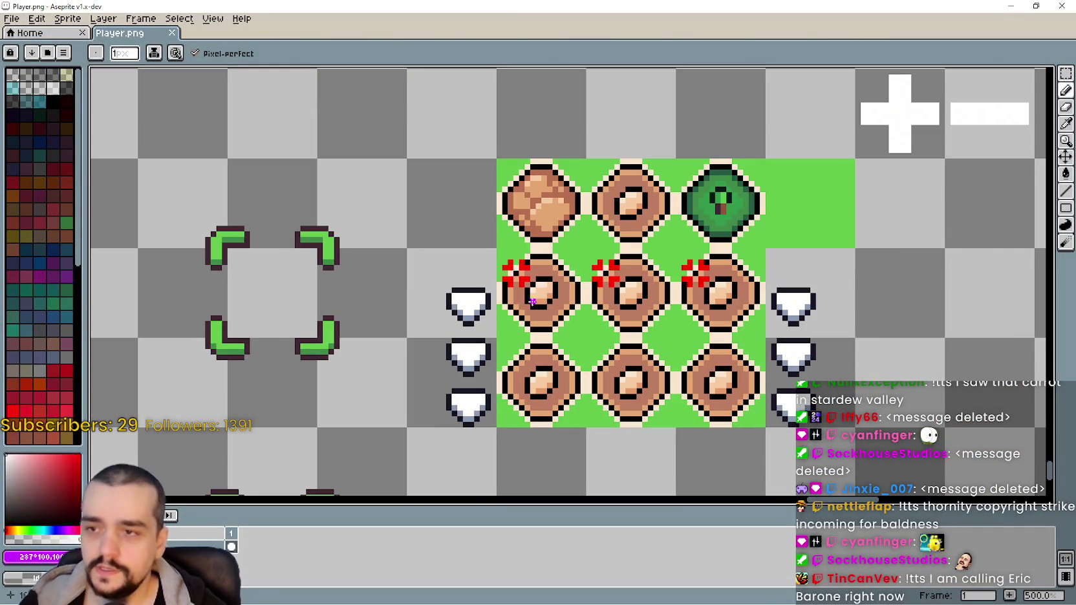
scroll(532, 301, "down", 1)
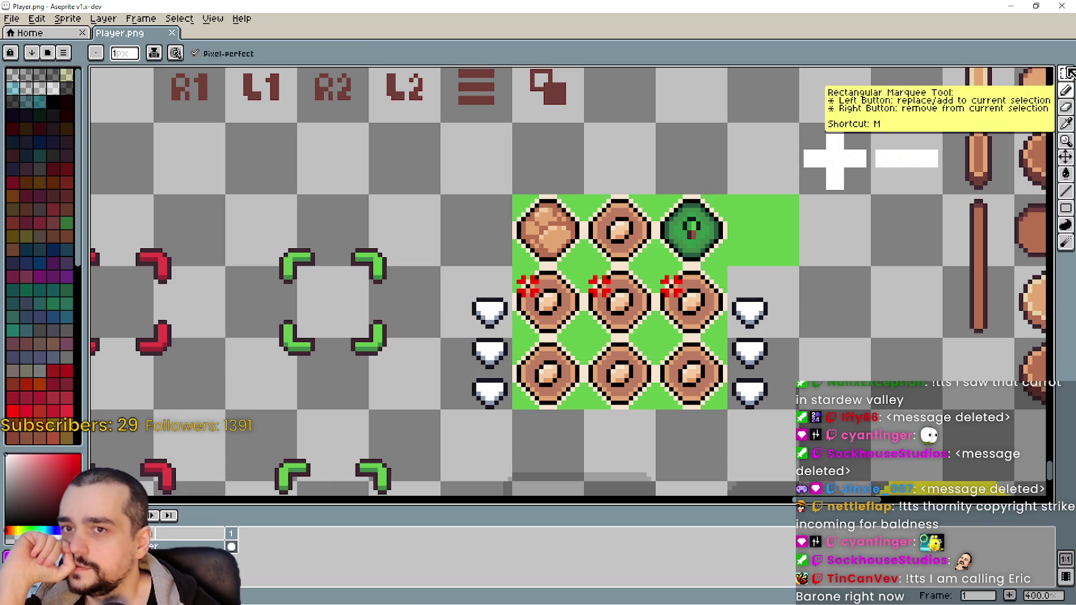
left_click(1066, 74)
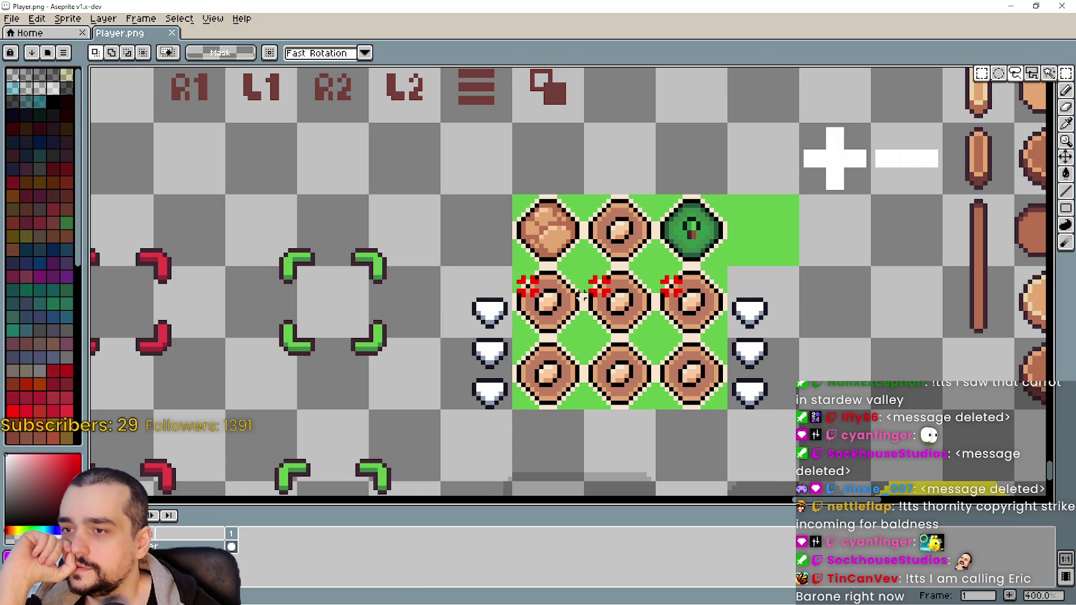
scroll(527, 286, "up", 1)
scroll(525, 287, "down", 1)
scroll(526, 287, "down", 1)
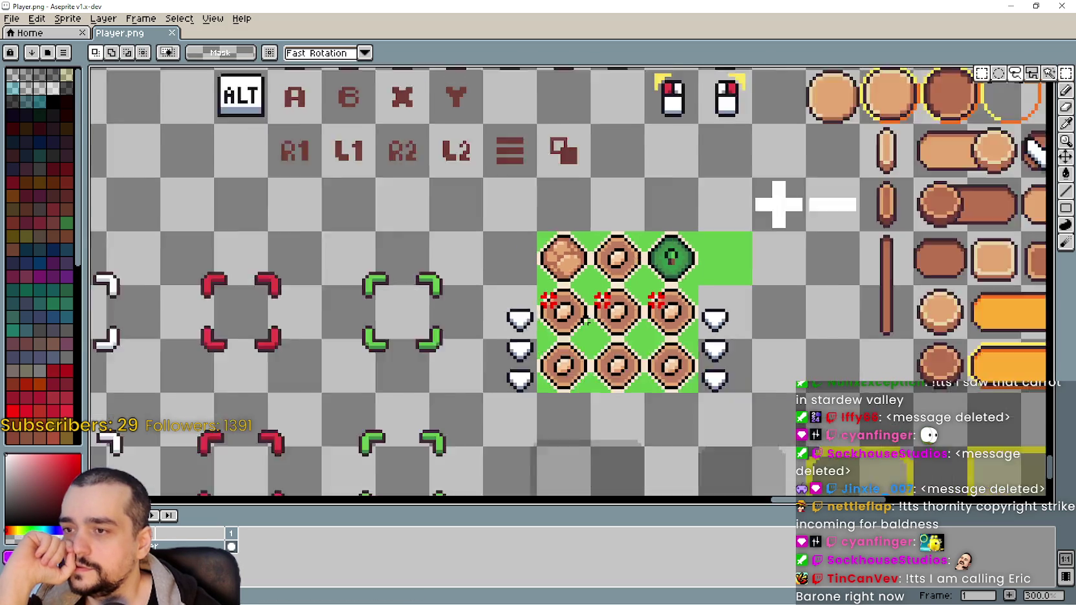
scroll(525, 287, "up", 1)
scroll(526, 287, "up", 1)
scroll(496, 361, "down", 2)
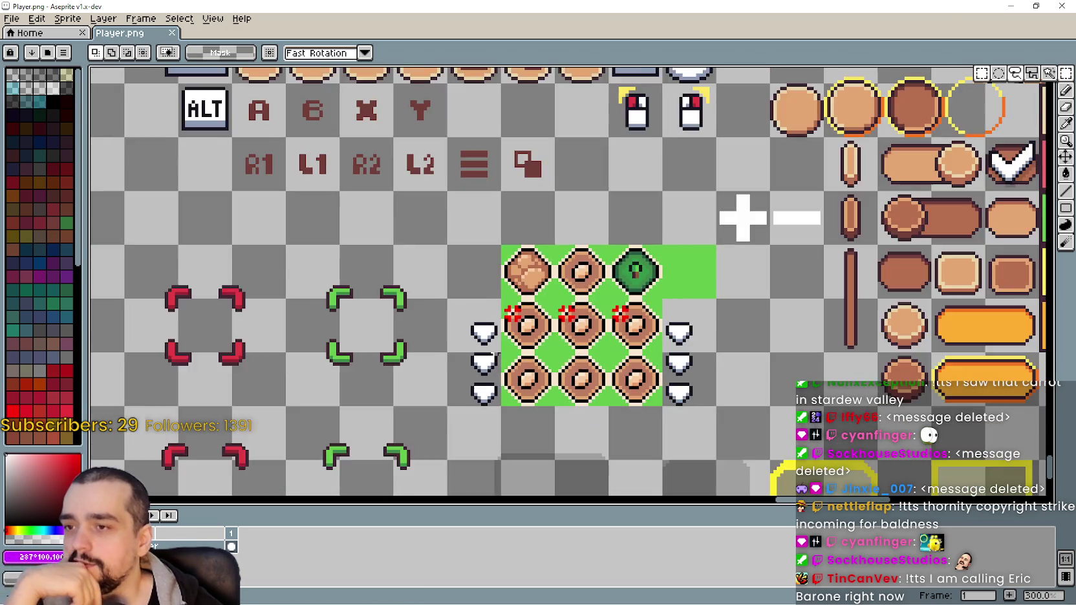
scroll(505, 345, "up", 4)
scroll(547, 258, "down", 2)
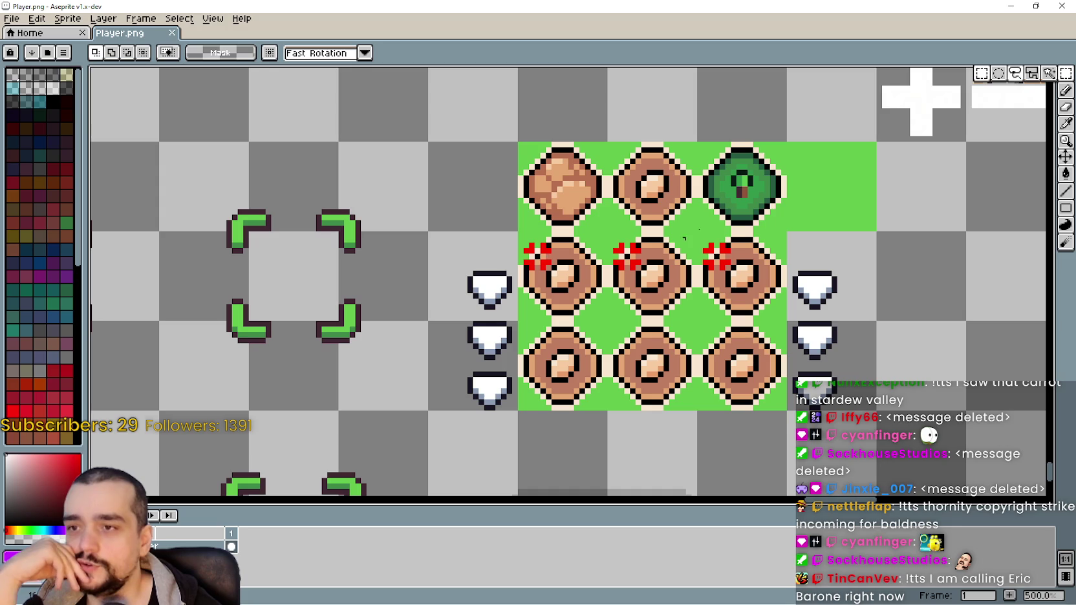
key("minus")
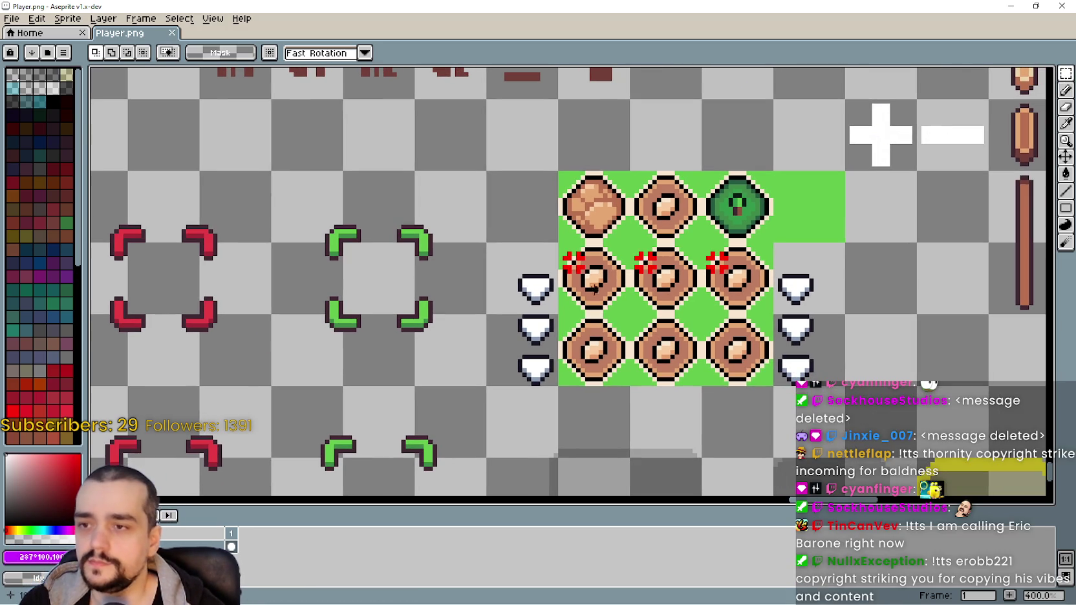
Marquee-select the whole middle row of donut tiles in Player.png
left_click_drag(556, 241, 775, 316)
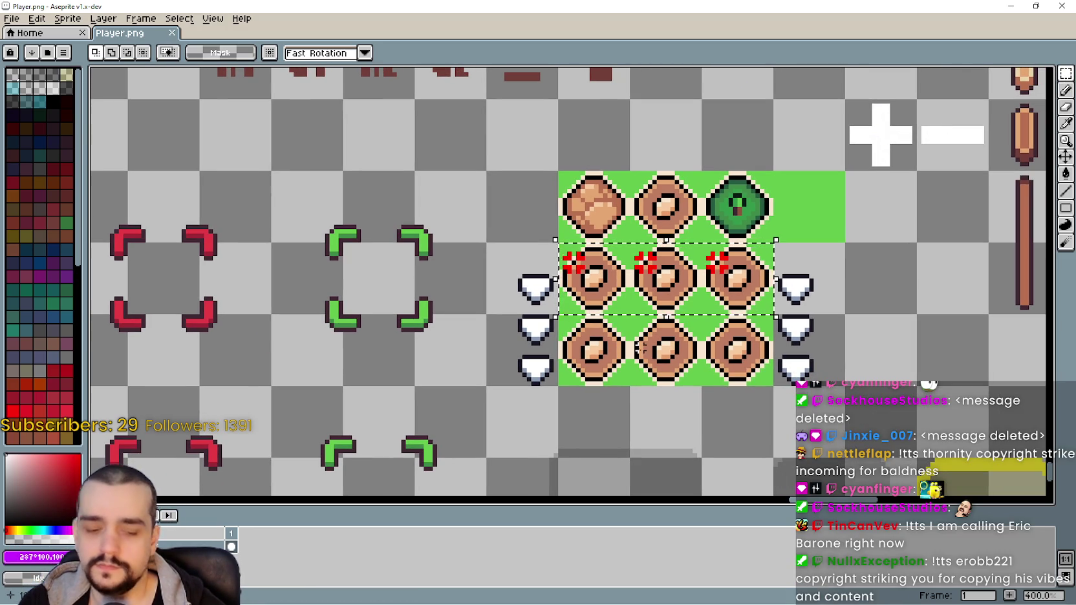
left_click(603, 366)
left_click_drag(603, 366, 719, 359)
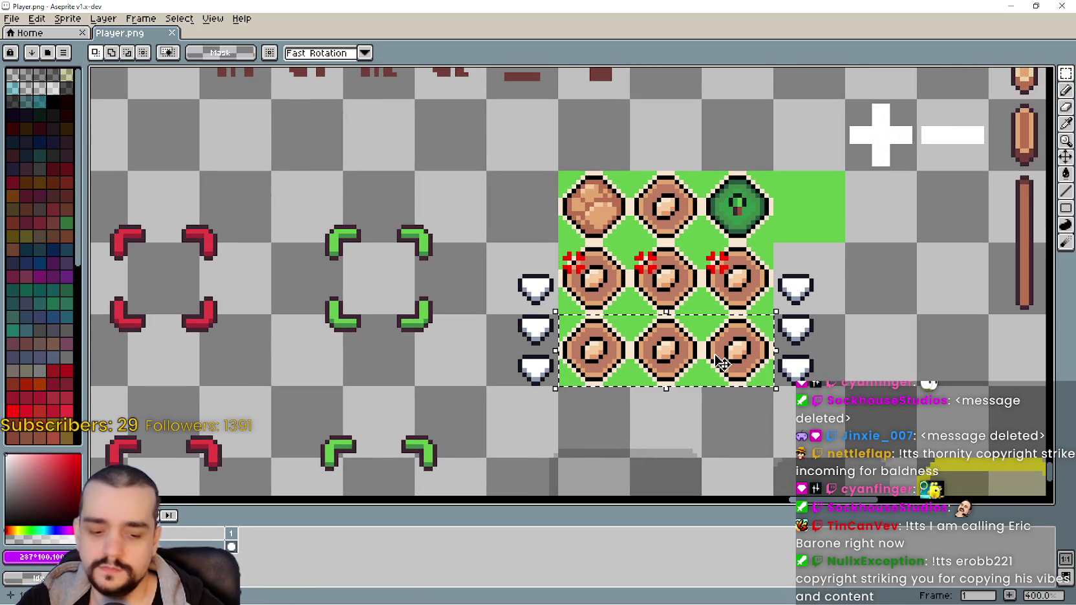
left_click(590, 303)
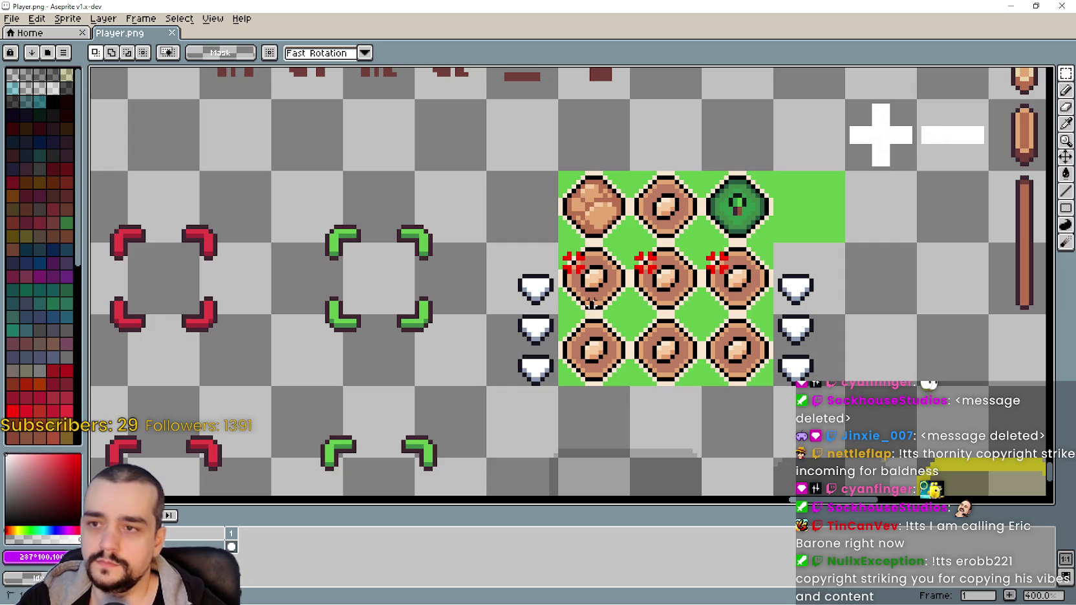
left_click_drag(590, 302, 594, 240)
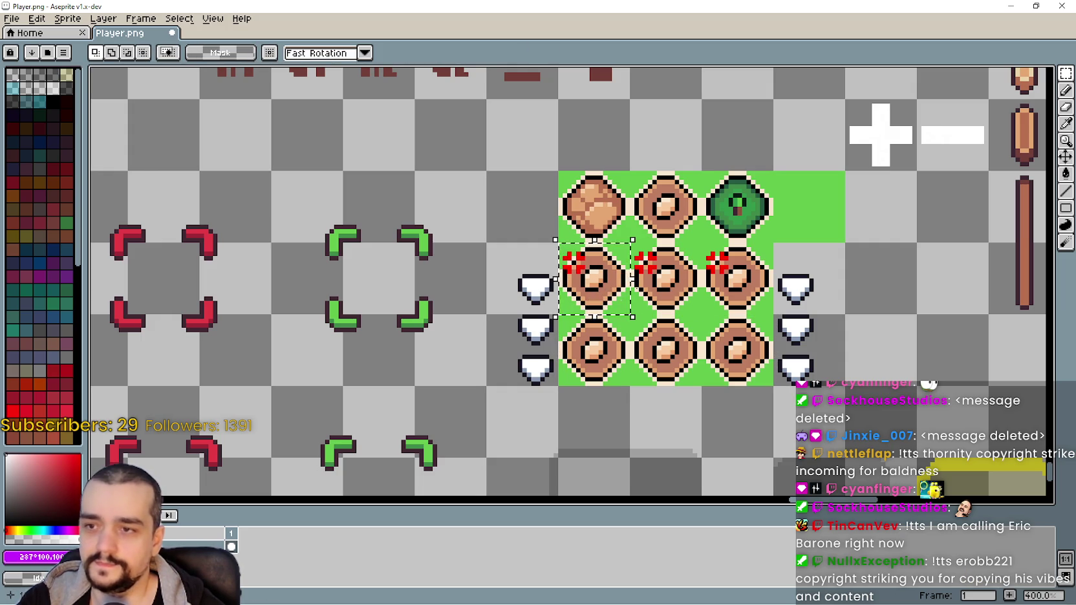
left_click_drag(603, 277, 766, 287)
Replace the red-marked middle row with a pasted copy of the plain bottom row and save
key("Delete")
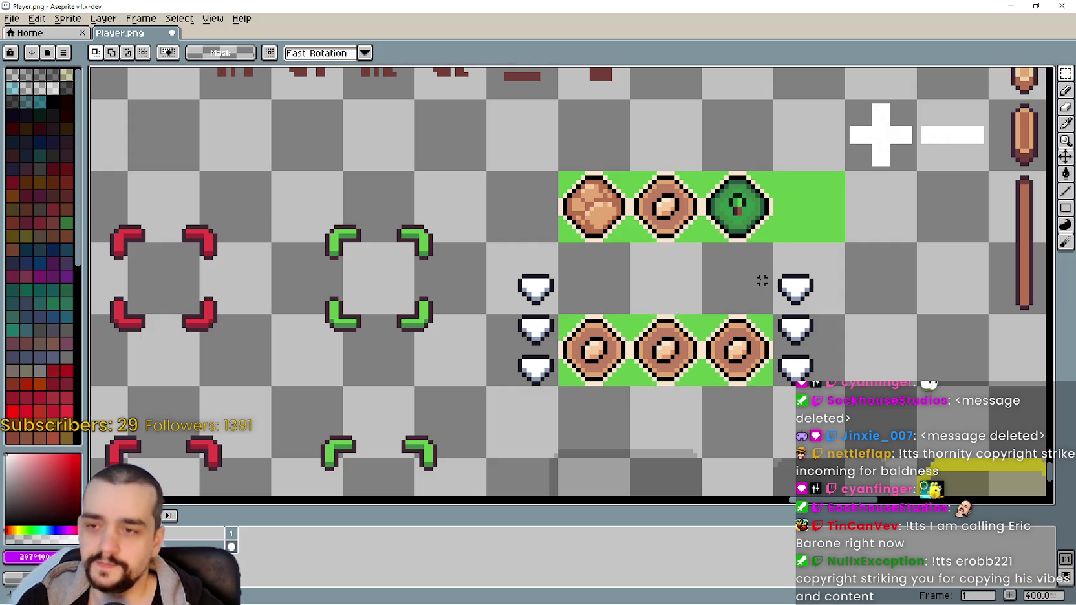
key("ctrl+v")
left_click_drag(678, 348, 672, 277)
key("ctrl+s")
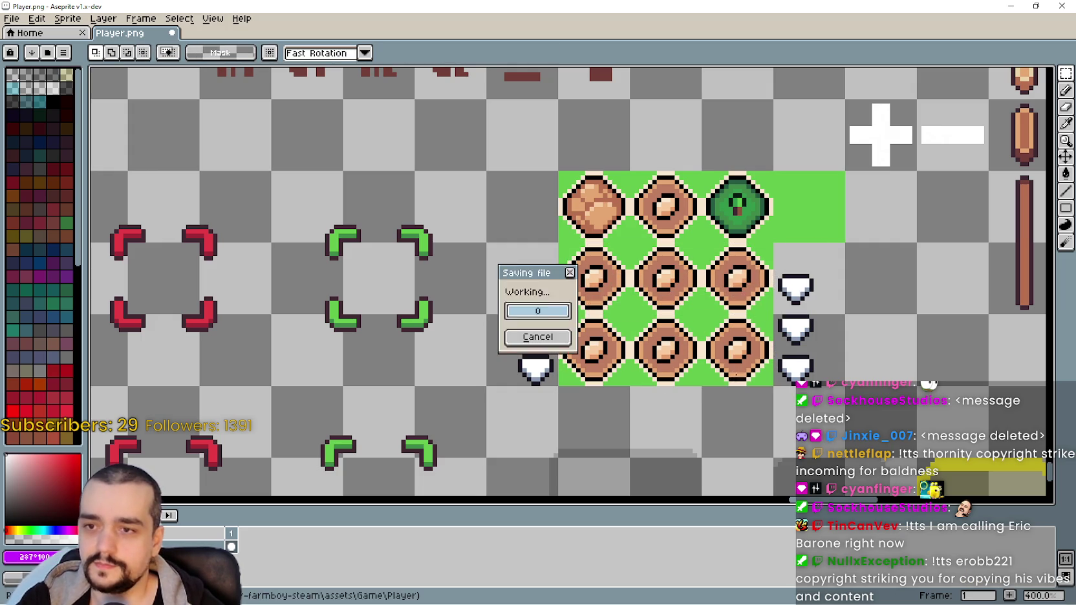
scroll(725, 366, "down", 2)
scroll(709, 357, "down", 1)
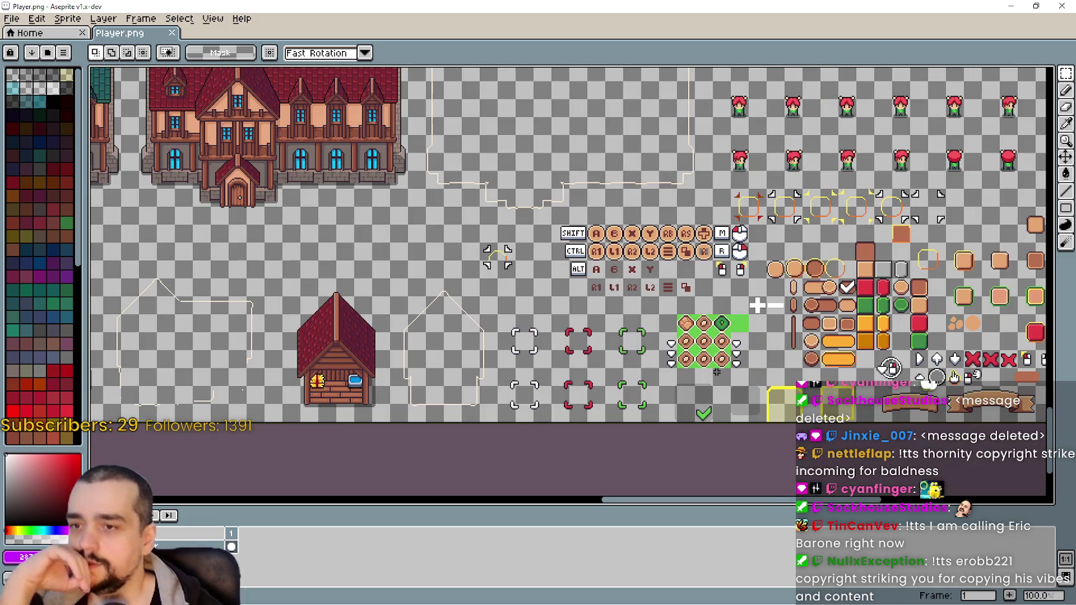
scroll(709, 357, "down", 1)
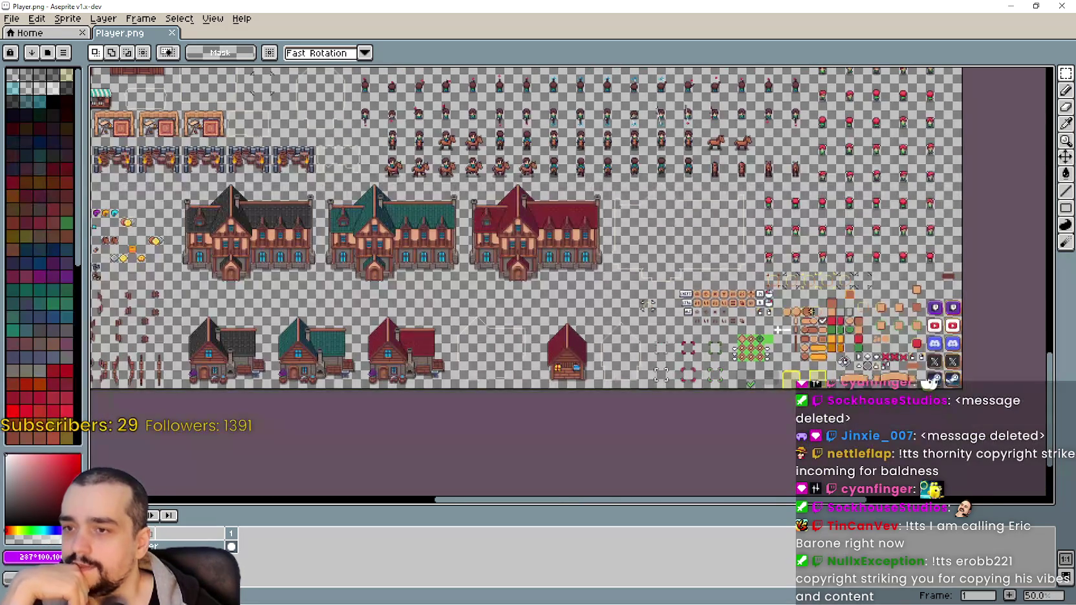
scroll(662, 320, "up", 1)
scroll(662, 320, "right", 5)
scroll(666, 287, "right", 2)
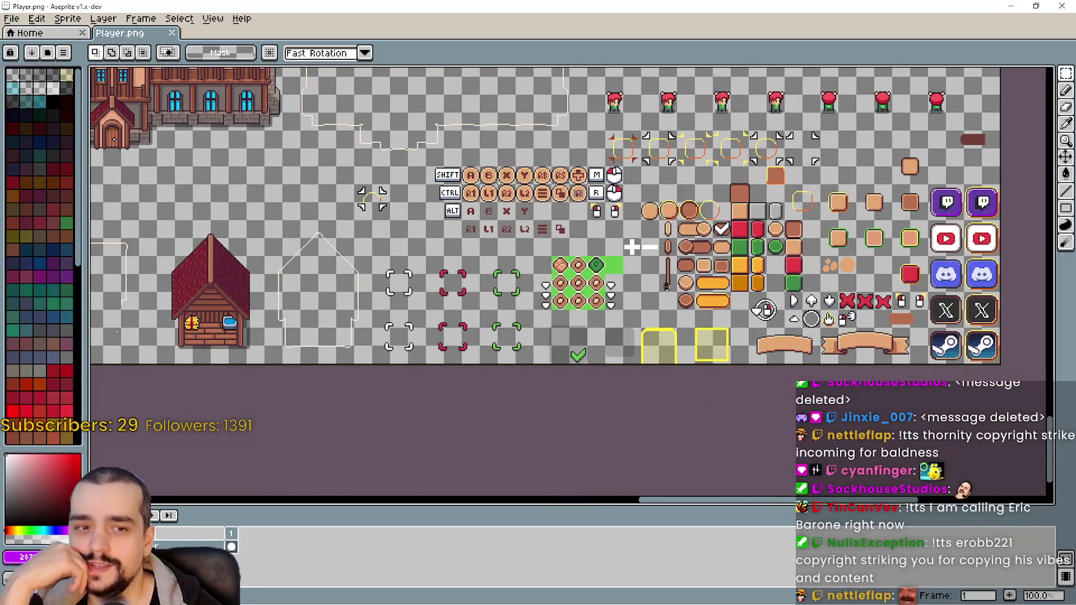
scroll(531, 294, "right", 3)
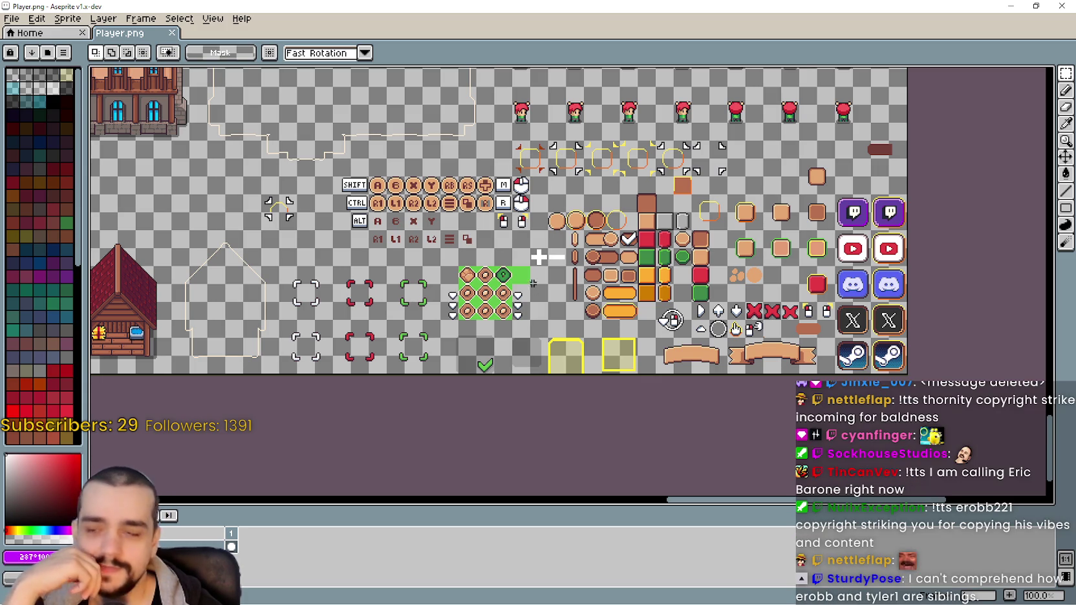
scroll(703, 302, "up", 1)
scroll(700, 300, "down", 1)
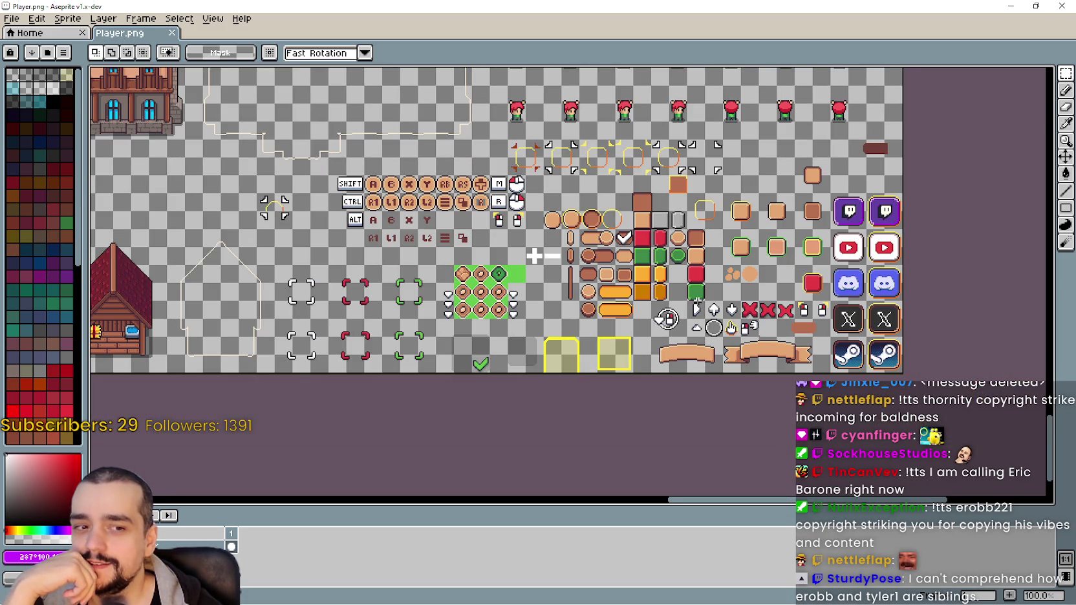
left_click_drag(589, 286, 614, 315)
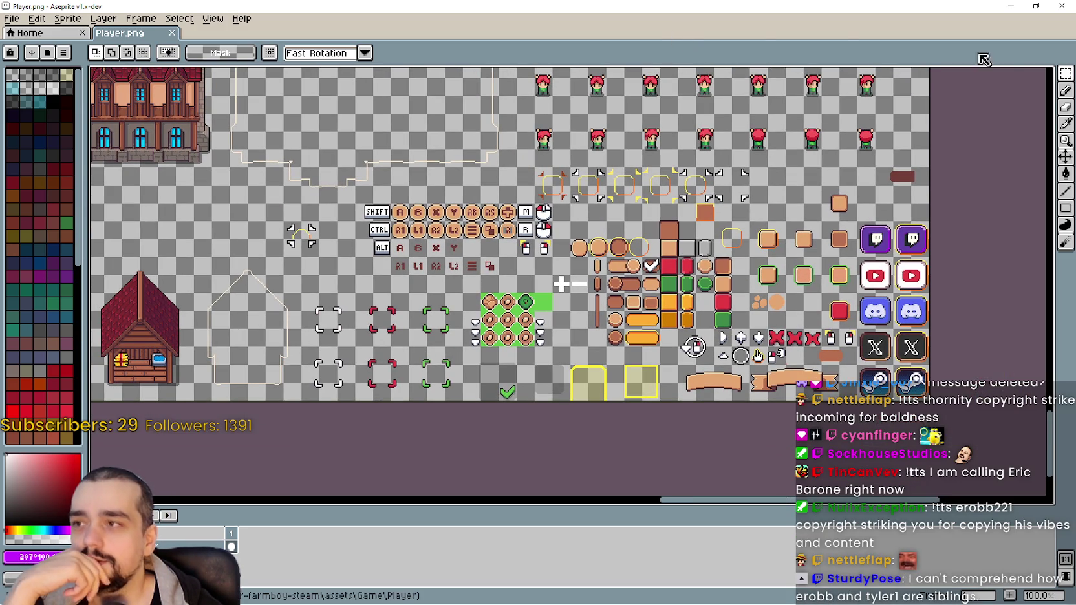
scroll(408, 307, "up", 1)
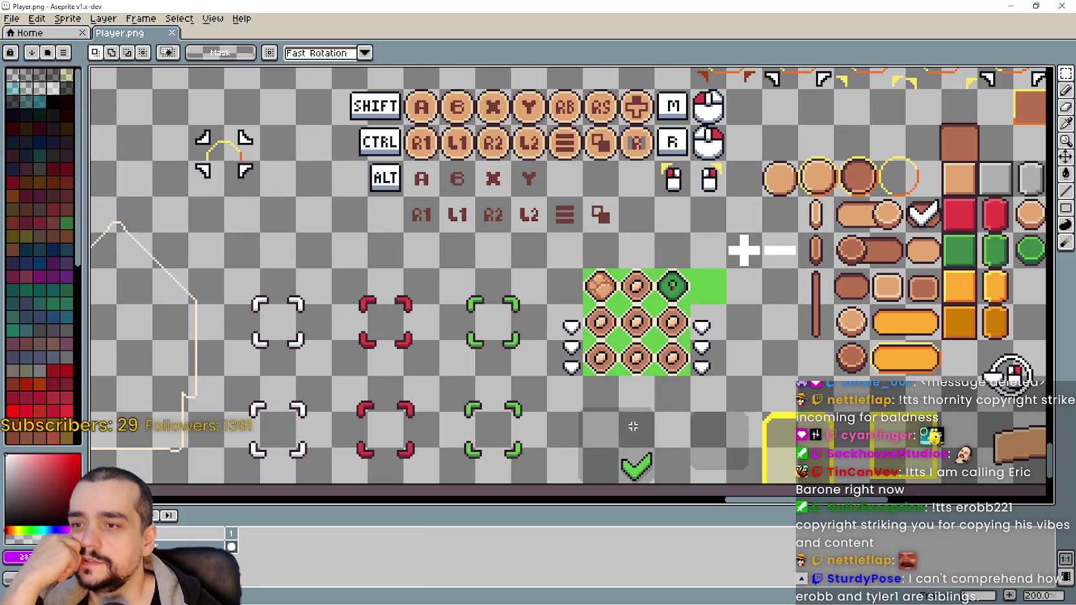
scroll(633, 421, "up", 1)
Marquee-select the right-hand column of white gems beside the donut tiles, then zoom out
scroll(628, 412, "down", 1)
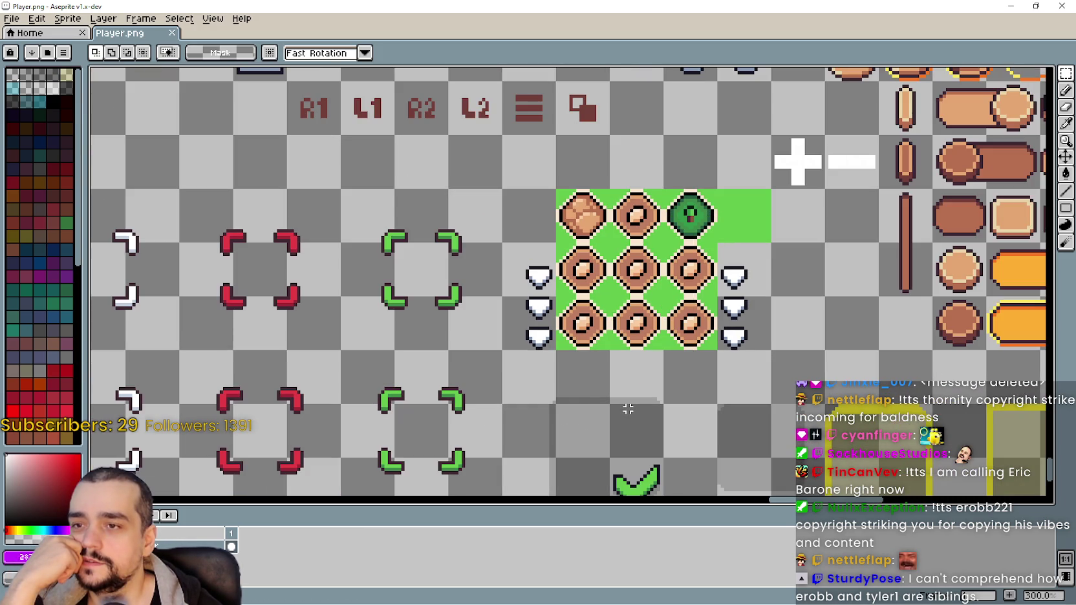
left_click_drag(533, 261, 540, 349)
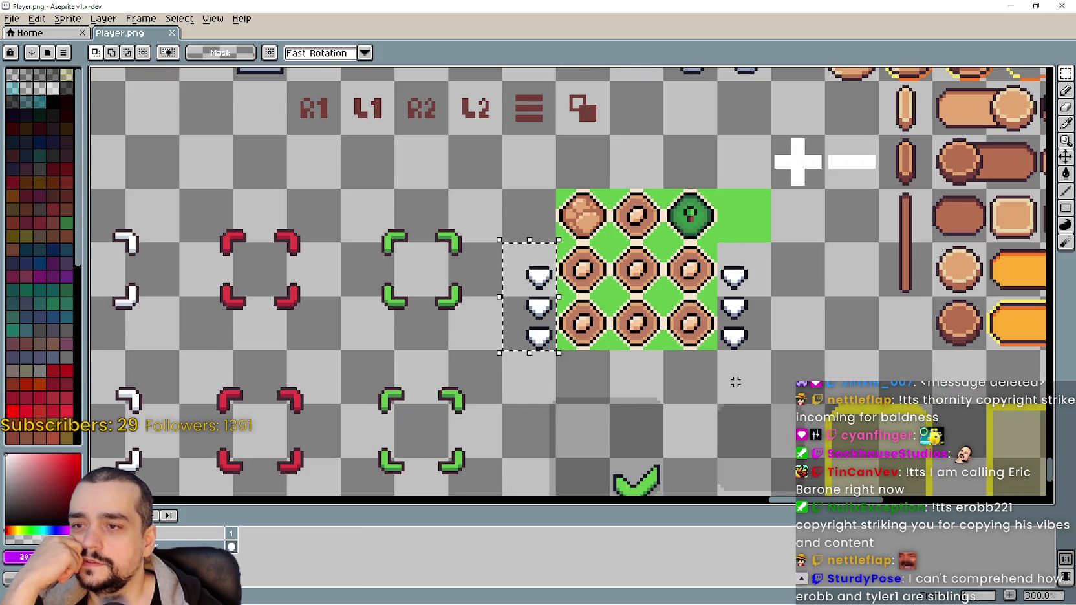
left_click(745, 261)
left_click_drag(746, 260, 756, 348)
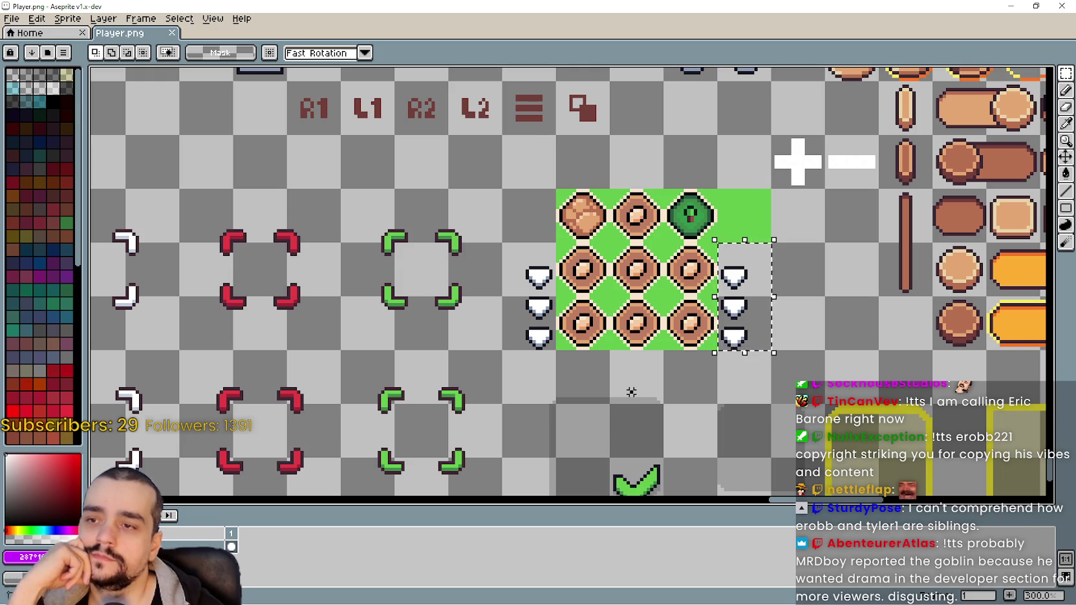
scroll(607, 322, "down", 1)
scroll(604, 323, "down", 1)
scroll(272, 249, "down", 1)
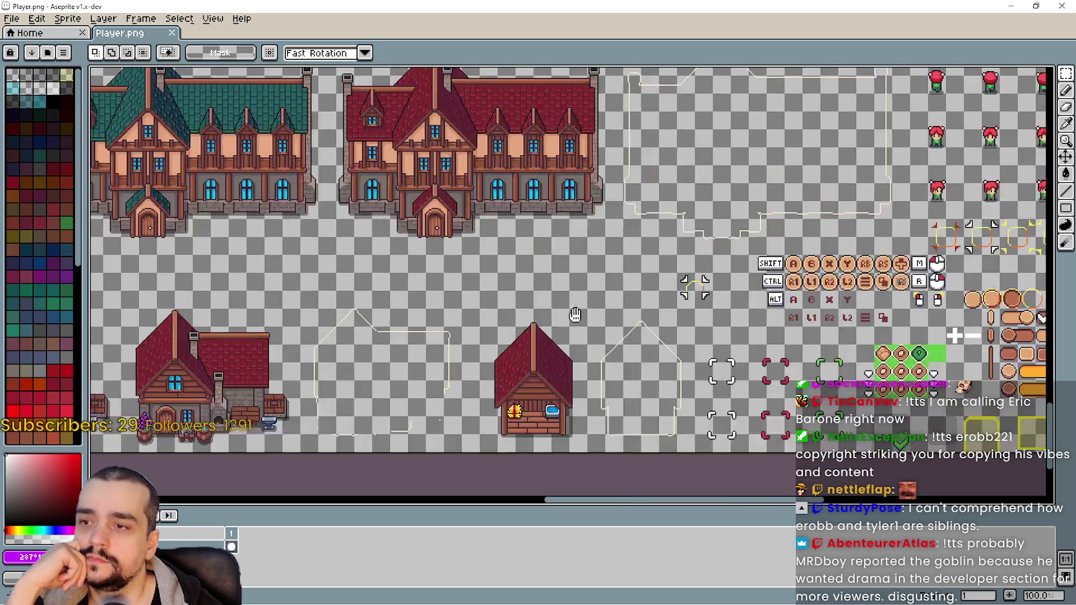
scroll(272, 249, "down", 1)
left_click_drag(351, 265, 628, 292)
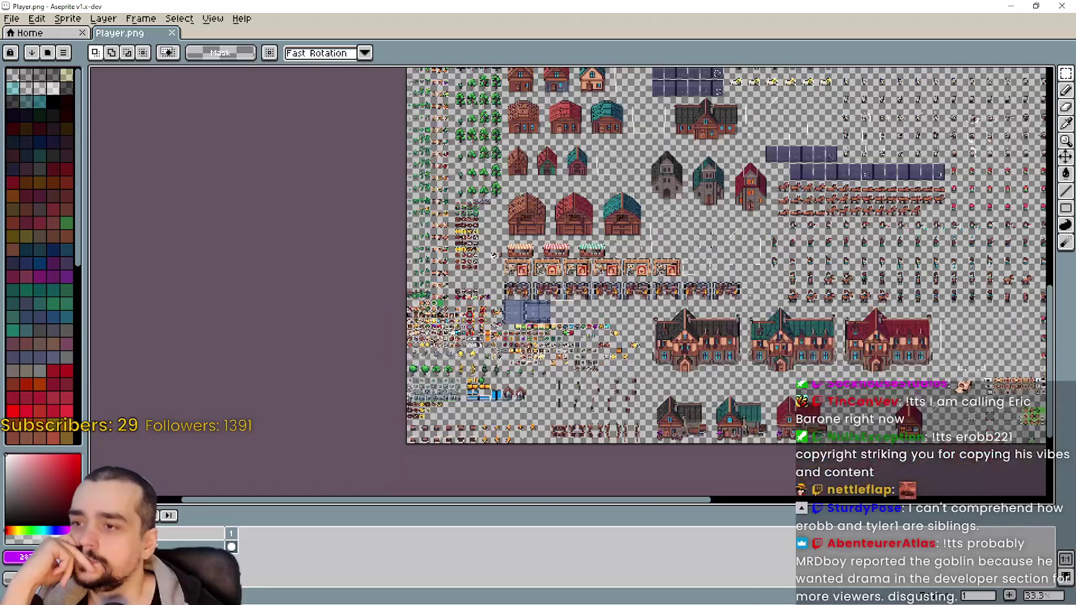
scroll(628, 292, "up", 1)
scroll(424, 341, "up", 1)
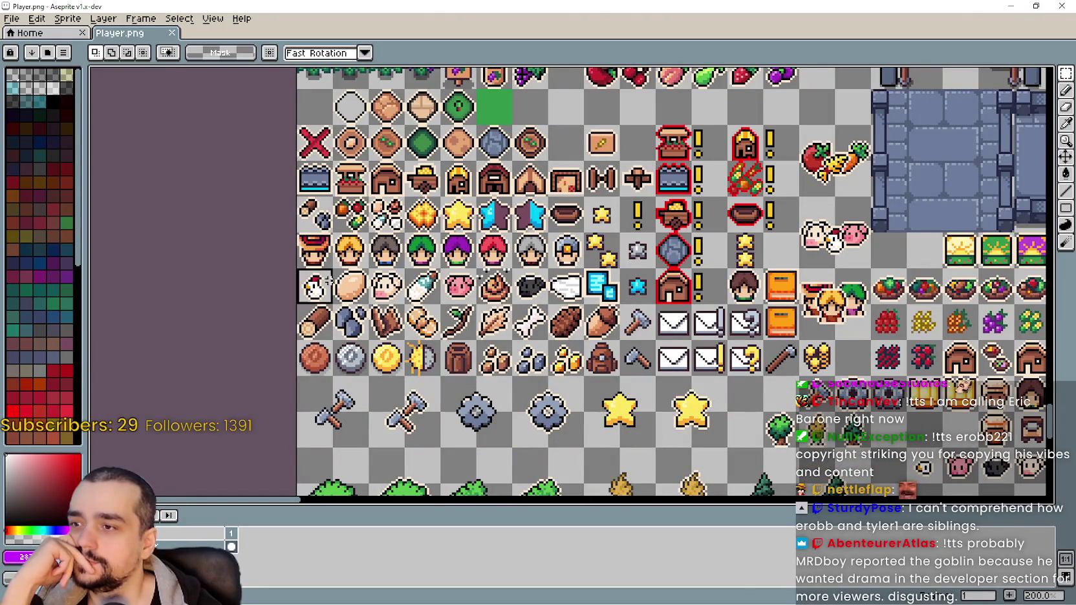
scroll(347, 281, "down", 2)
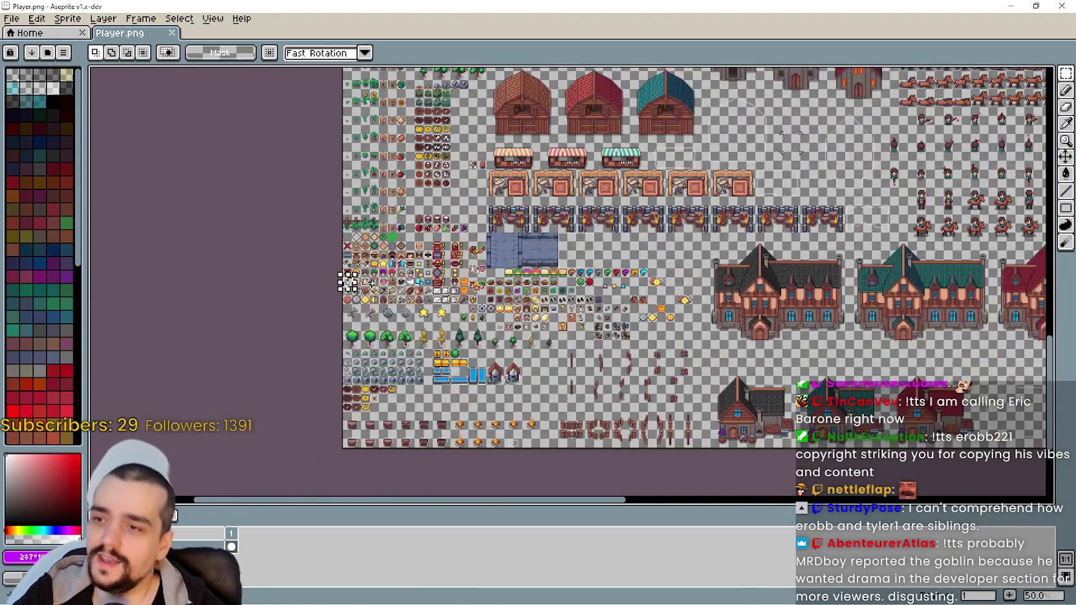
scroll(594, 307, "right", 5)
scroll(594, 307, "up", 1)
scroll(595, 307, "up", 1)
scroll(596, 308, "up", 1)
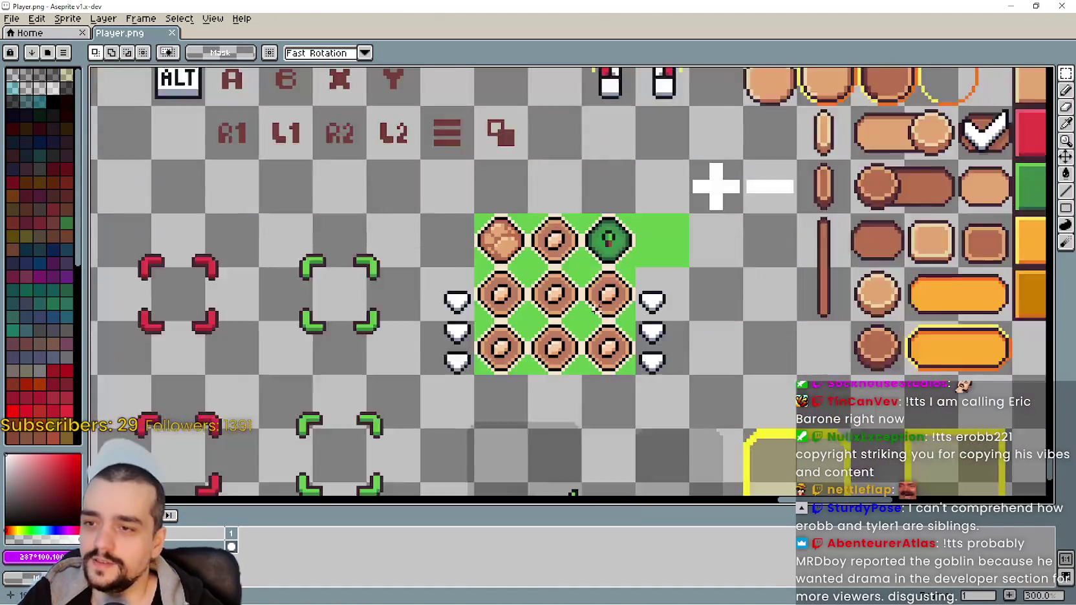
scroll(593, 307, "up", 1)
key("ctrl+v")
mouse_move(572, 302)
left_mouse_down()
mouse_move(486, 324)
mouse_move(470, 312)
mouse_move(761, 290)
left_mouse_up()
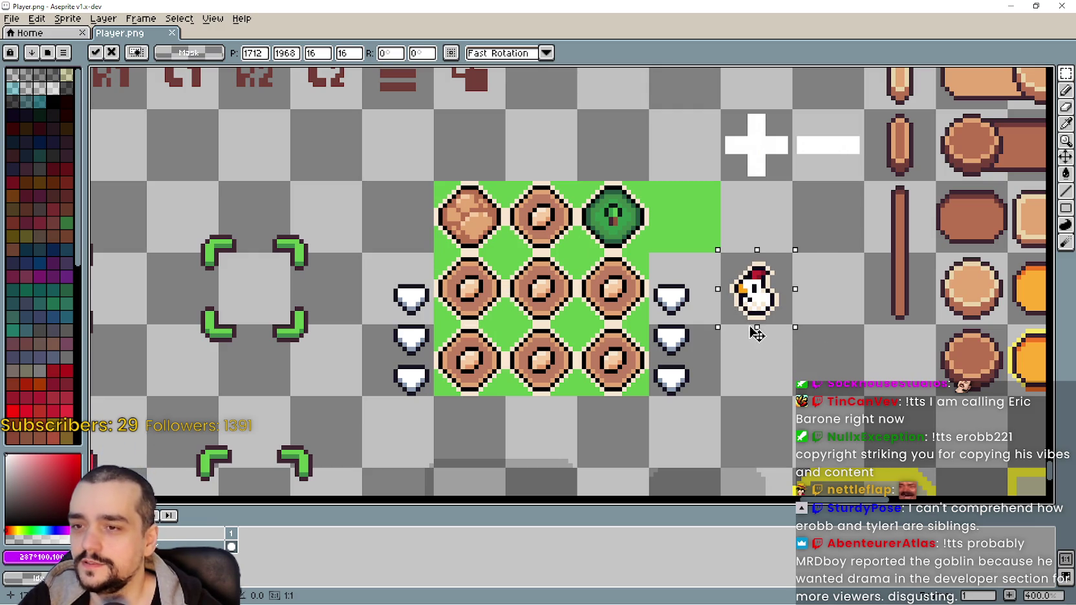
key("Escape")
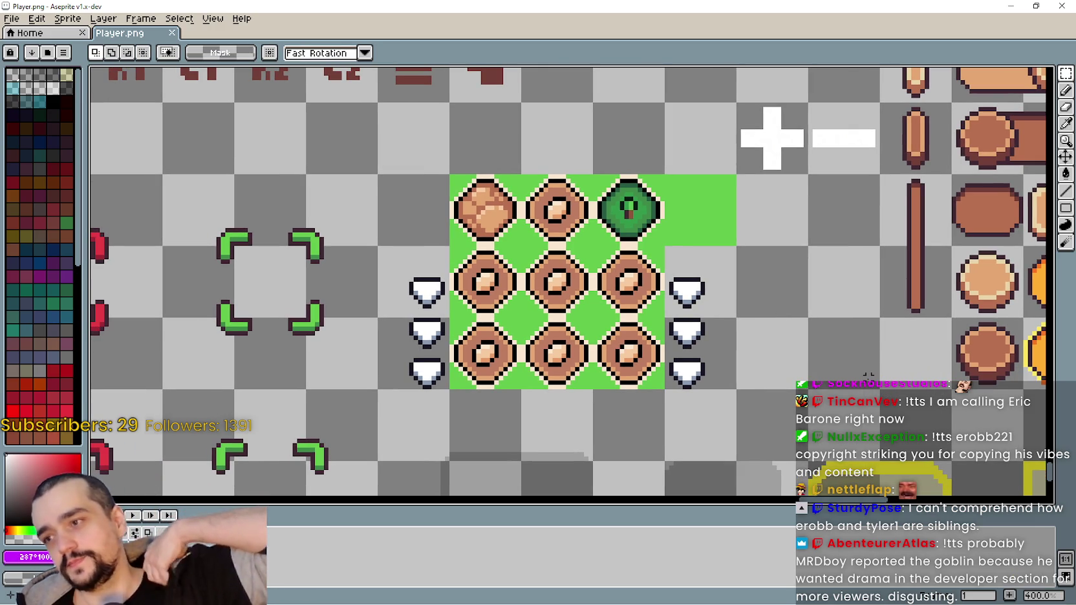
scroll(682, 308, "down", 1)
scroll(653, 291, "down", 1)
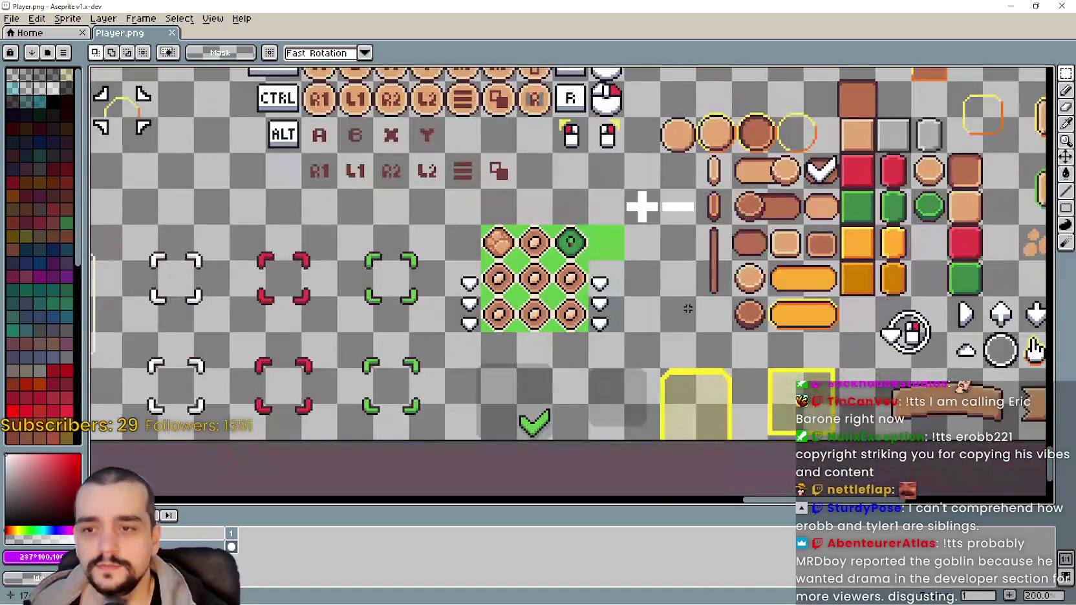
scroll(653, 291, "right", 2)
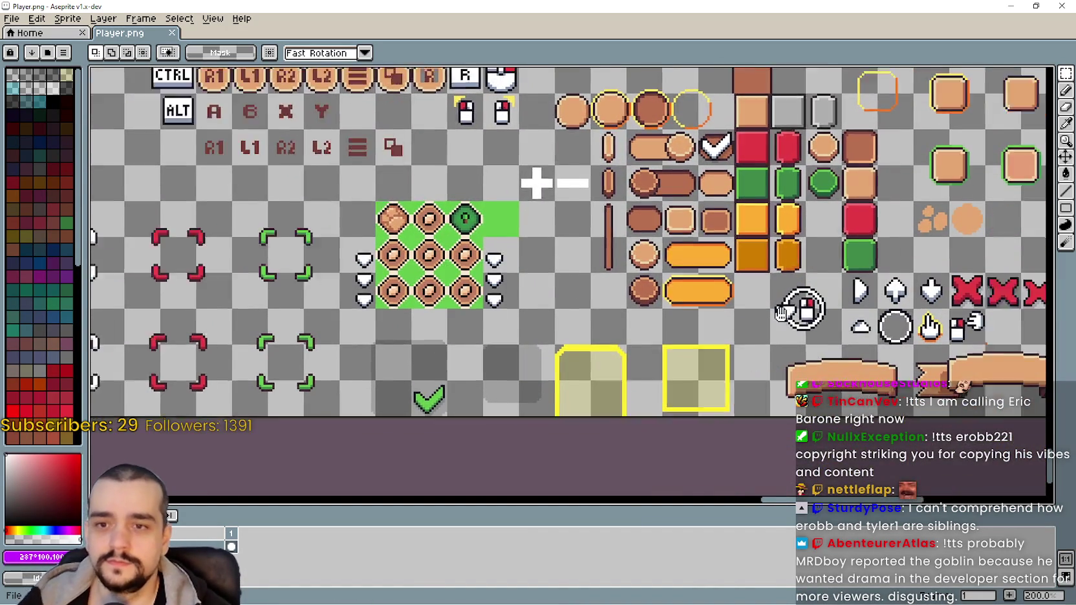
scroll(633, 289, "right", 4)
scroll(602, 286, "right", 4)
scroll(601, 286, "right", 2)
Pan and scroll around Player.png to look over the house and button sprites
scroll(614, 294, "left", 4)
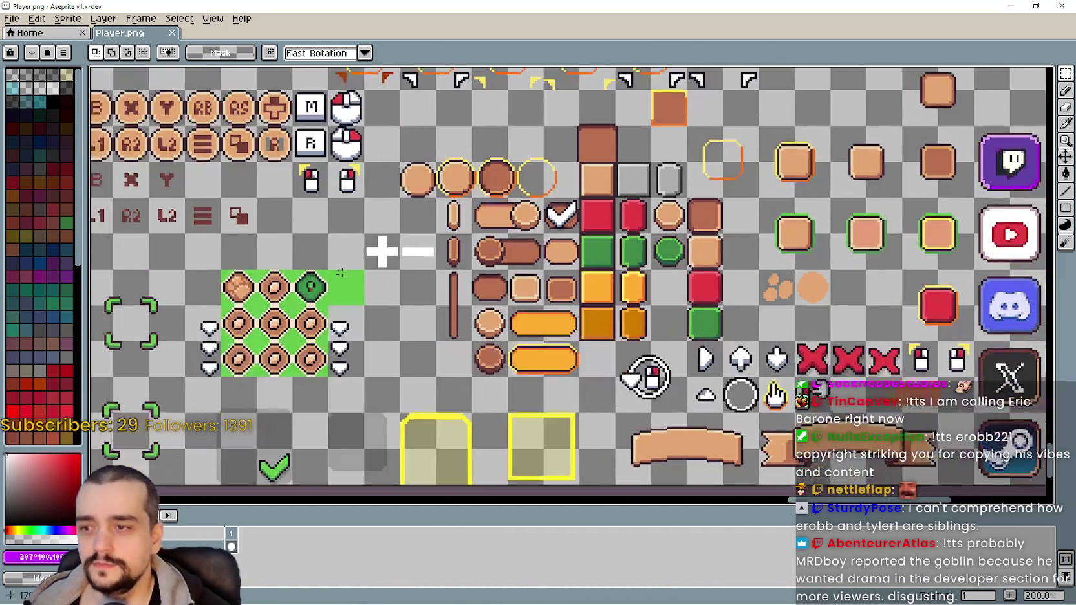
scroll(627, 301, "left", 5)
scroll(640, 305, "up", 2)
scroll(671, 282, "down", 1)
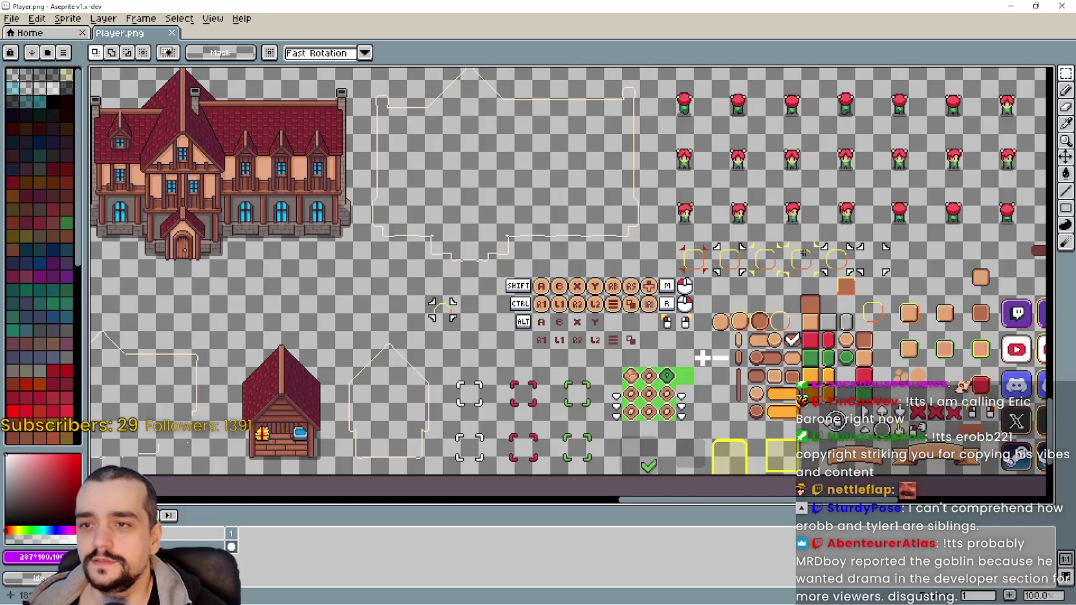
scroll(672, 285, "down", 1)
scroll(685, 298, "up", 2)
left_click_drag(702, 316, 673, 221)
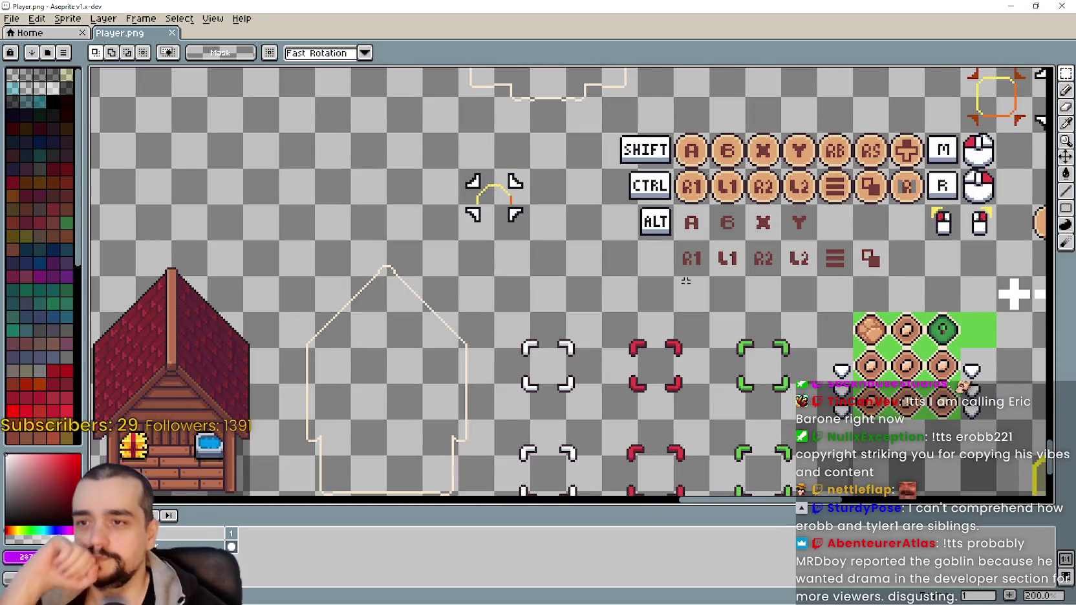
scroll(672, 258, "down", 1)
scroll(672, 258, "right", 1)
scroll(646, 268, "down", 2)
scroll(646, 268, "right", 2)
scroll(634, 274, "right", 2)
scroll(630, 272, "right", 3)
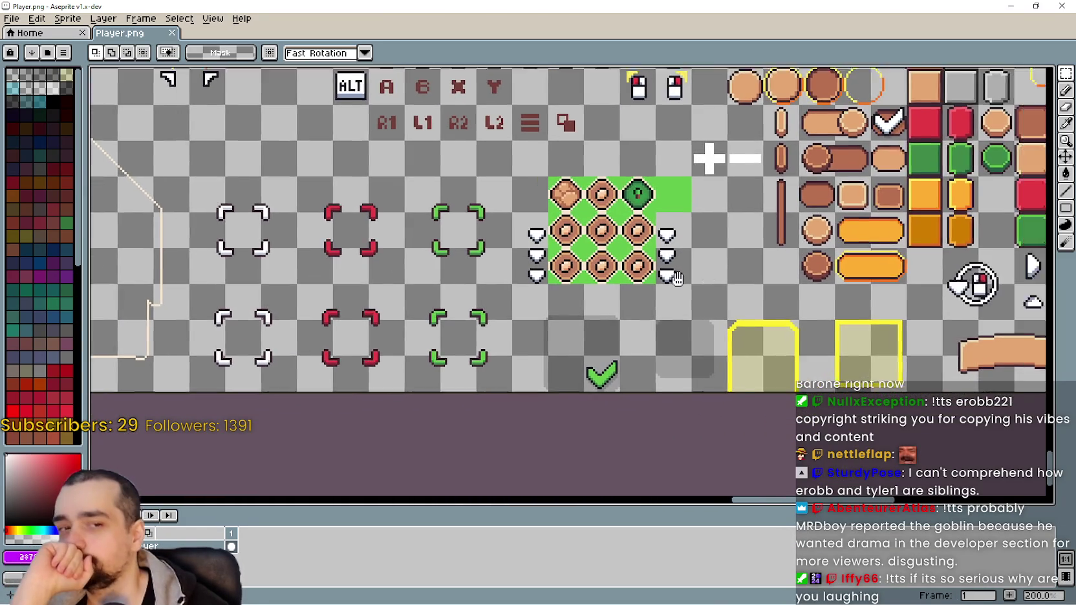
scroll(614, 265, "right", 2)
In Godot, inspect the GrapesAdvButton and CornWhiteAdvButton cards, then save AdvancementSystem
key("alt+Tab")
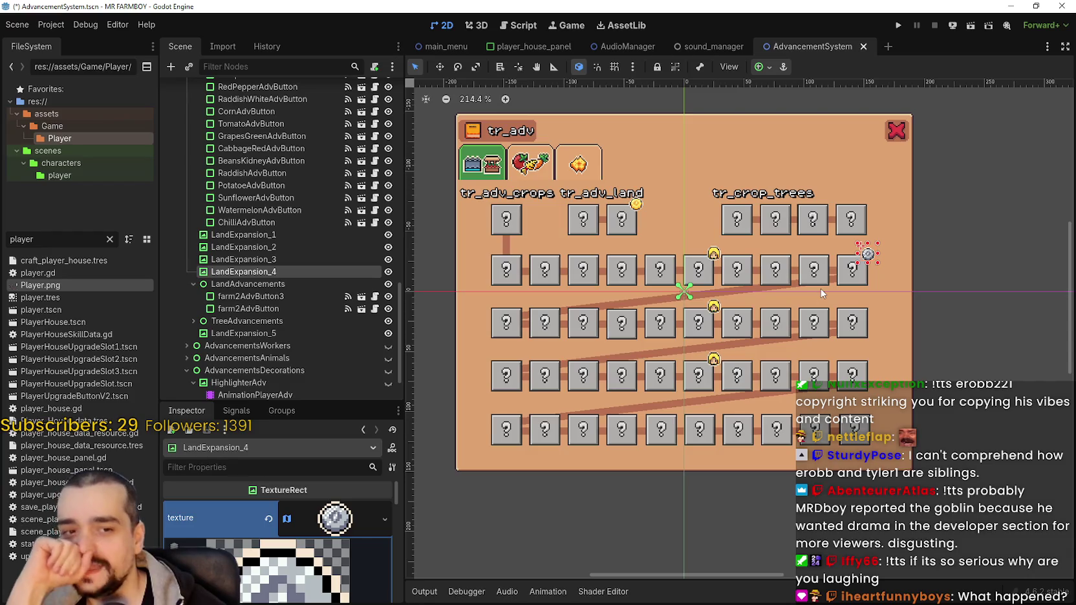
scroll(776, 282, "up", 2)
scroll(779, 297, "up", 2)
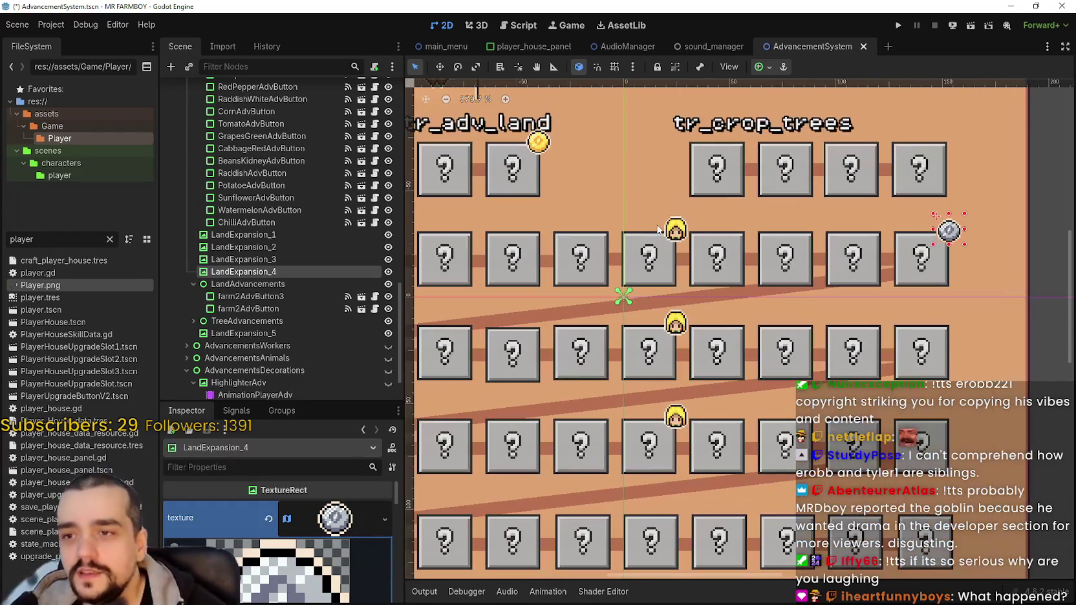
key("Up")
key("Up")
key("Up")
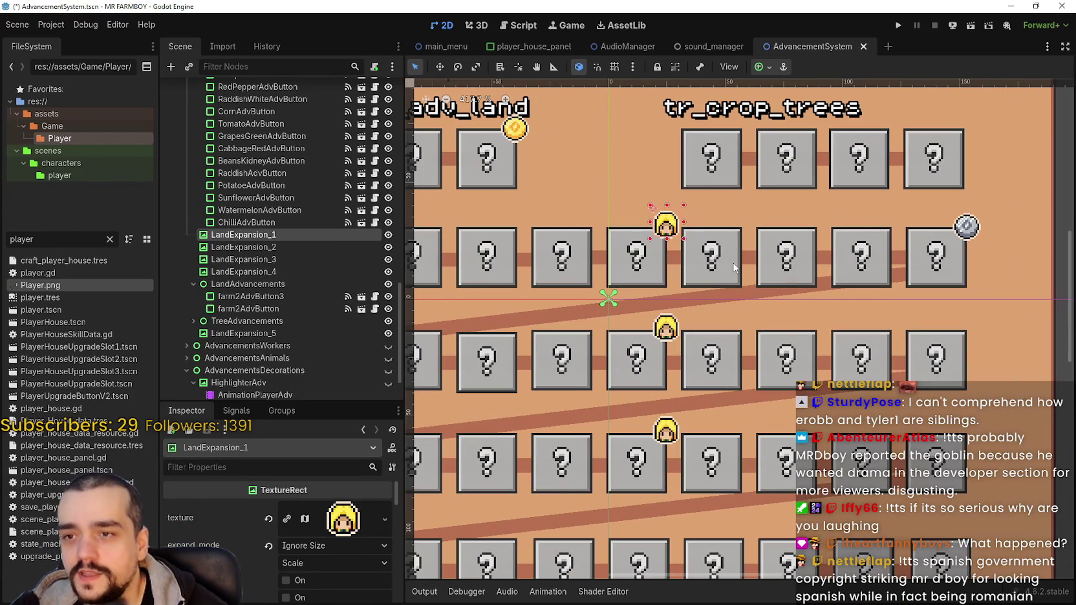
left_click(743, 267)
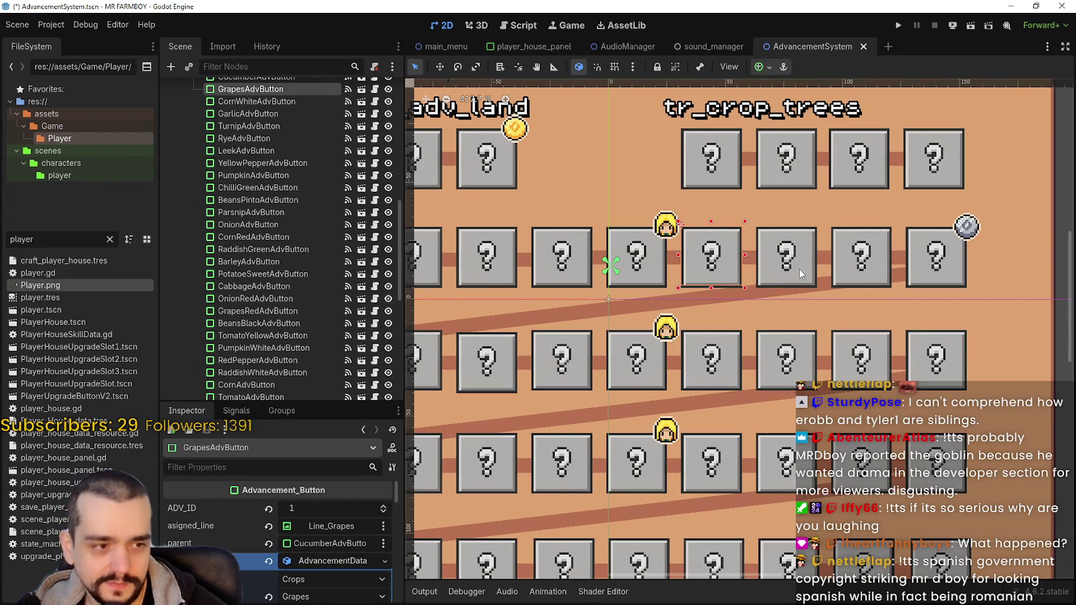
left_click(799, 268)
scroll(800, 270, "up", 1)
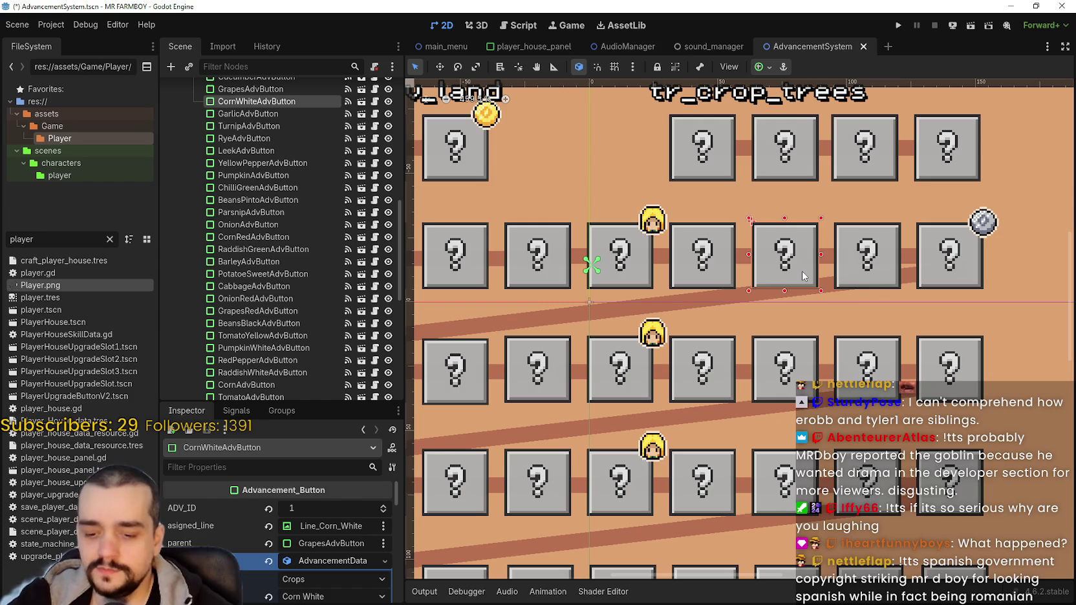
key("ctrl+s")
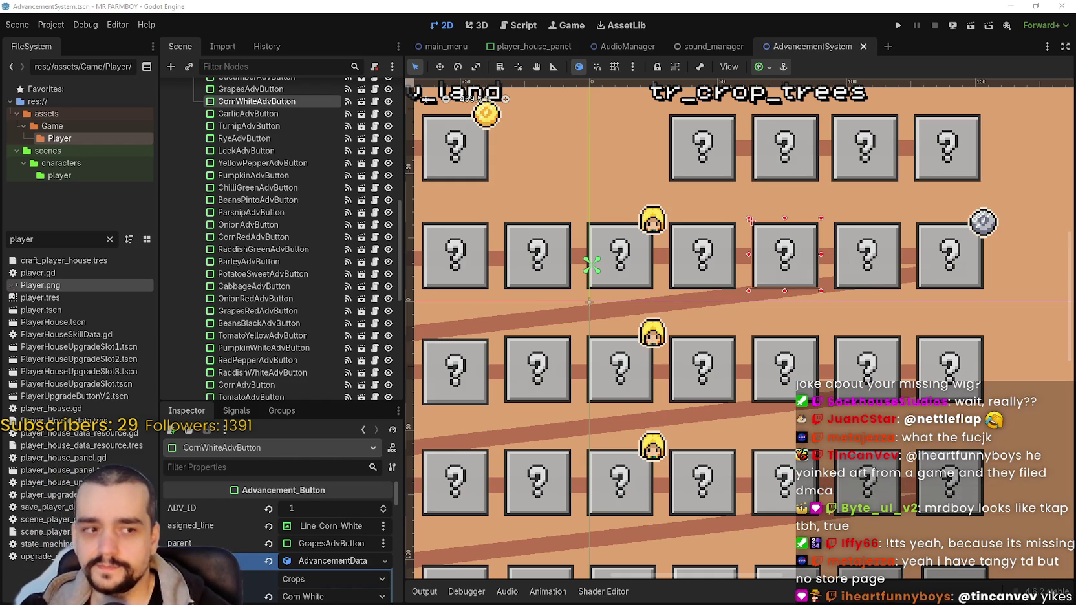
Run the MR FARMBOY project and choose Continue in its main menu
left_click(896, 28)
left_click(896, 27)
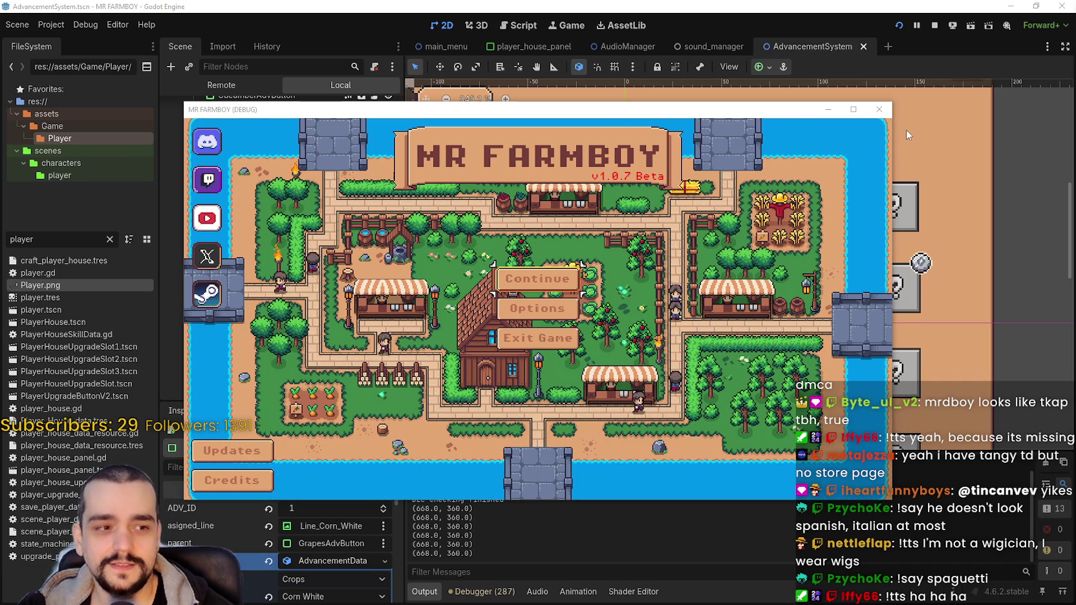
left_click(577, 273)
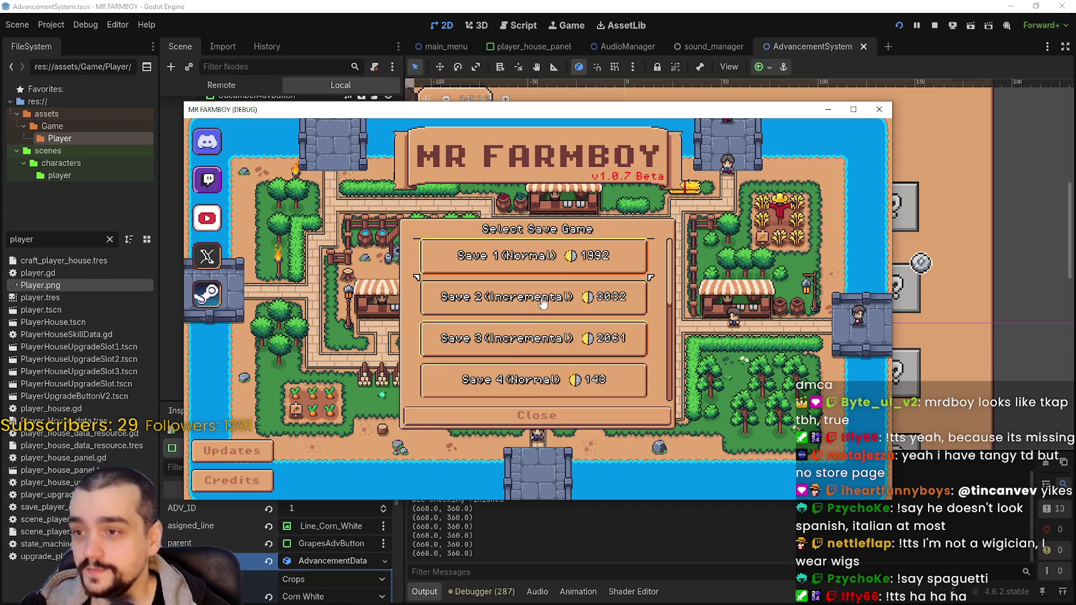
Select the Save 1 (Normal) slot and load it
left_click(554, 261)
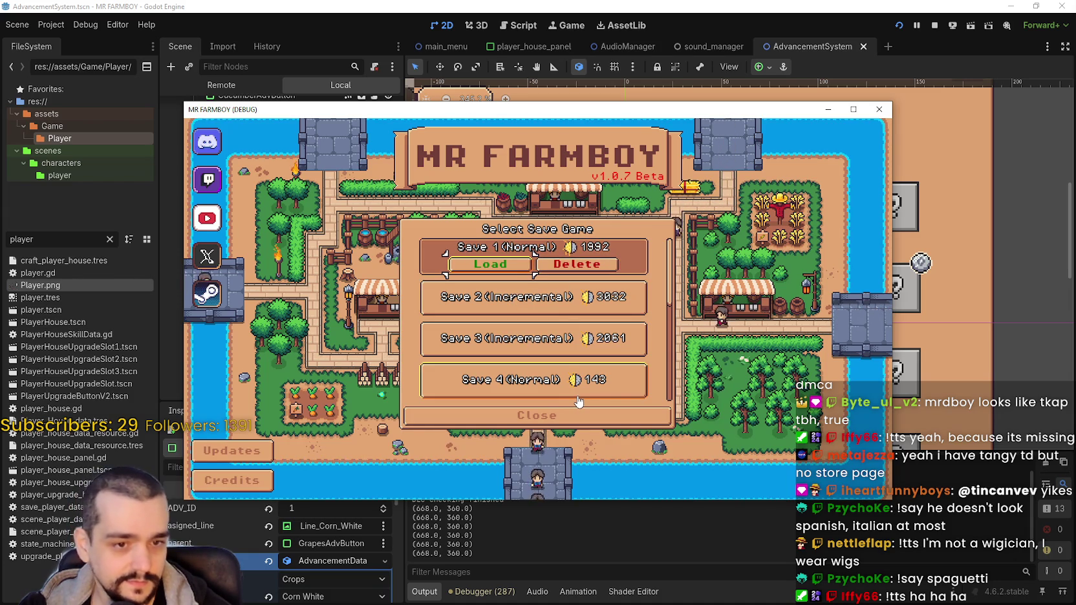
left_click(490, 263)
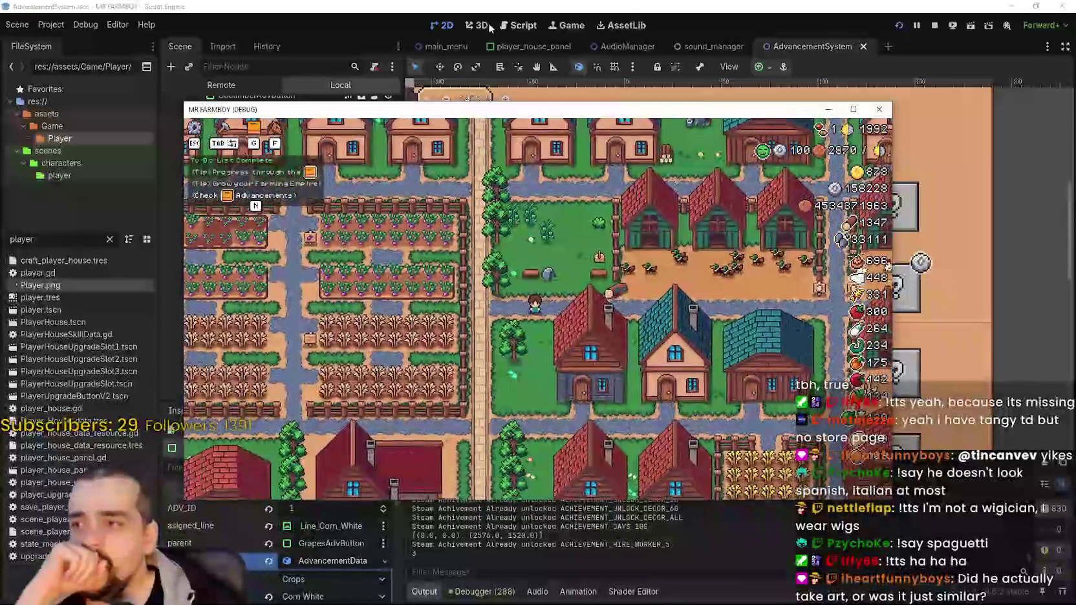
Open the Advancements panel with N and browse the Crops, Workers, Animals and fifth pages
key("n")
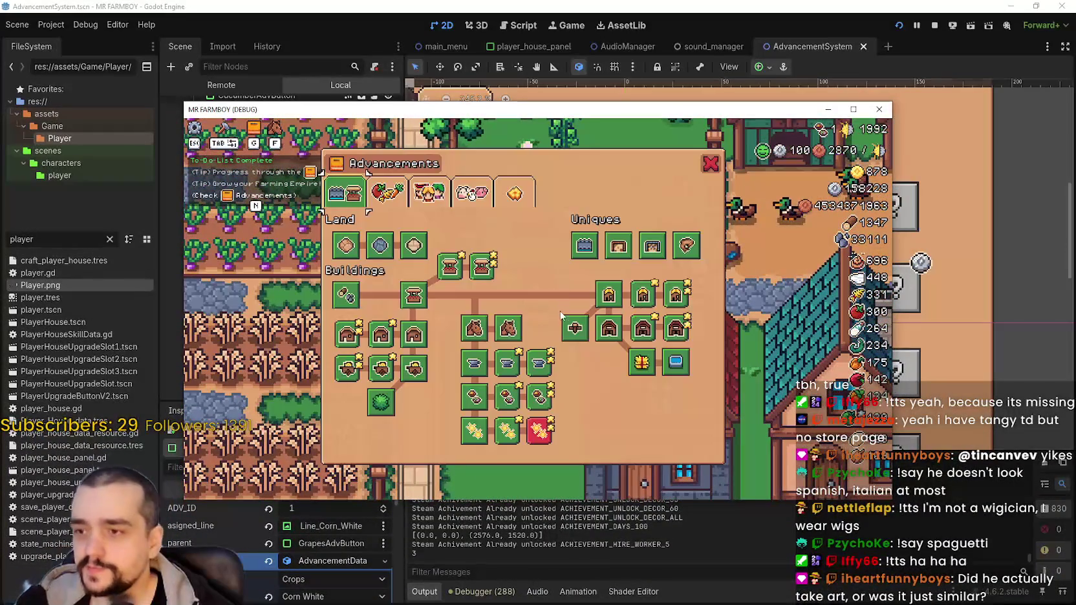
left_click(391, 192)
left_click(428, 192)
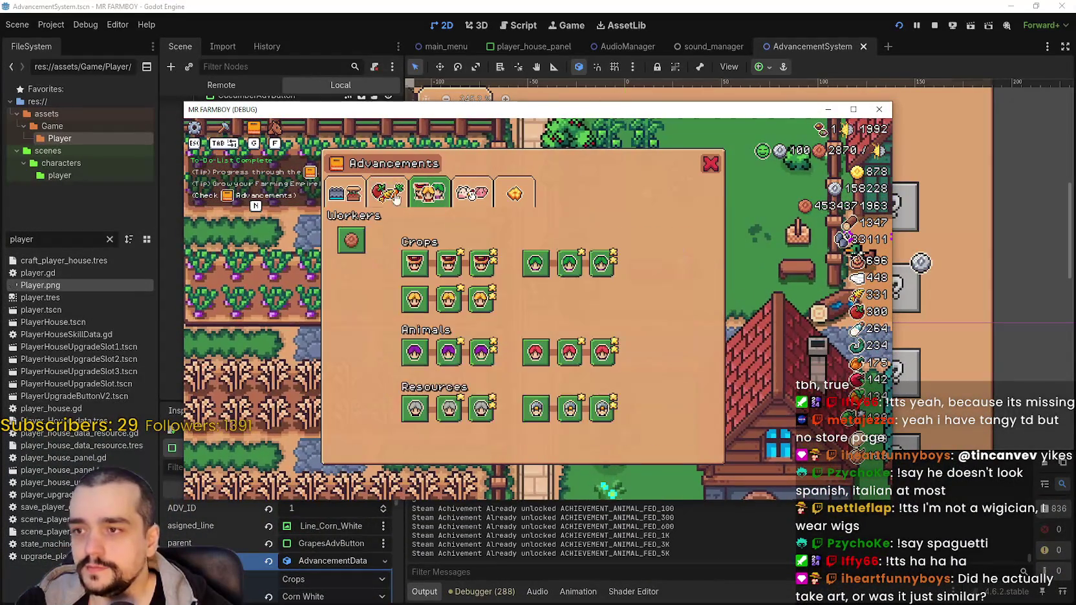
left_click(391, 193)
left_click(439, 194)
left_click(471, 194)
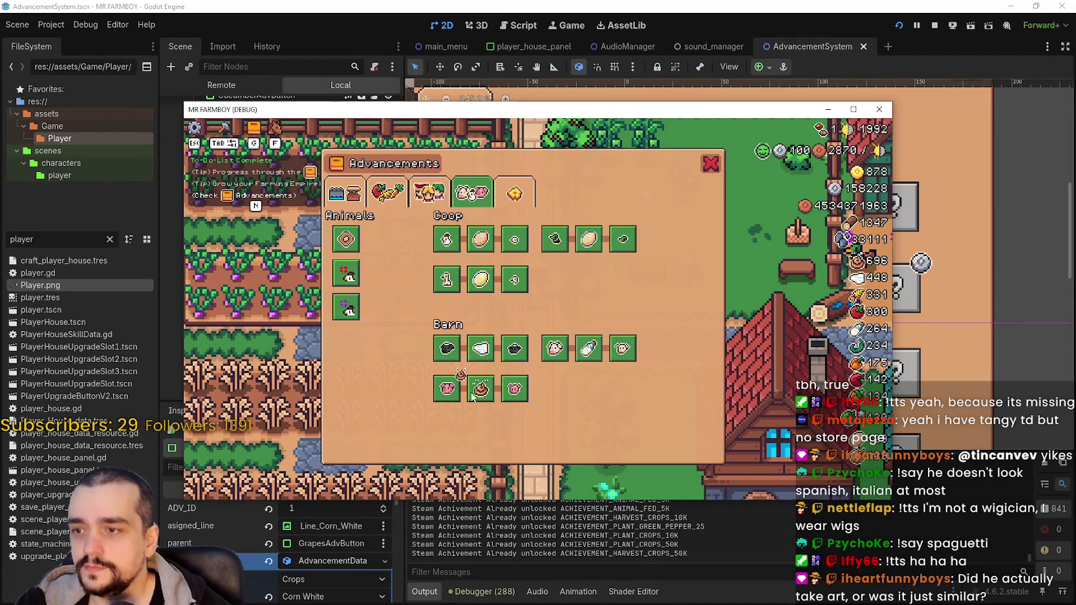
left_click(511, 197)
key("n")
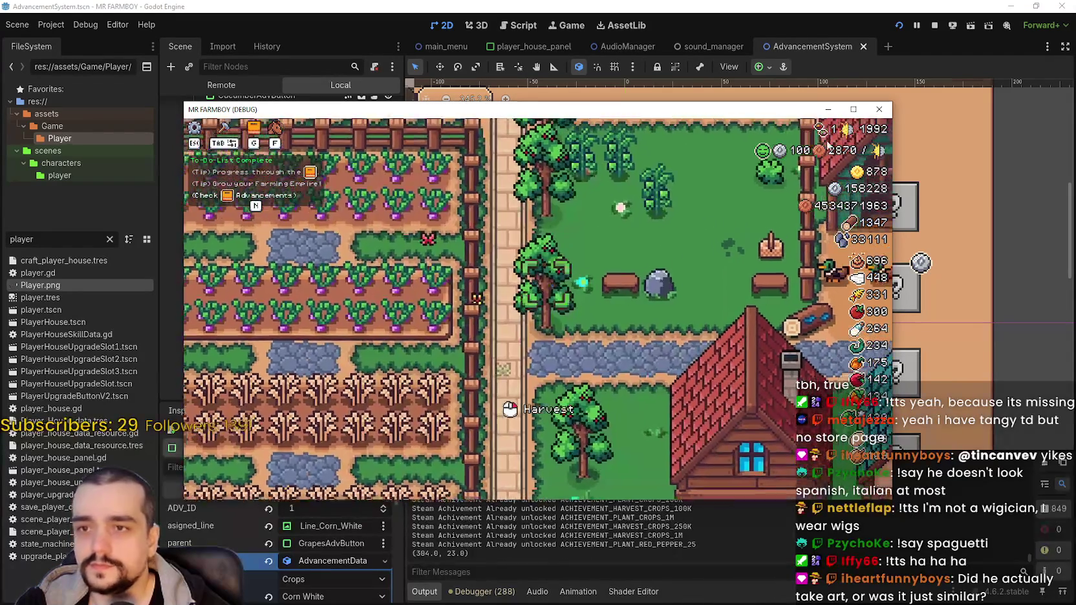
Walk around the farm, recheck the Workers, Crops and Animals advancement pages, then close the panel
key("w")
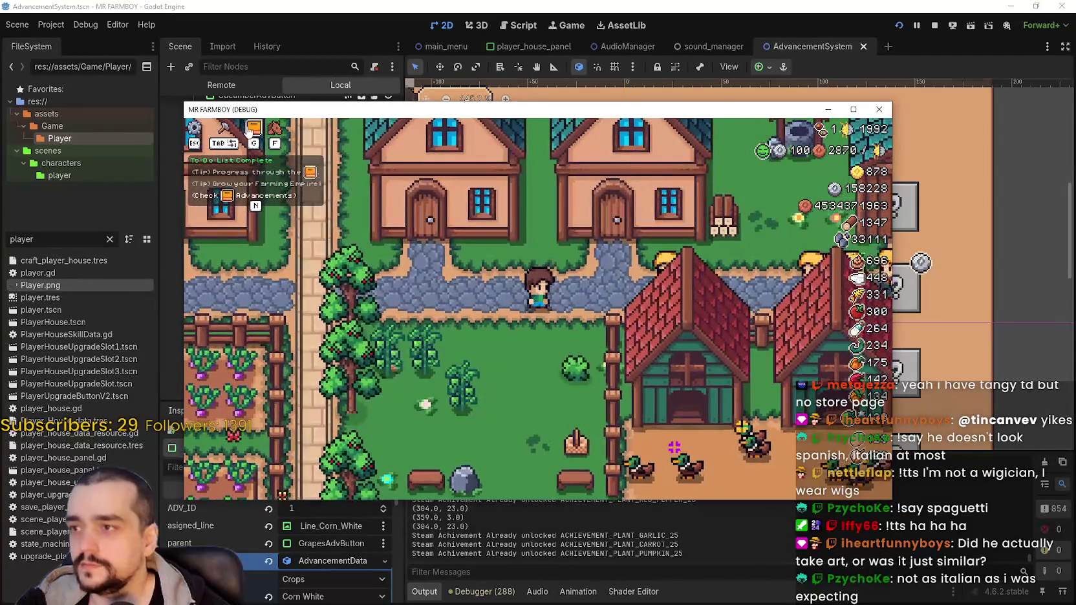
key("n")
left_click(430, 194)
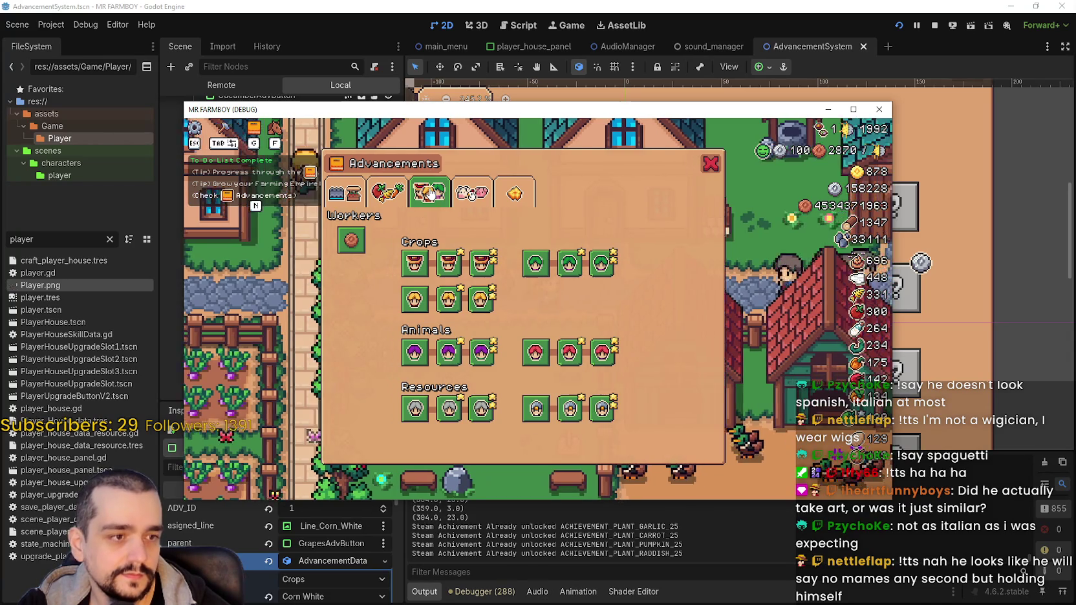
key("d")
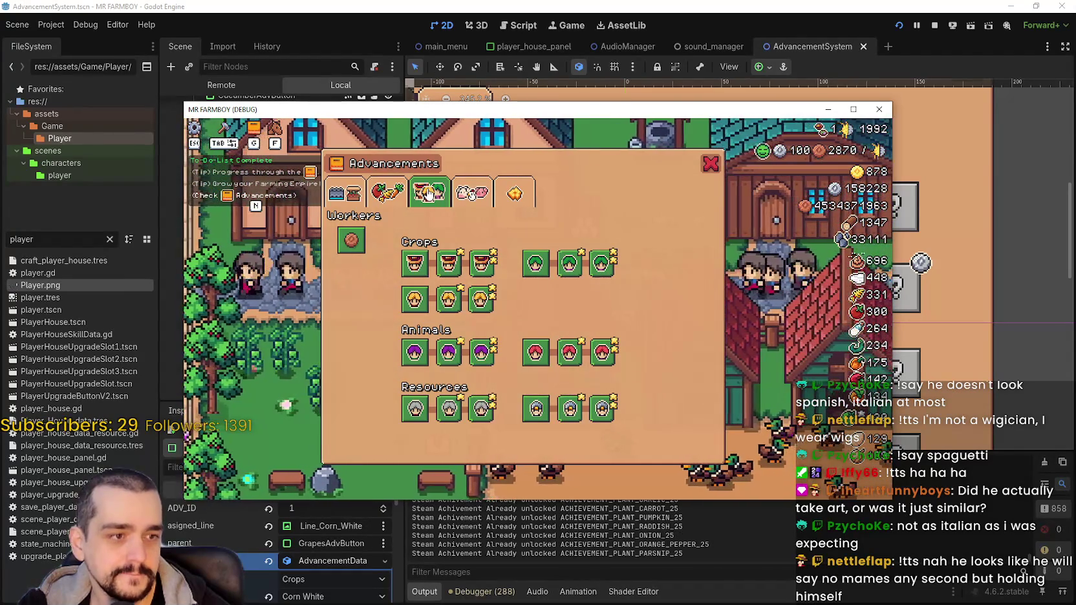
key("s")
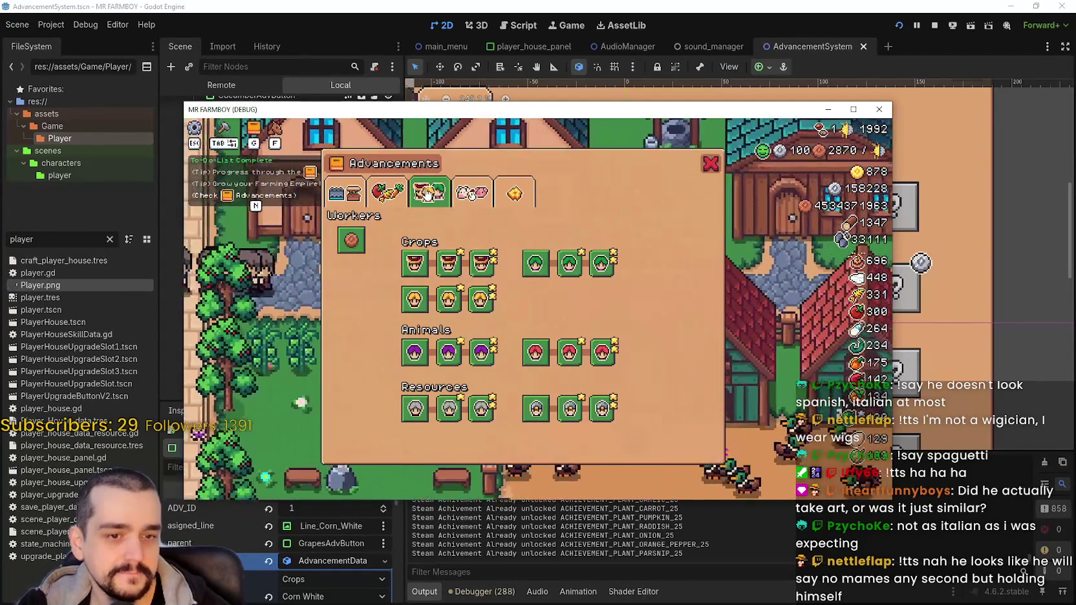
left_click(387, 192)
left_click(471, 194)
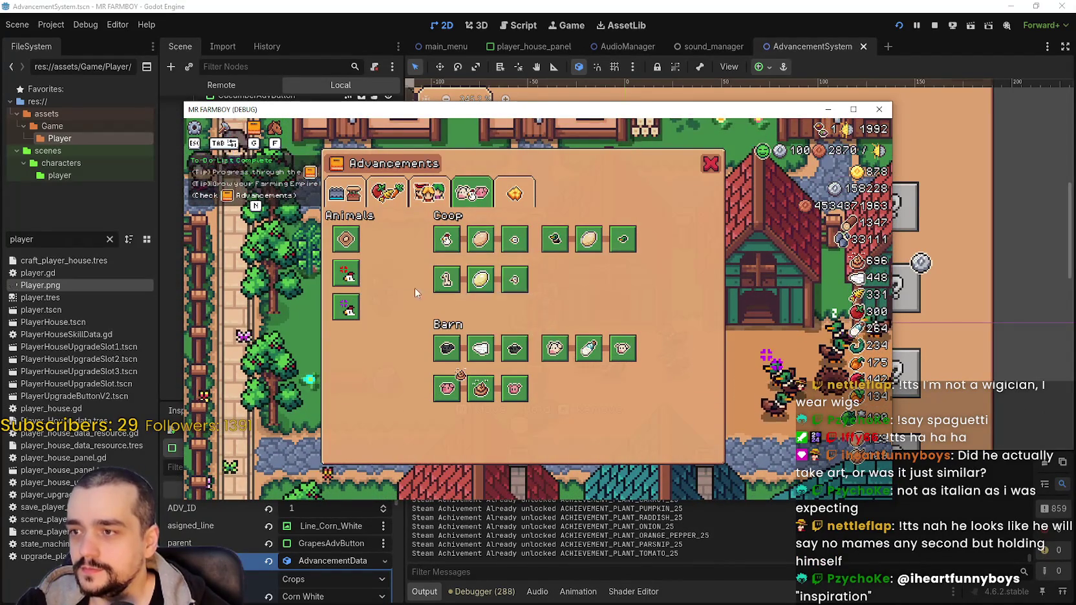
left_click(712, 170)
Walk the farmer to the middle and left coop doors, then open the Crafting window
key("w")
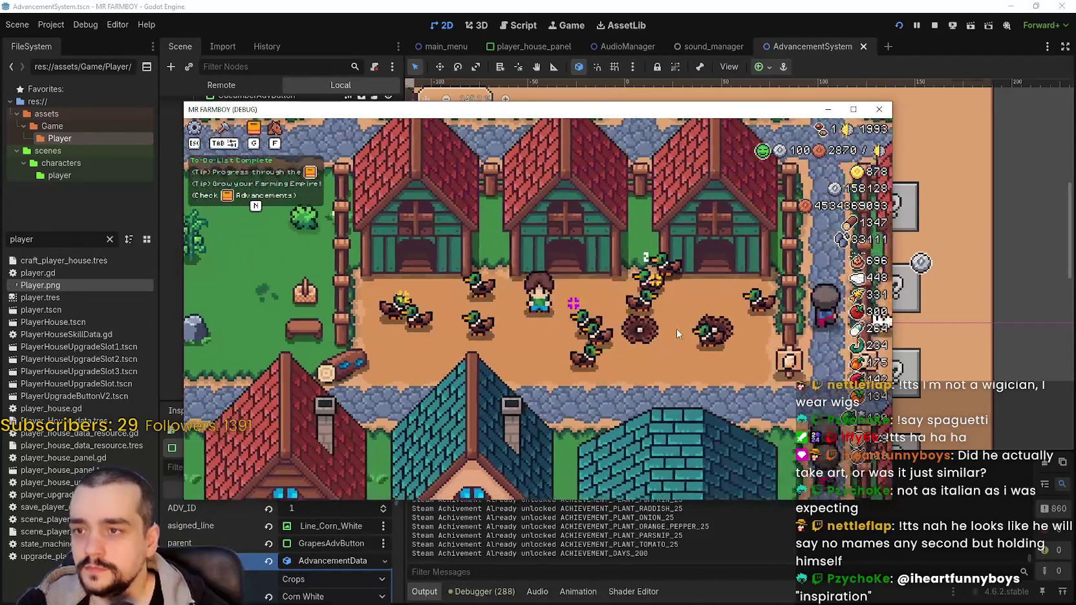
key("d")
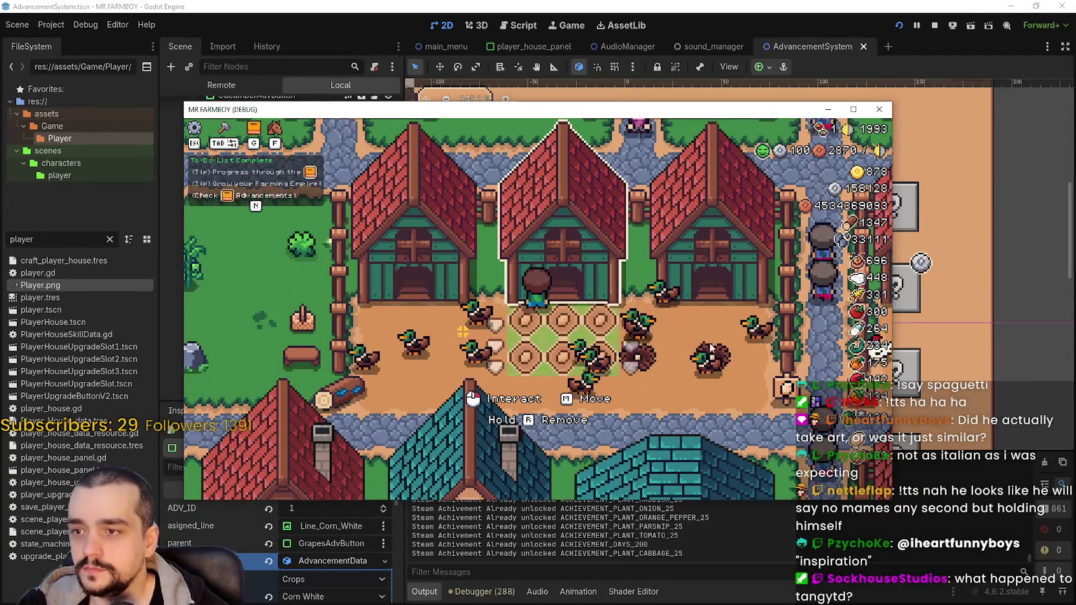
key("s")
key("a")
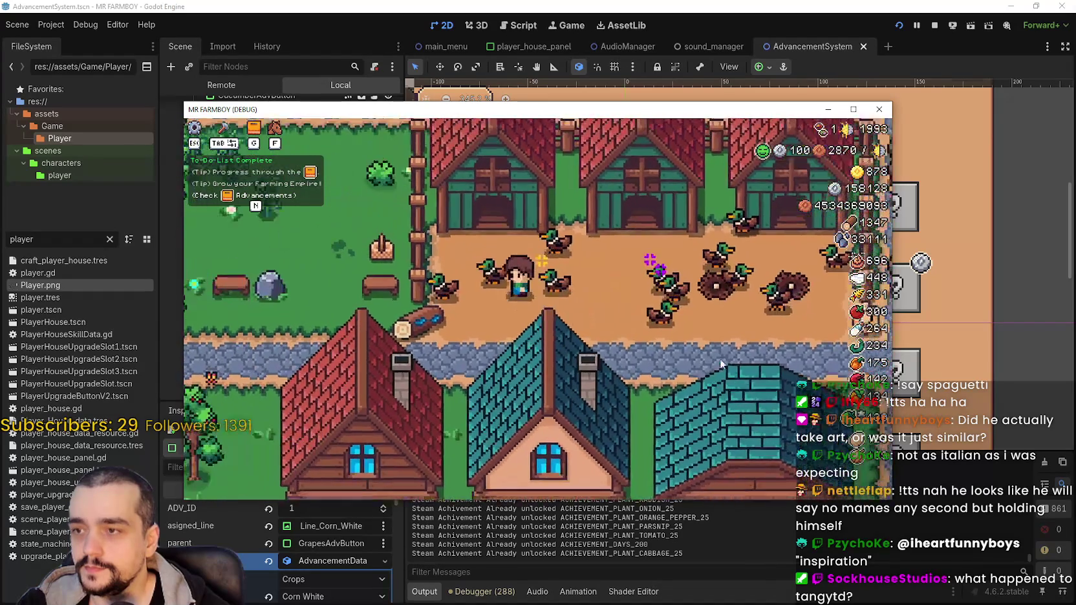
key("w")
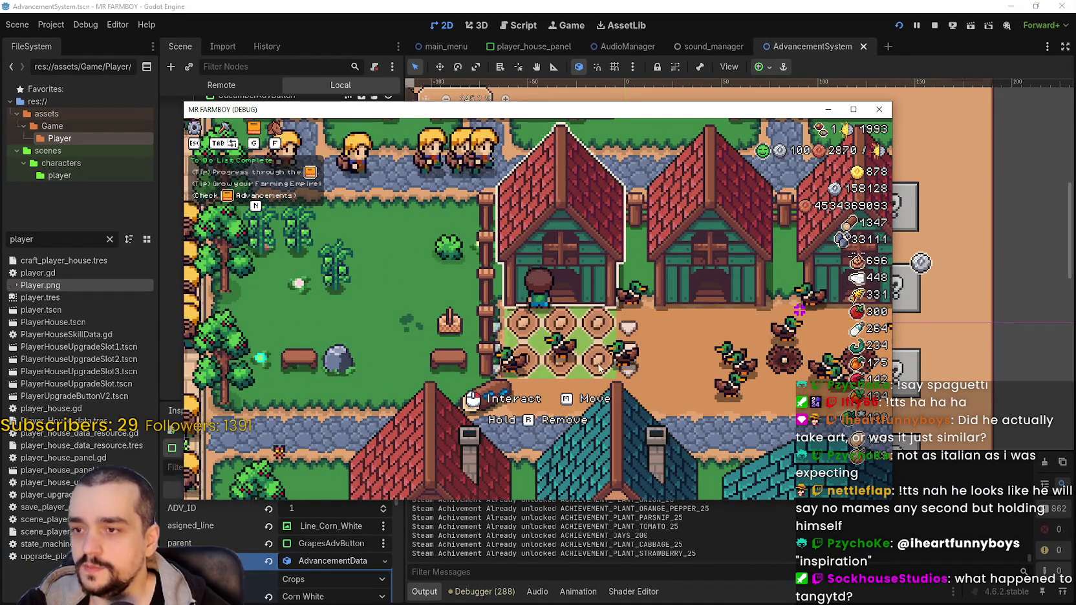
key("s")
key("Tab")
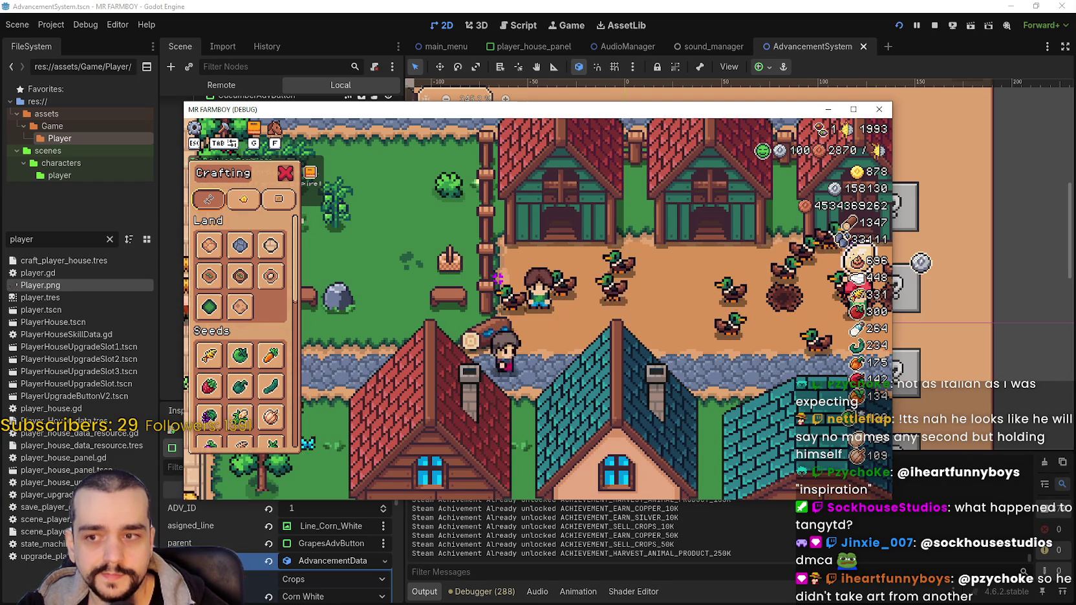
Zoom and pan across the Player.png sheet in Aseprite, then return to Godot
key("alt+Tab")
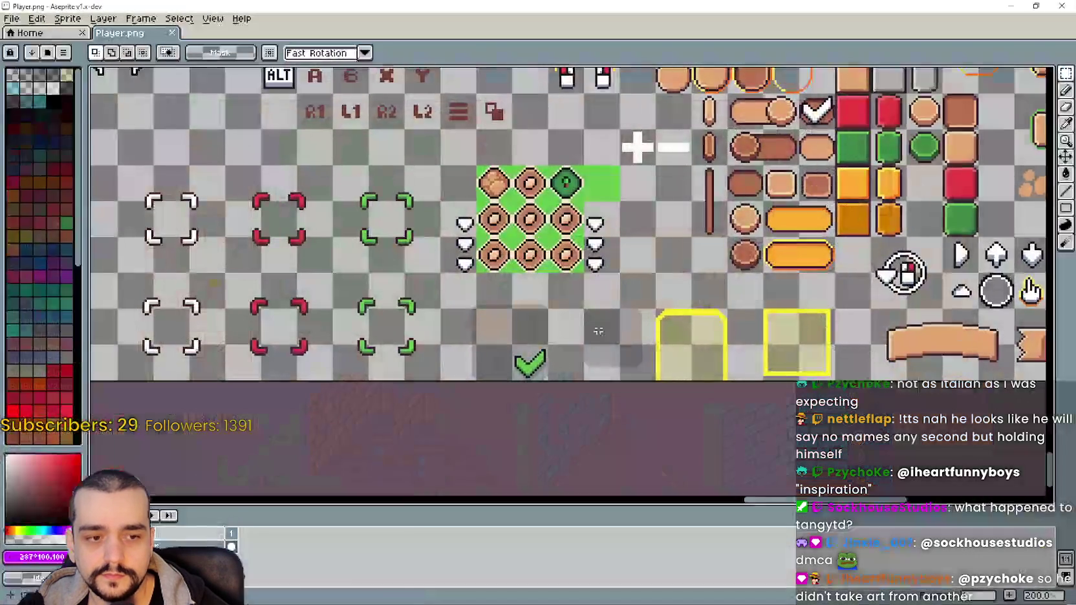
scroll(528, 251, "up", 1)
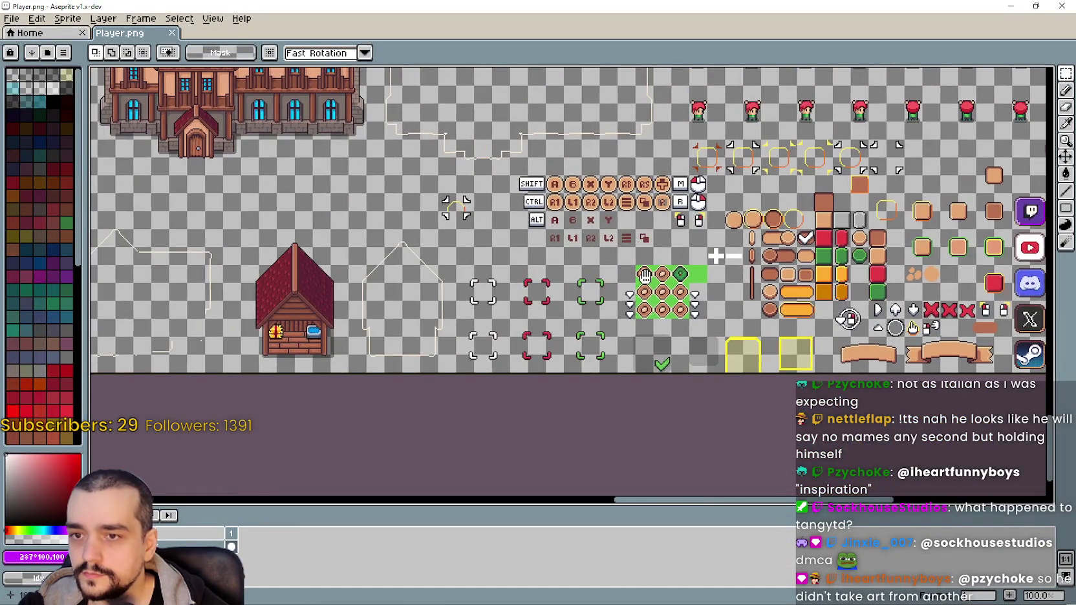
scroll(646, 275, "up", 1)
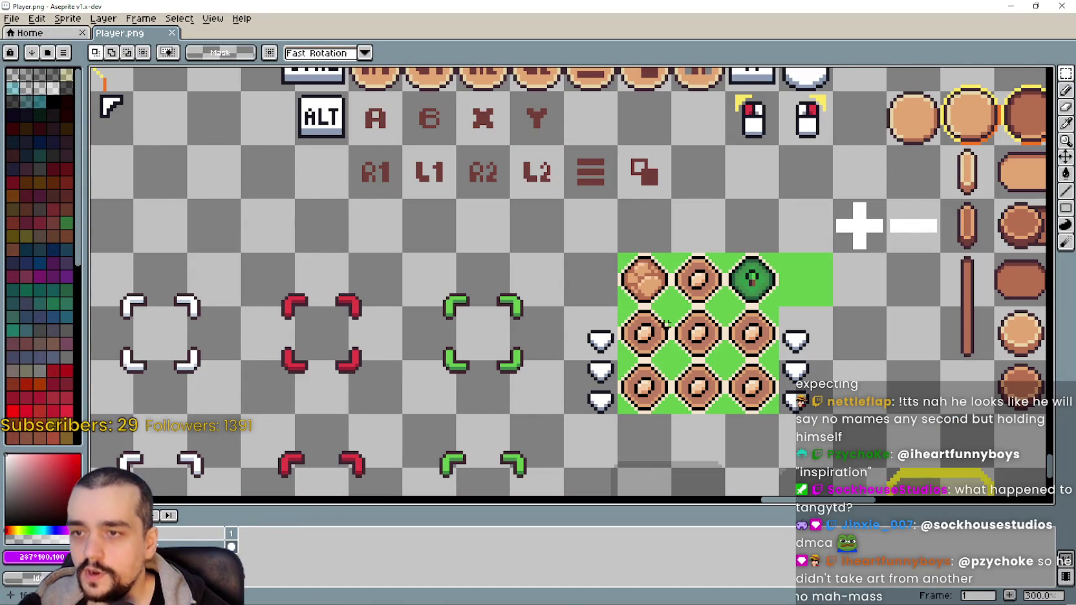
scroll(694, 303, "down", 2)
scroll(635, 375, "down", 1)
scroll(635, 375, "down", 1)
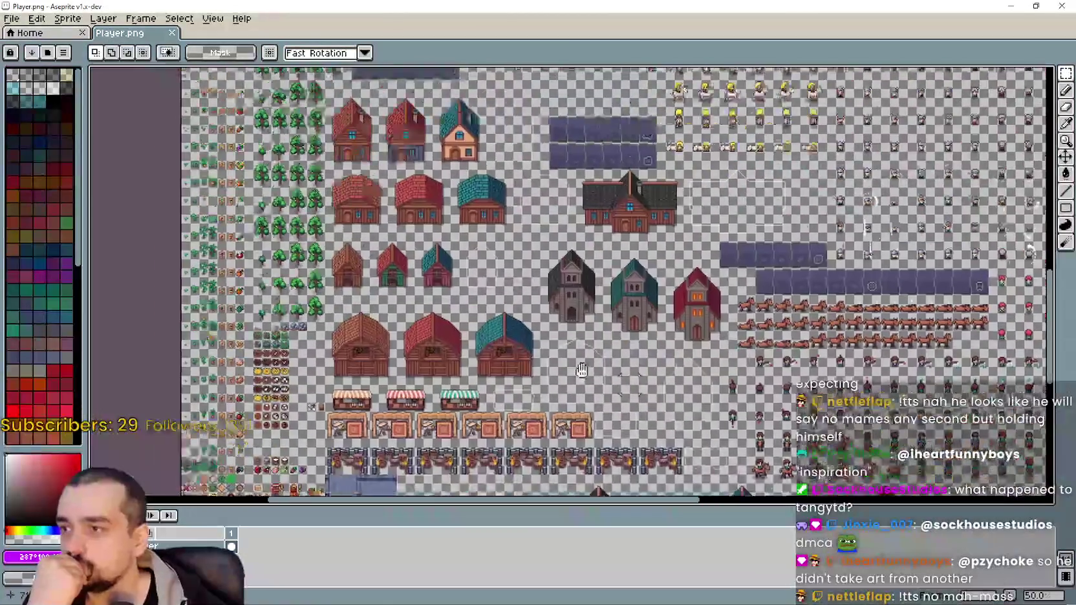
scroll(331, 236, "up", 4)
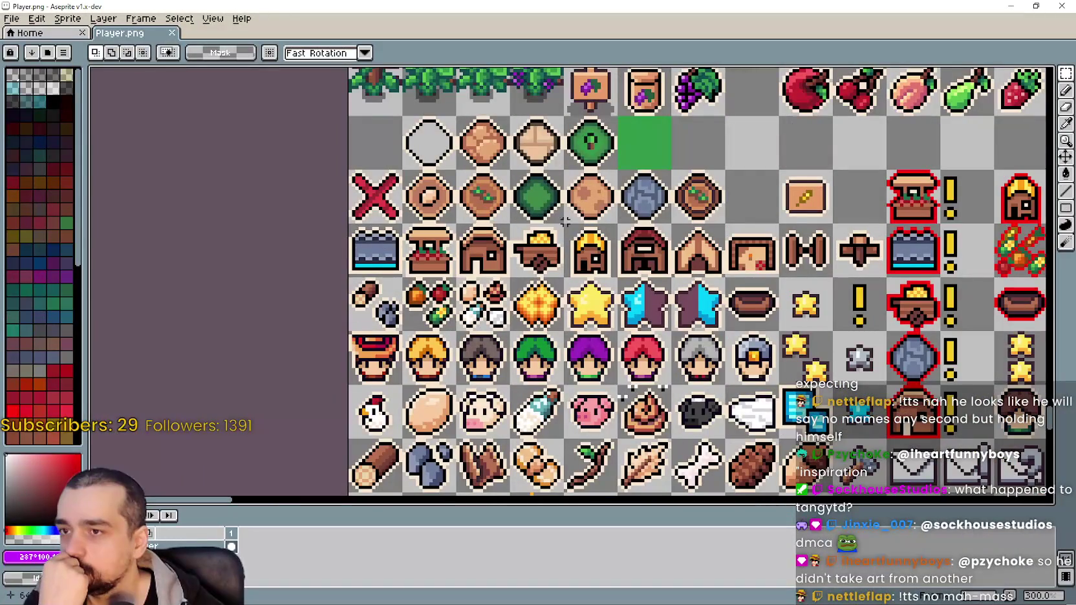
scroll(461, 179, "up", 1)
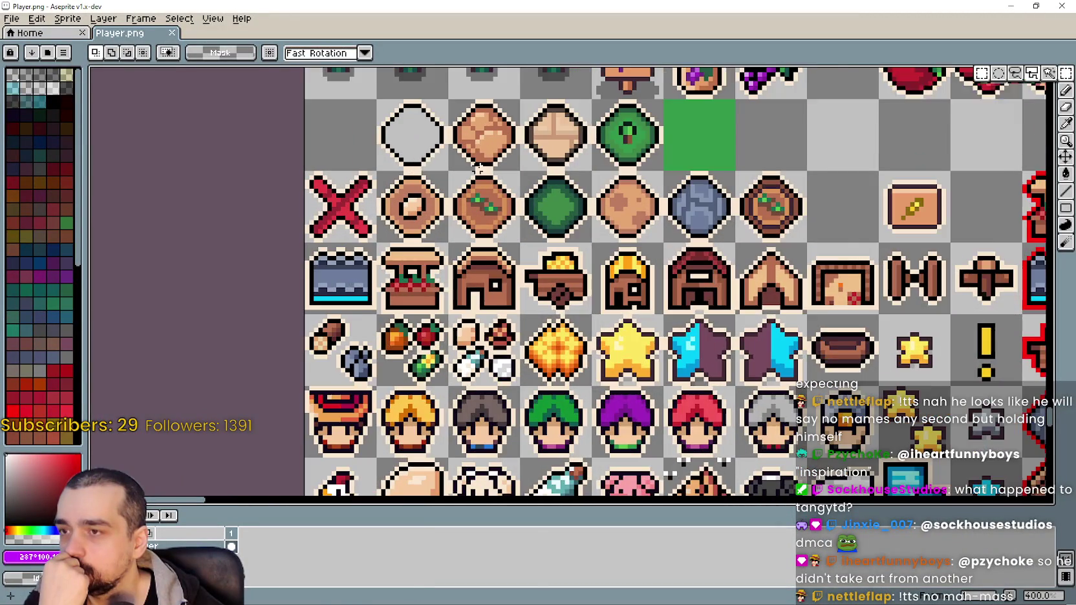
scroll(460, 179, "up", 1)
scroll(580, 278, "down", 3)
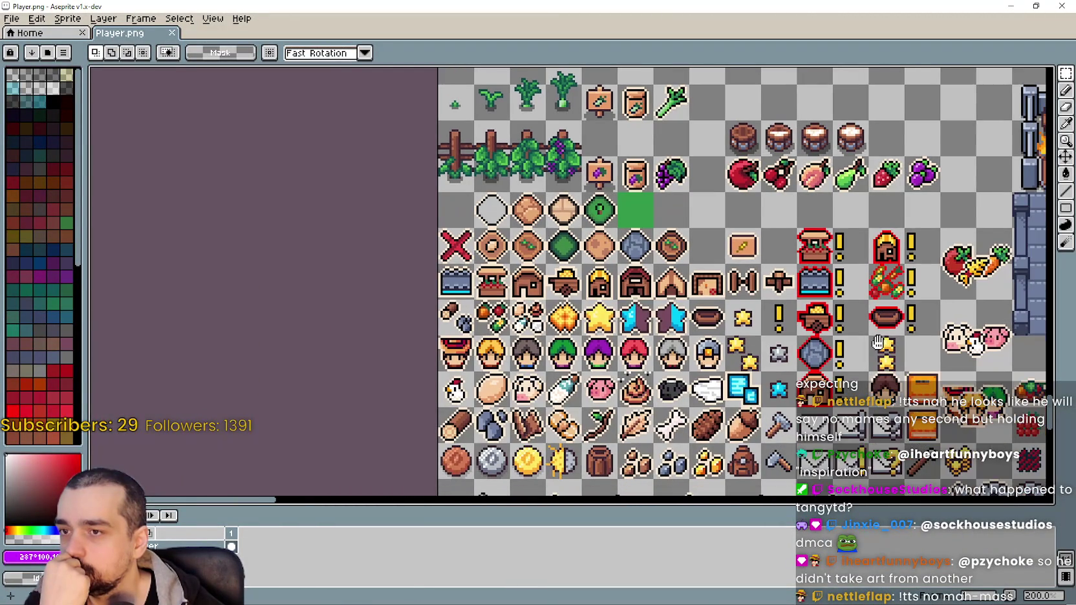
left_click_drag(807, 316, 647, 264)
scroll(647, 264, "down", 3)
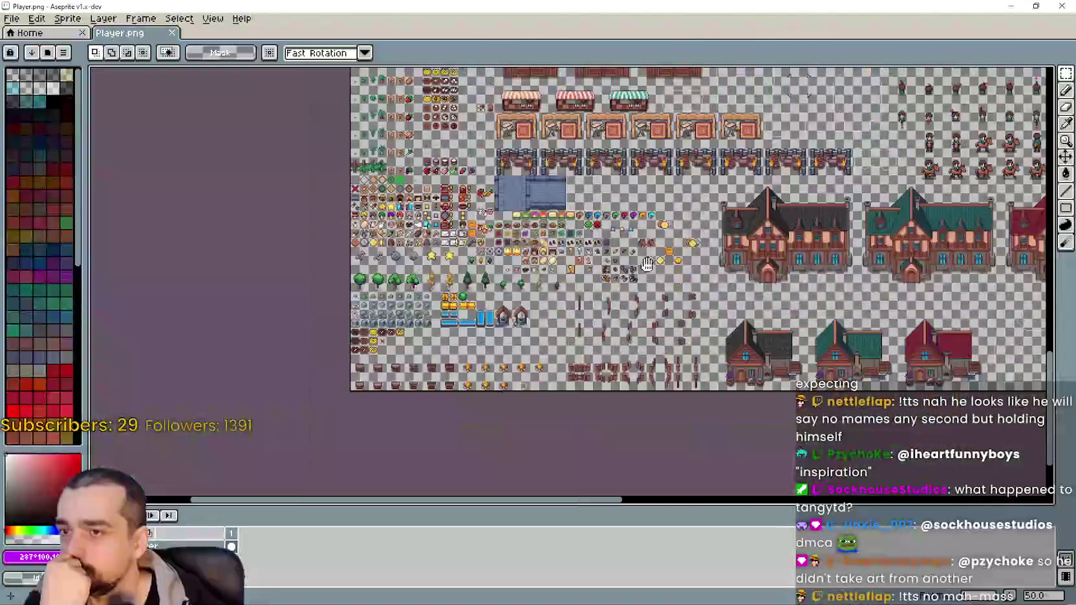
scroll(647, 264, "right", 1)
scroll(614, 271, "right", 1)
scroll(569, 281, "right", 2)
scroll(517, 292, "right", 1)
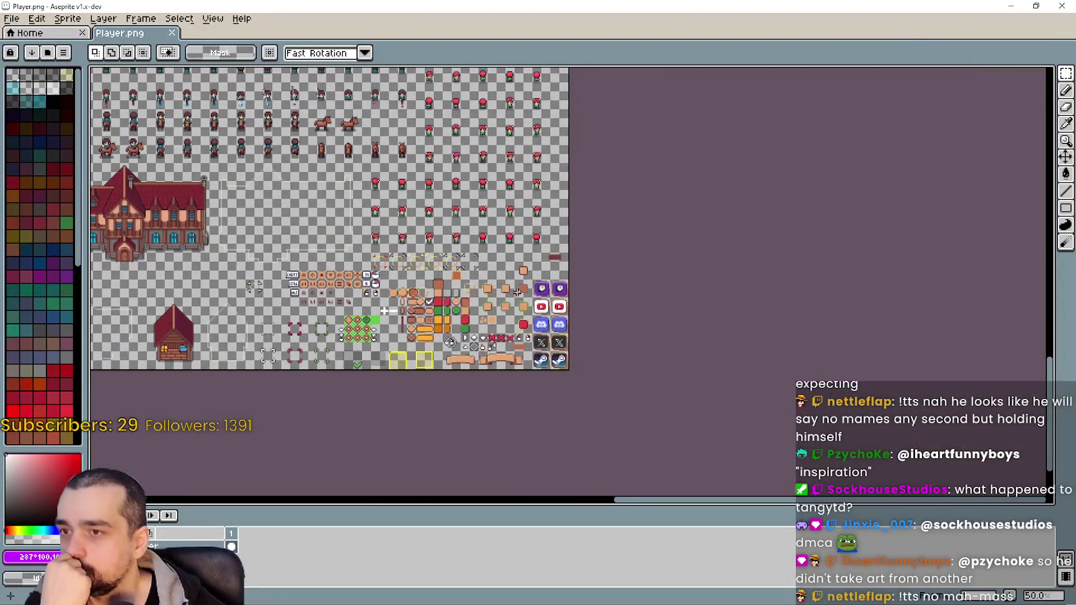
scroll(517, 292, "left", 1)
scroll(517, 292, "up", 1)
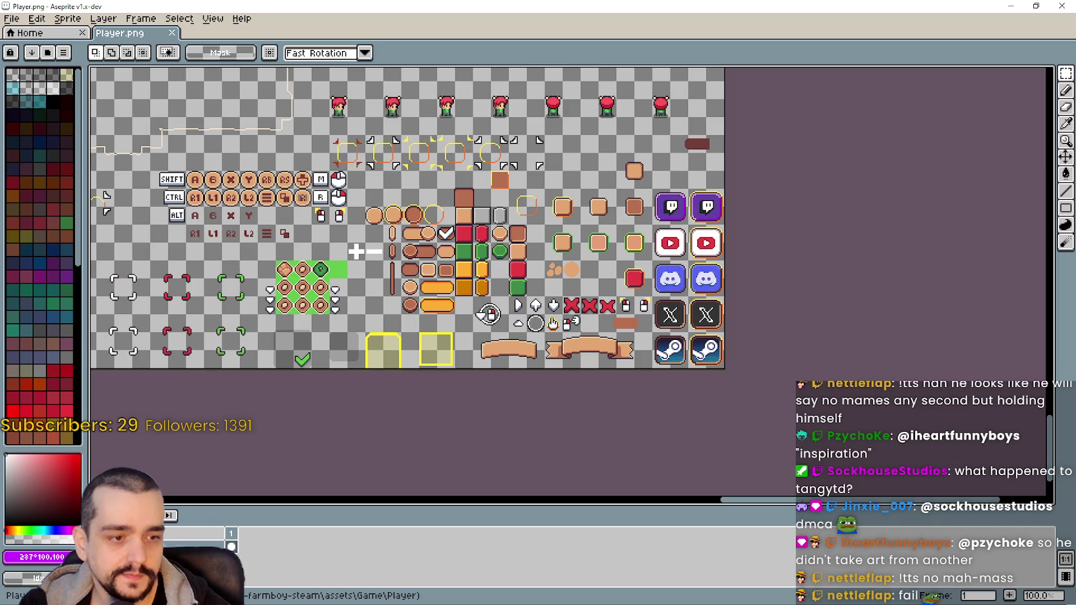
key("alt+Tab")
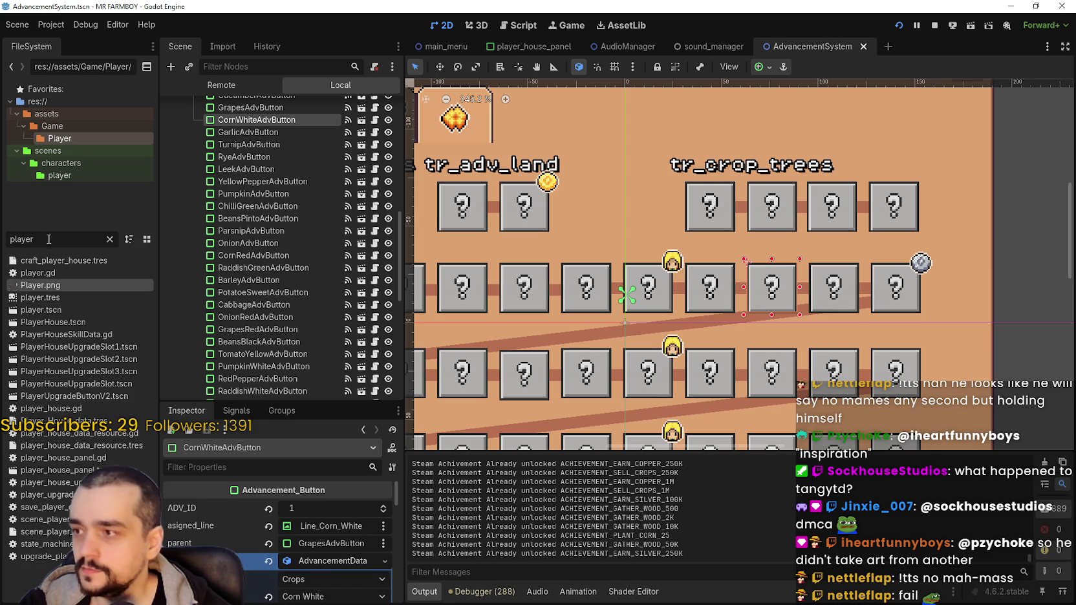
Filter the FileSystem to 'terrain' and right-click terrainSet.png to open it
type("t")
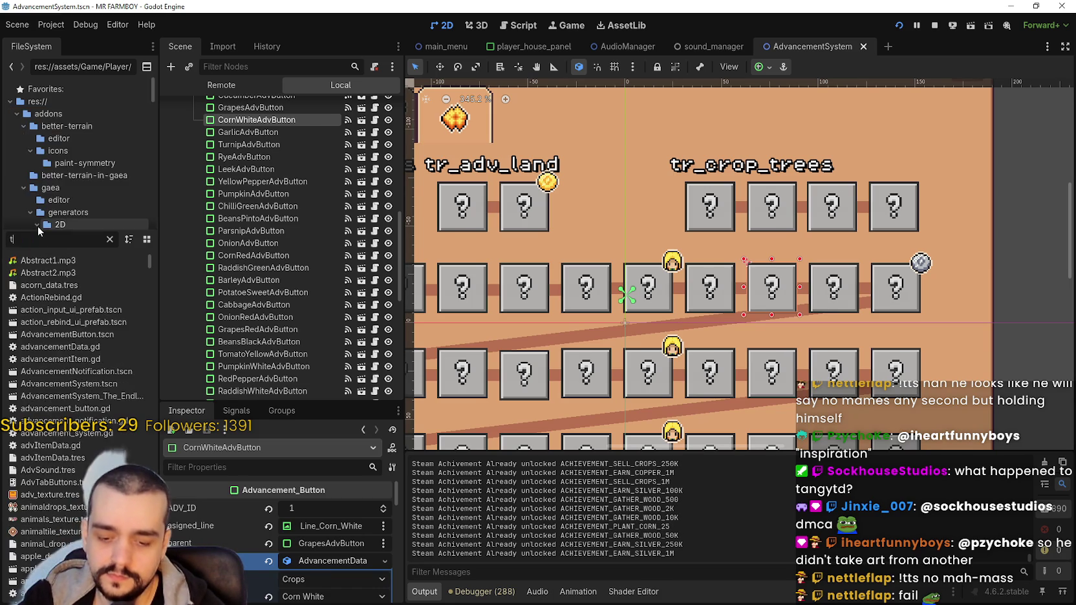
type("errain")
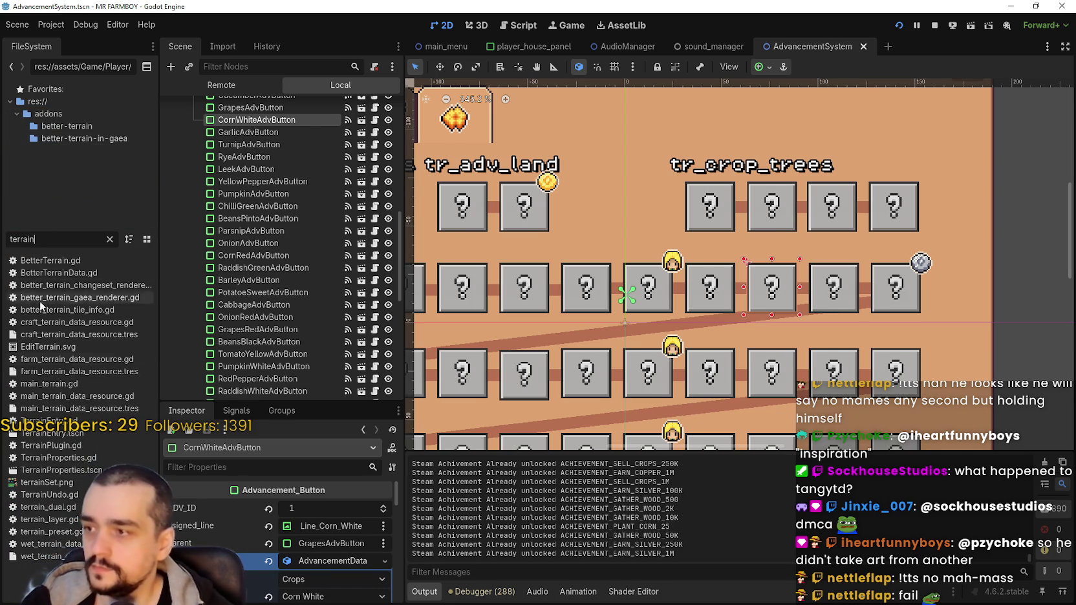
right_click(64, 486)
left_click(97, 392)
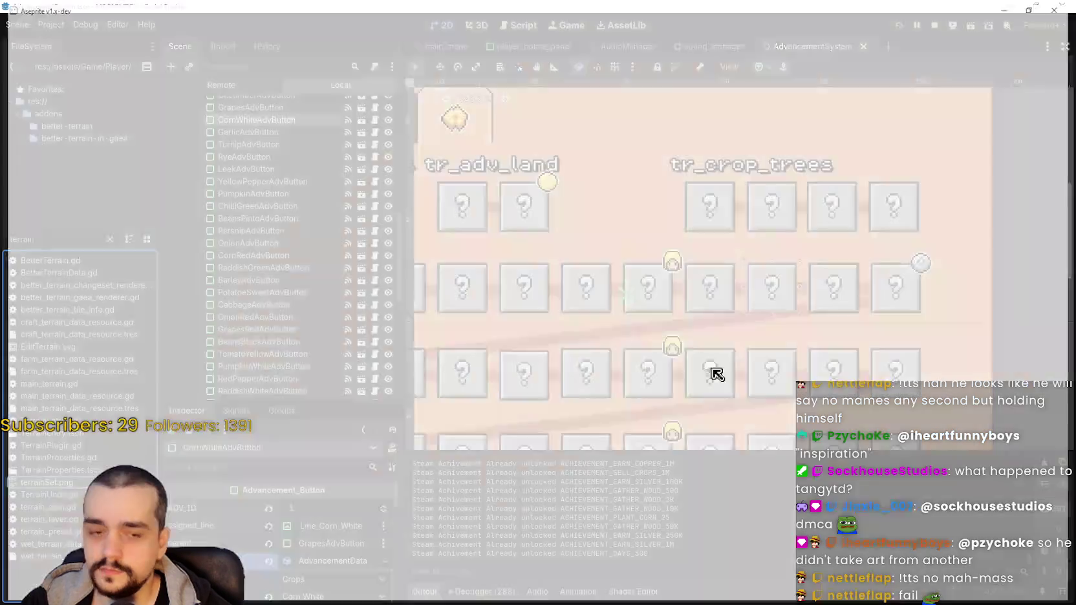
scroll(404, 340, "up", 4)
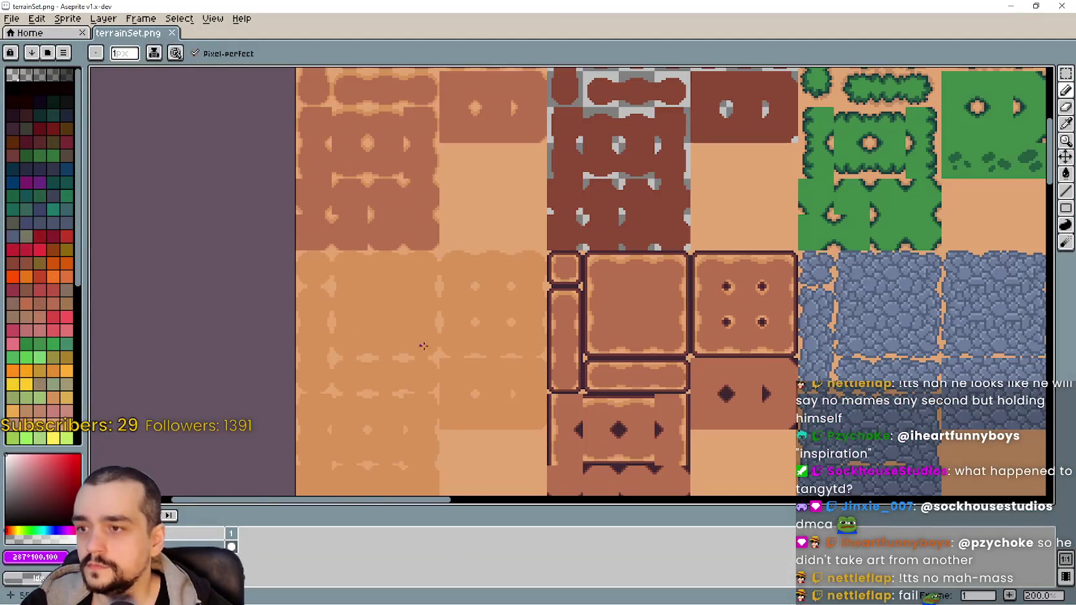
mouse_move(517, 344)
left_mouse_down()
mouse_move(500, 488)
mouse_move(243, 283)
left_mouse_up()
scroll(154, 383, "down", 3)
left_click_drag(153, 383, 465, 284)
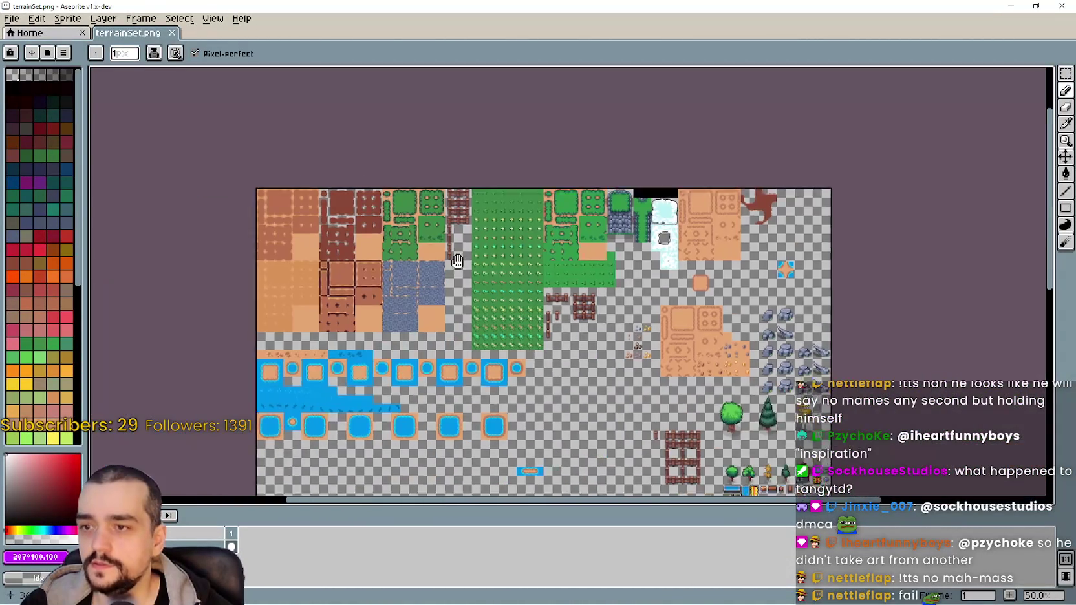
scroll(799, 452, "up", 1)
left_click_drag(346, 333, 839, 242)
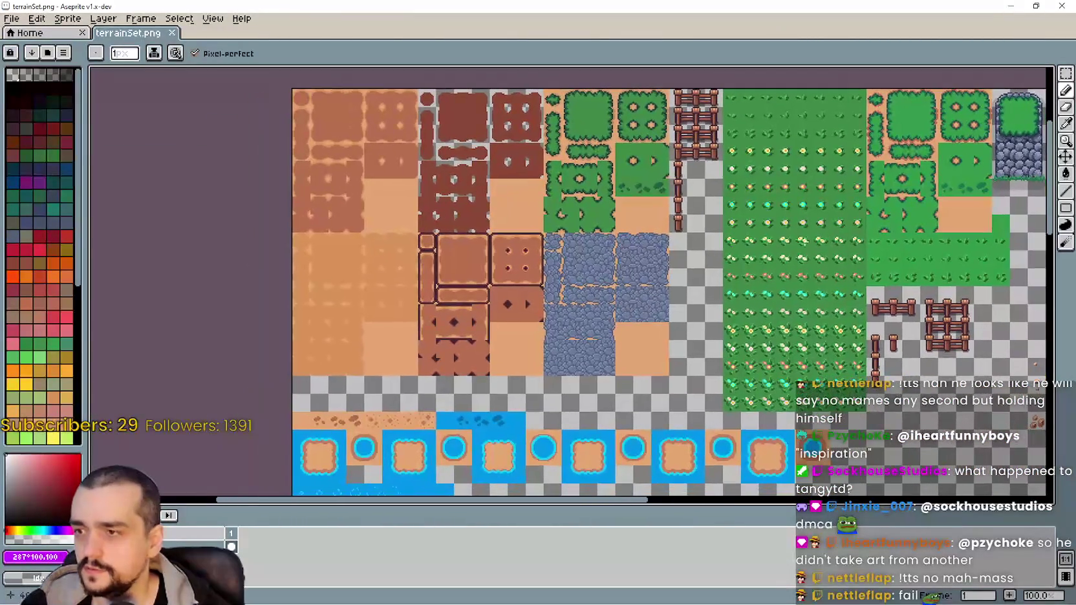
mouse_move(337, 297)
left_mouse_down()
mouse_move(444, 292)
mouse_move(414, 181)
left_mouse_up()
scroll(541, 255, "down", 1)
mouse_move(541, 256)
left_mouse_down()
mouse_move(399, 114)
mouse_move(509, 267)
left_mouse_up()
scroll(509, 267, "up", 1)
left_click_drag(352, 203, 559, 227)
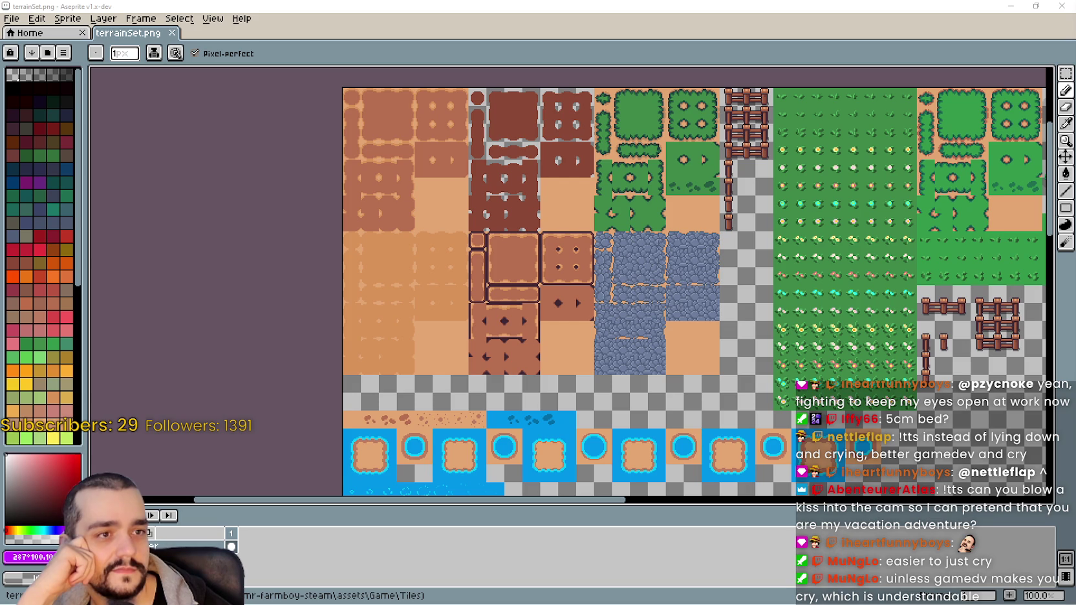
Bring up the Farm RPG asset pack folder, move it aside, and scroll through its contents
key("alt+Tab")
scroll(559, 283, "up", 5)
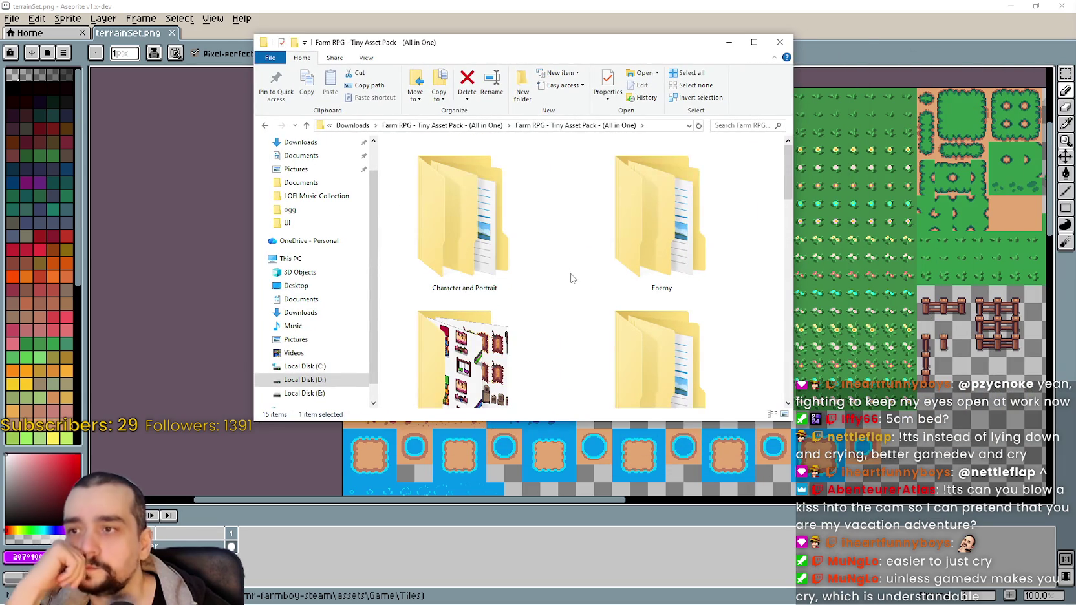
left_click_drag(574, 45, 752, 47)
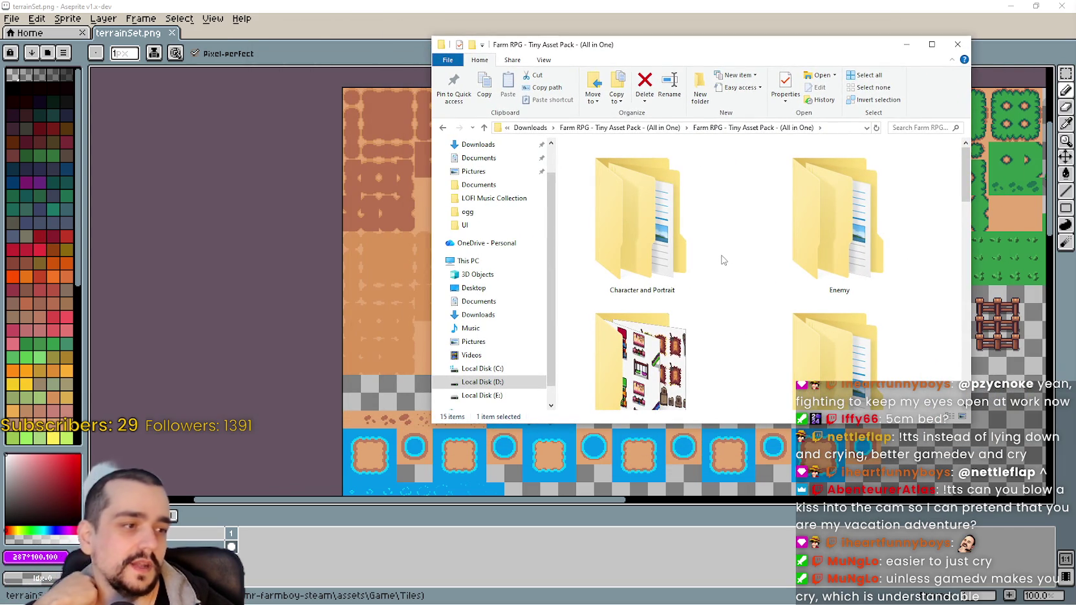
scroll(750, 289, "down", 3)
scroll(753, 287, "down", 3)
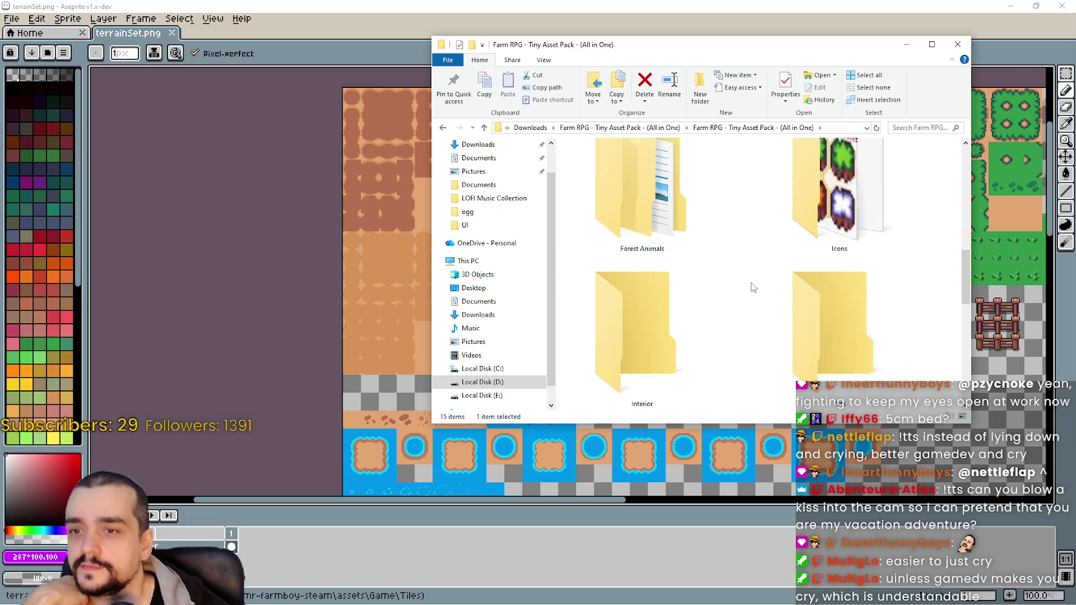
scroll(753, 286, "down", 2)
scroll(753, 288, "up", 5)
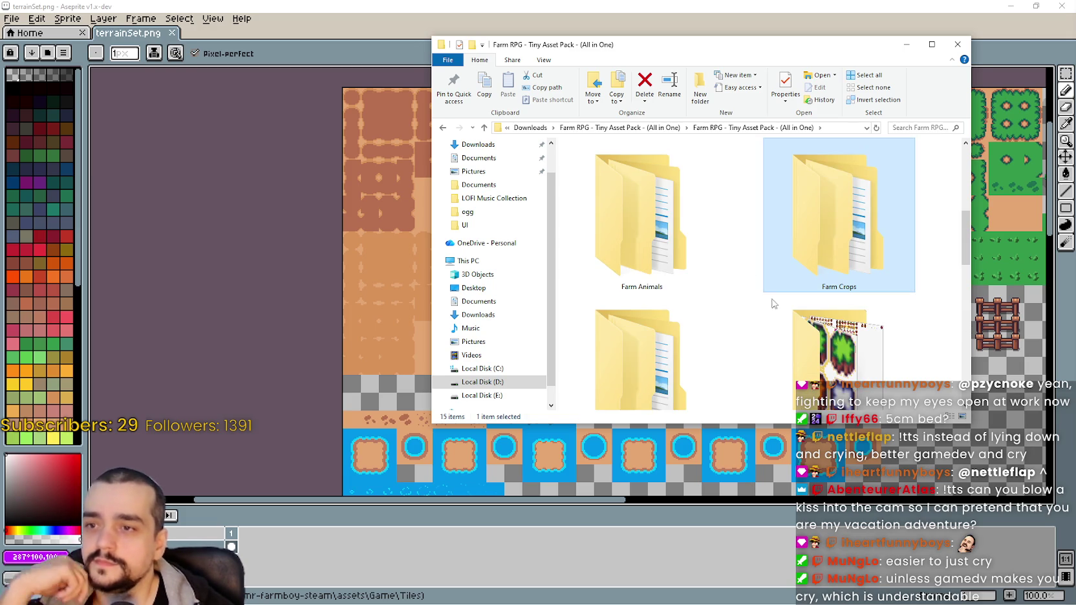
scroll(768, 320, "up", 3)
scroll(767, 319, "down", 1)
scroll(768, 316, "down", 1)
scroll(768, 312, "down", 1)
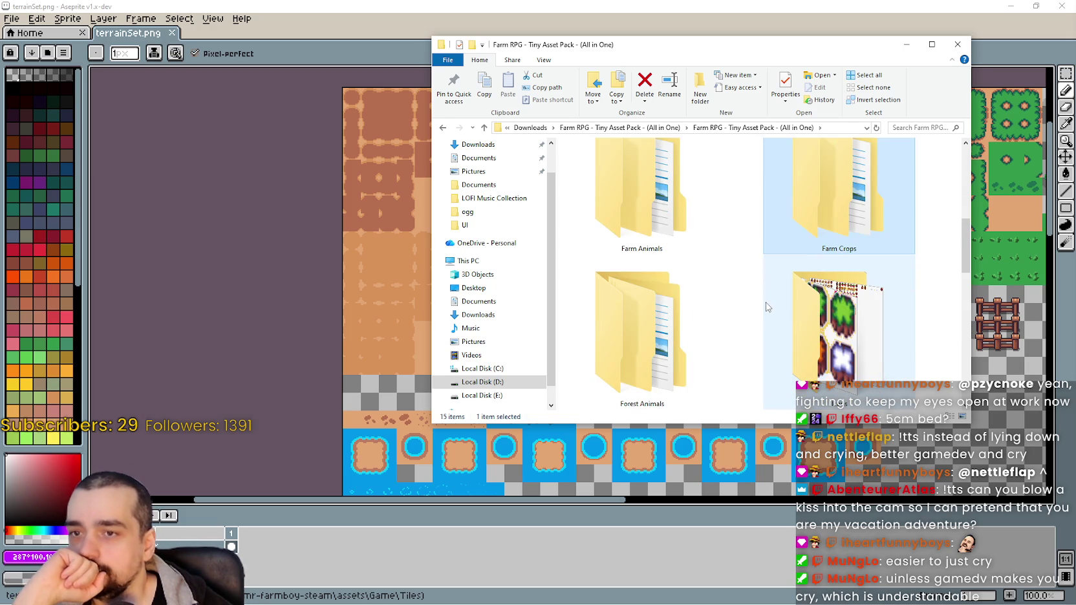
scroll(767, 308, "down", 2)
scroll(769, 309, "down", 2)
scroll(779, 337, "down", 3)
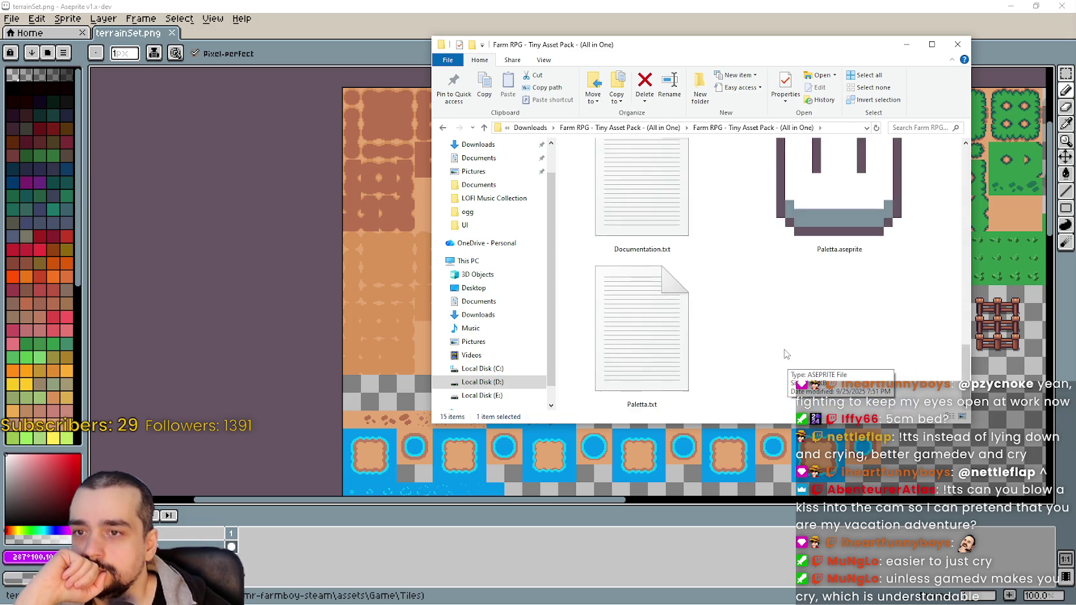
scroll(784, 353, "up", 3)
scroll(783, 353, "up", 2)
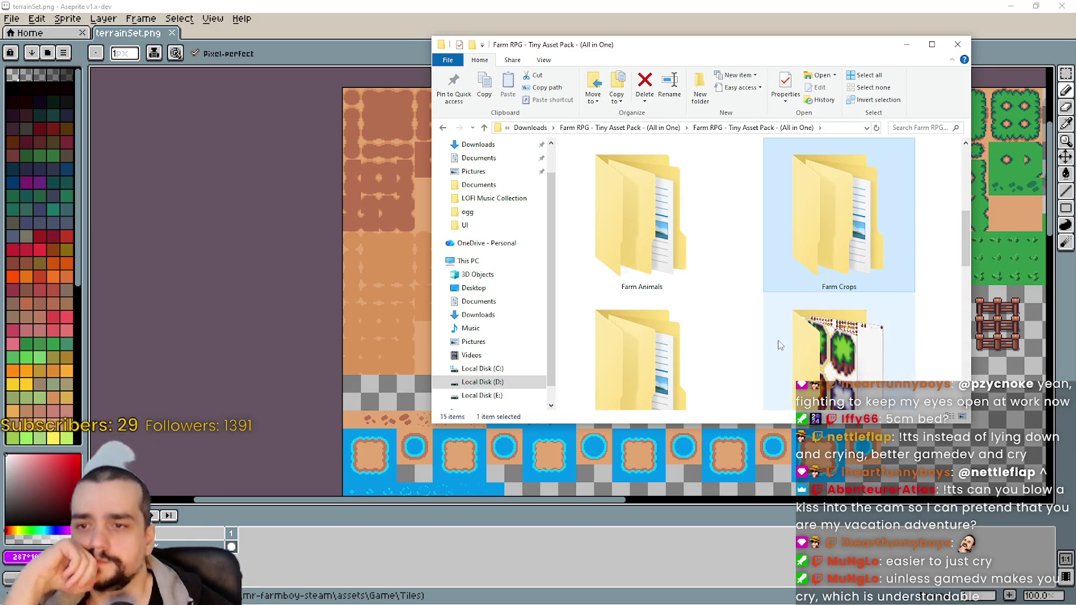
scroll(779, 345, "up", 2)
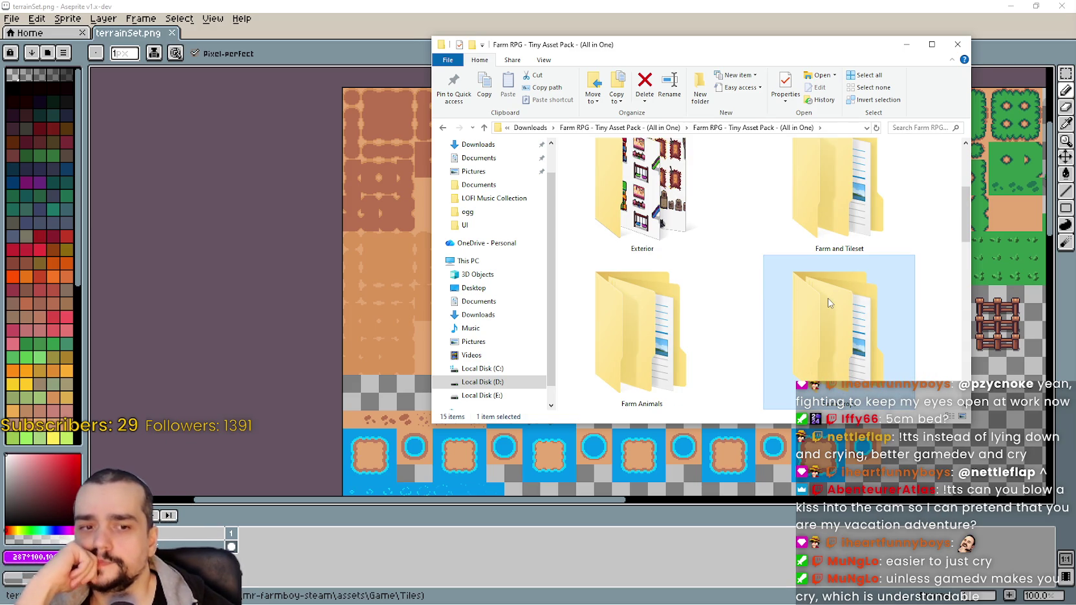
mouse_move(838, 332)
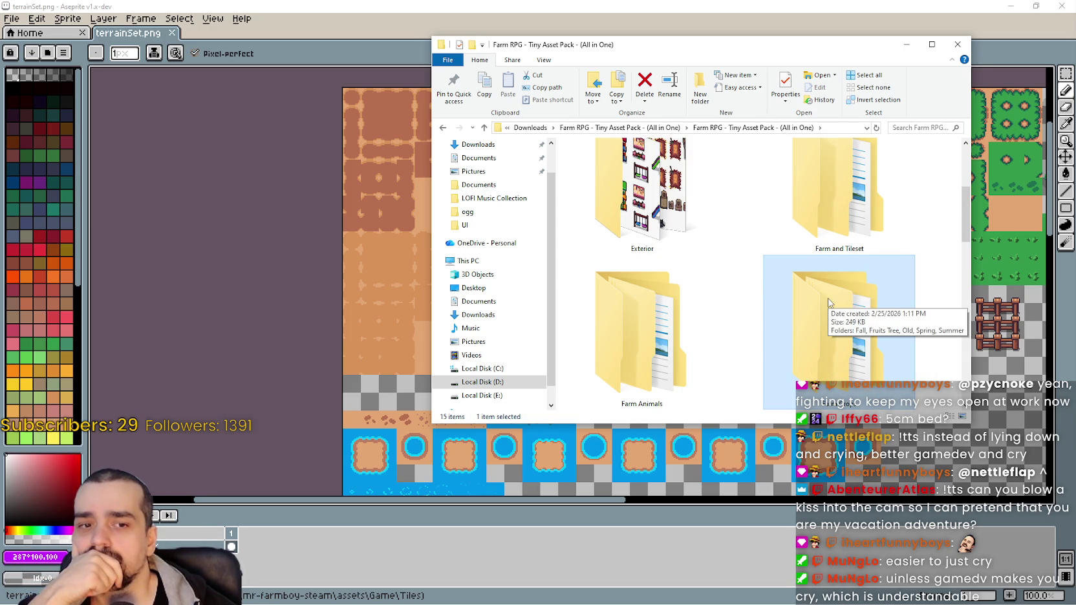
Navigate into Farm and Tileset › Tileset and open Barn tileset.png
double_click(834, 194)
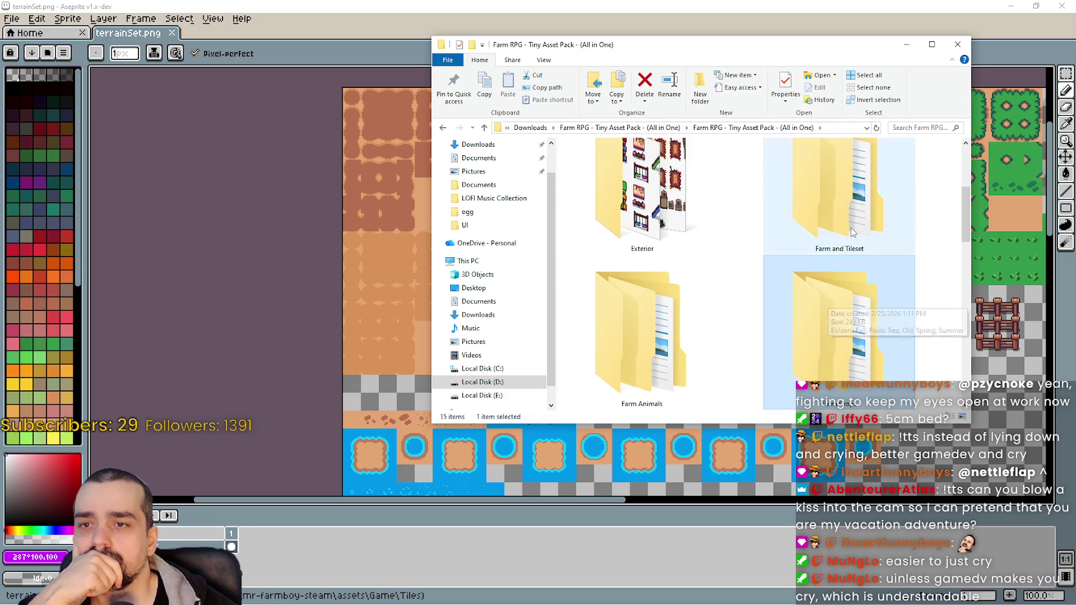
scroll(695, 274, "down", 2)
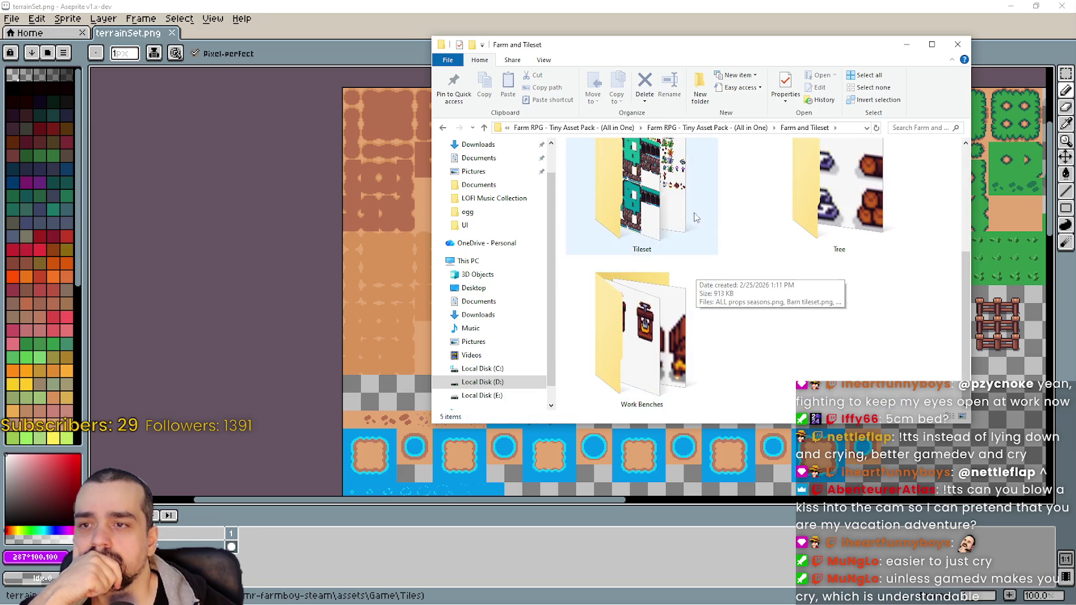
double_click(695, 276)
scroll(797, 311, "down", 2)
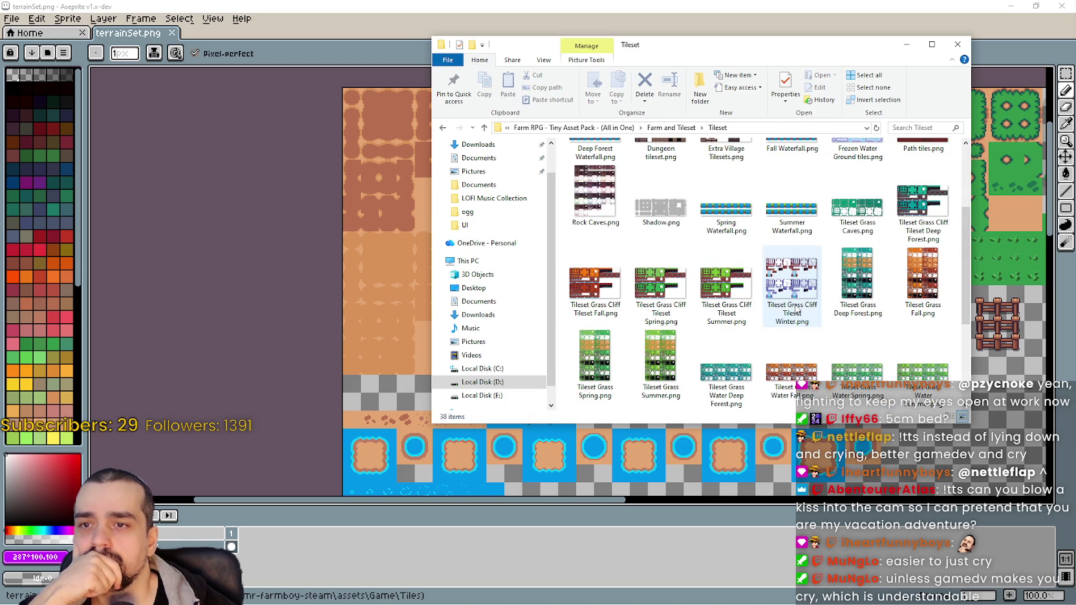
scroll(793, 342, "down", 2)
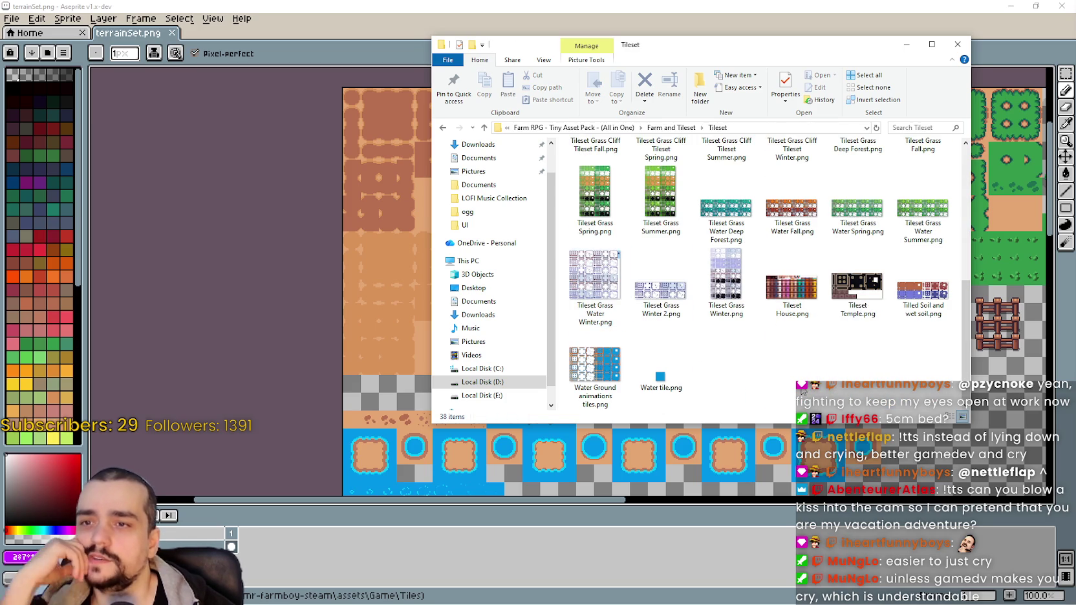
scroll(711, 291, "up", 5)
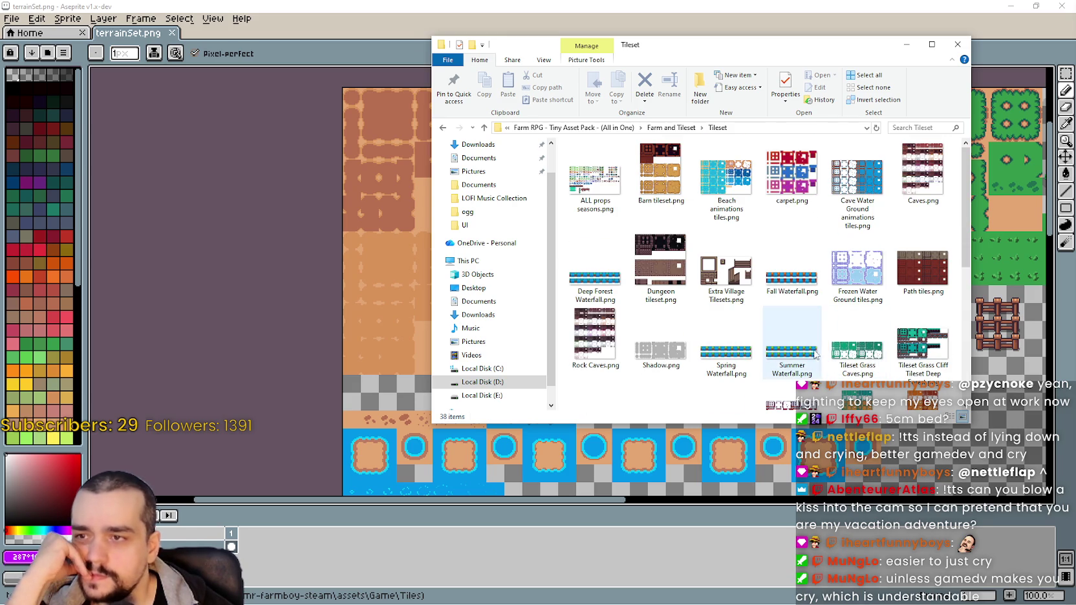
double_click(651, 167)
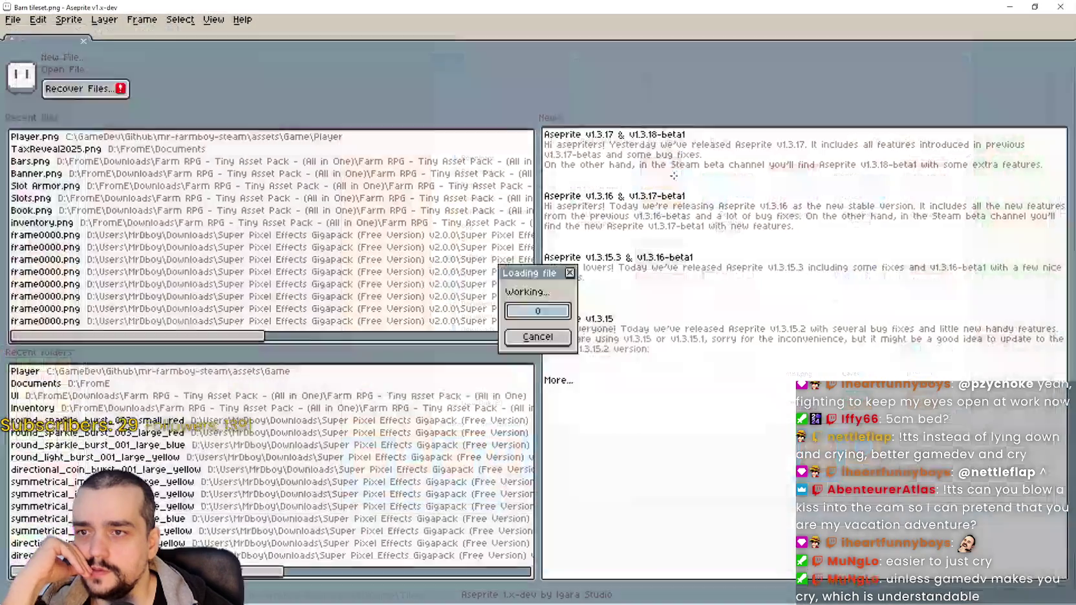
Pan to the bottom of the Barn tileset and select the Rectangular Marquee tool
scroll(680, 400, "up", 2)
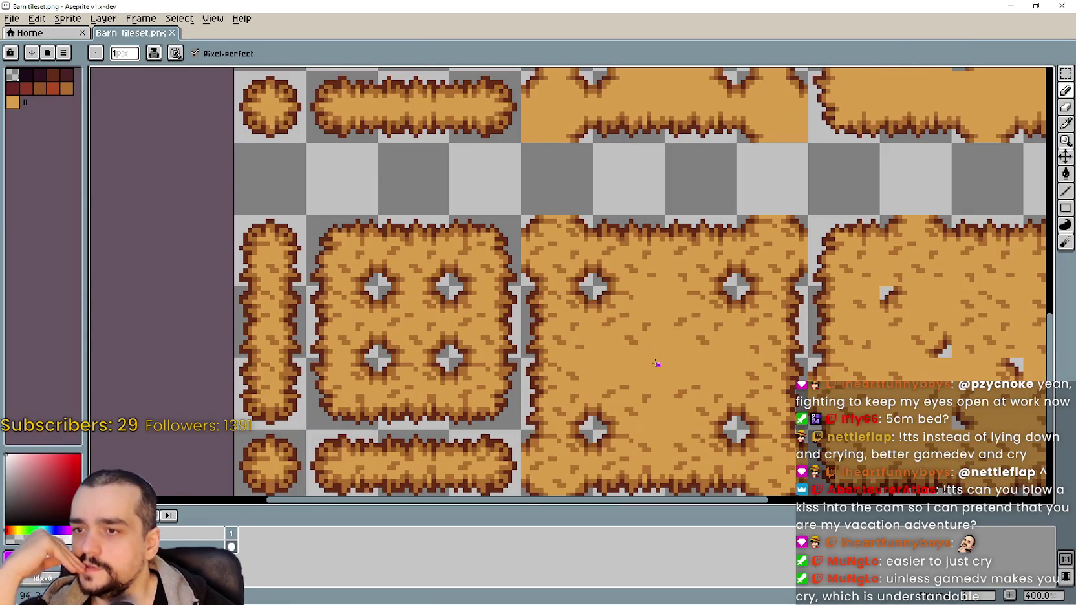
left_click_drag(627, 332, 619, 258)
scroll(788, 201, "right", 2)
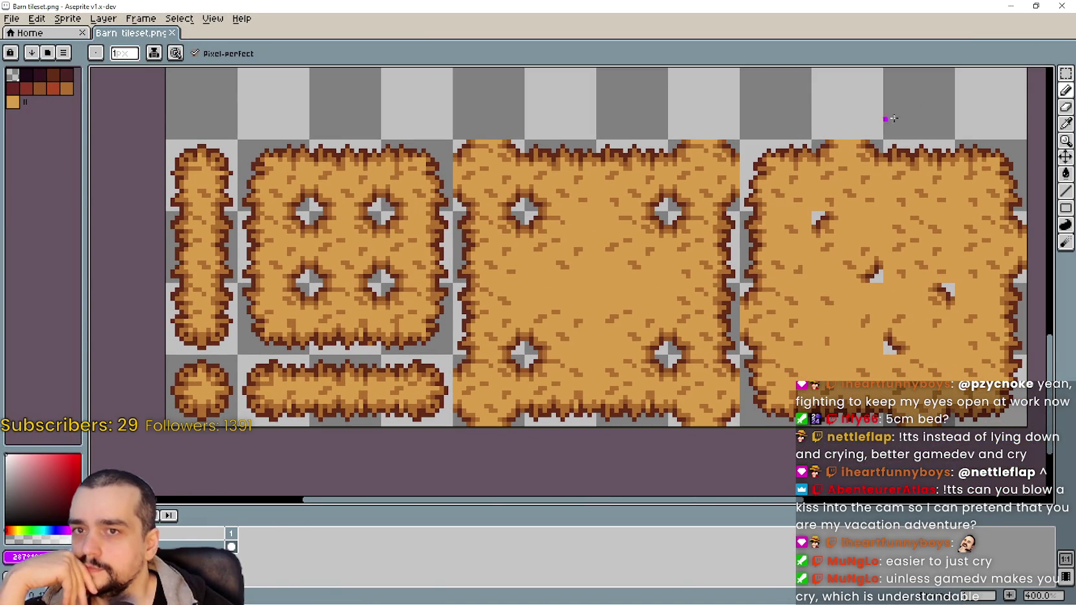
left_click(1066, 73)
Zoom around the Barn tileset and pan up to bring the barn roof tiles into view
scroll(562, 278, "up", 1)
scroll(563, 278, "up", 1)
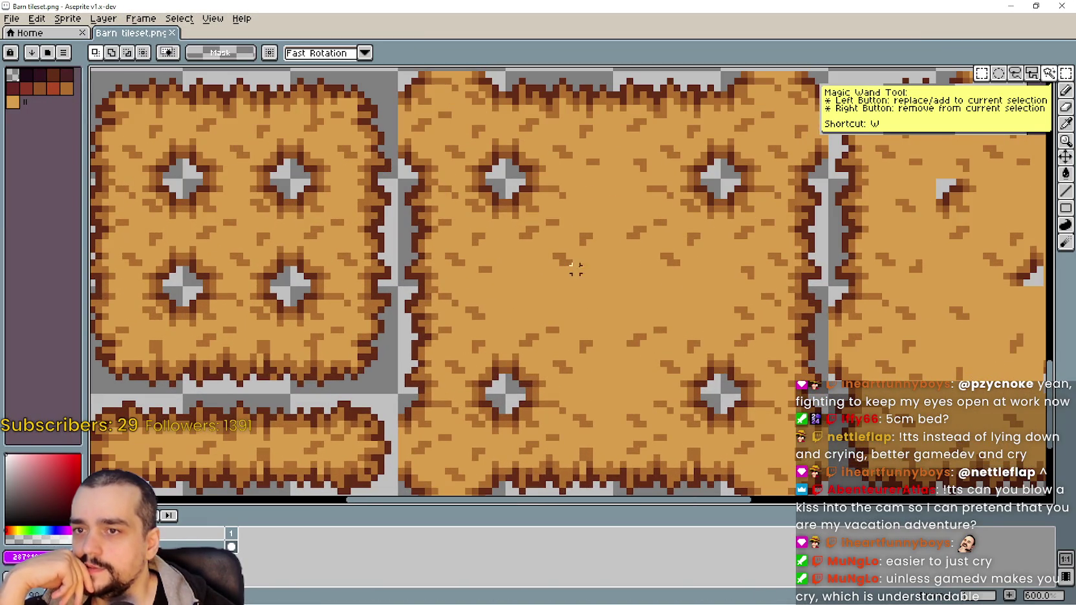
scroll(549, 303, "down", 2)
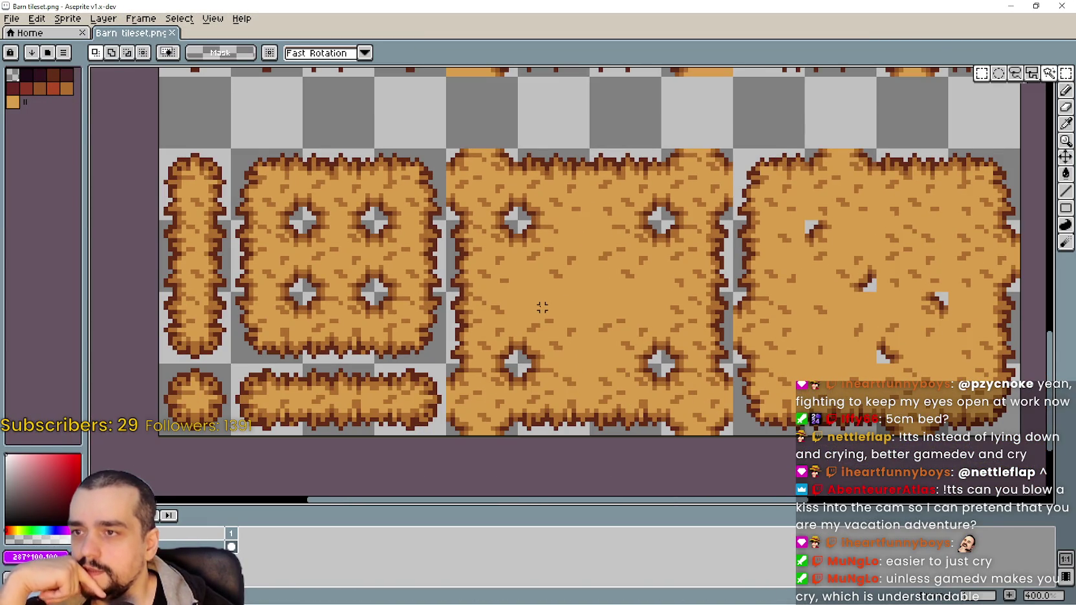
scroll(562, 284, "up", 1)
scroll(556, 278, "up", 1)
scroll(546, 268, "down", 1)
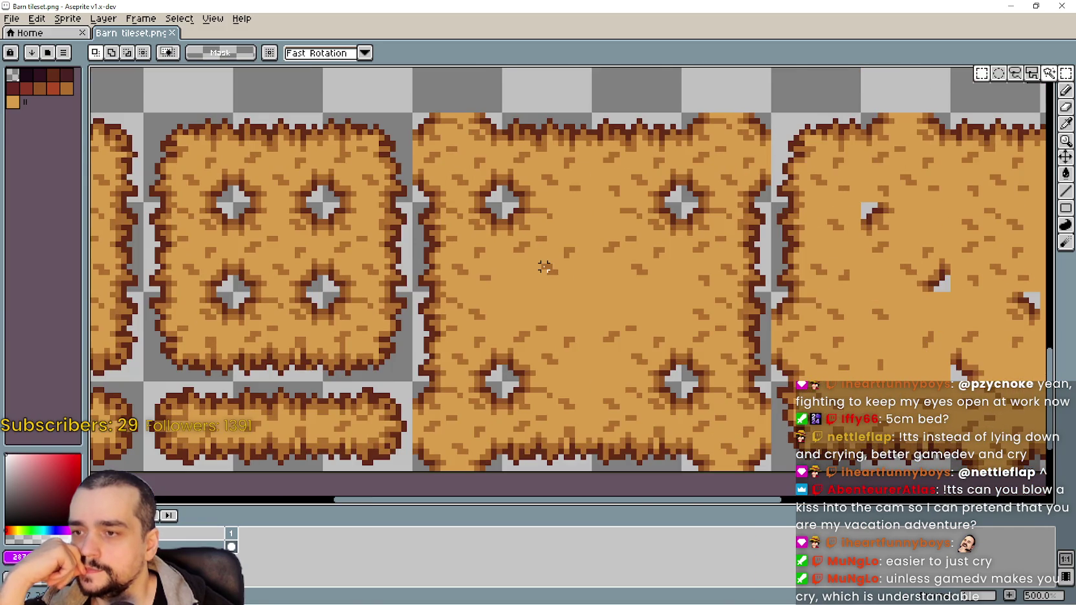
scroll(544, 266, "down", 2)
scroll(541, 267, "down", 1)
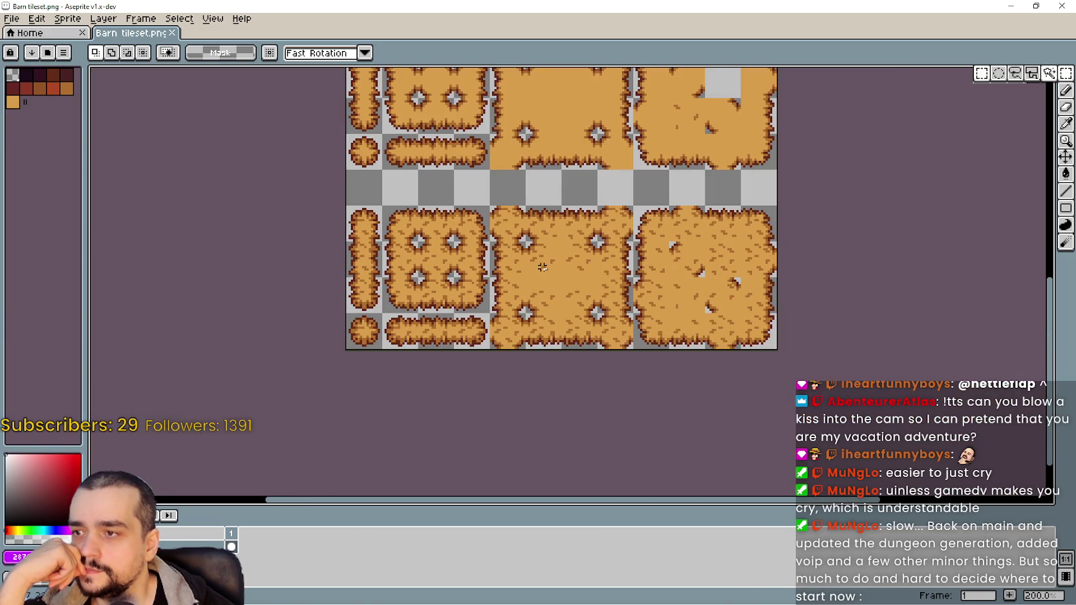
mouse_move(542, 266)
left_mouse_down()
mouse_move(595, 494)
mouse_move(596, 179)
left_mouse_up()
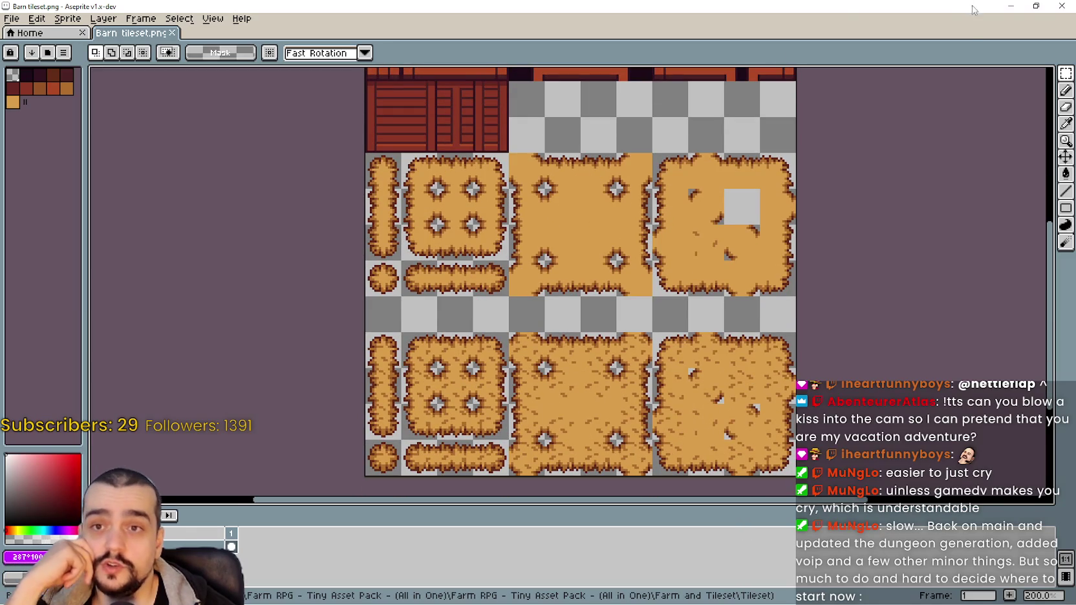
Restore the Barn tileset window, move it aside, and bring up the Tileset folder listing
left_click(1036, 6)
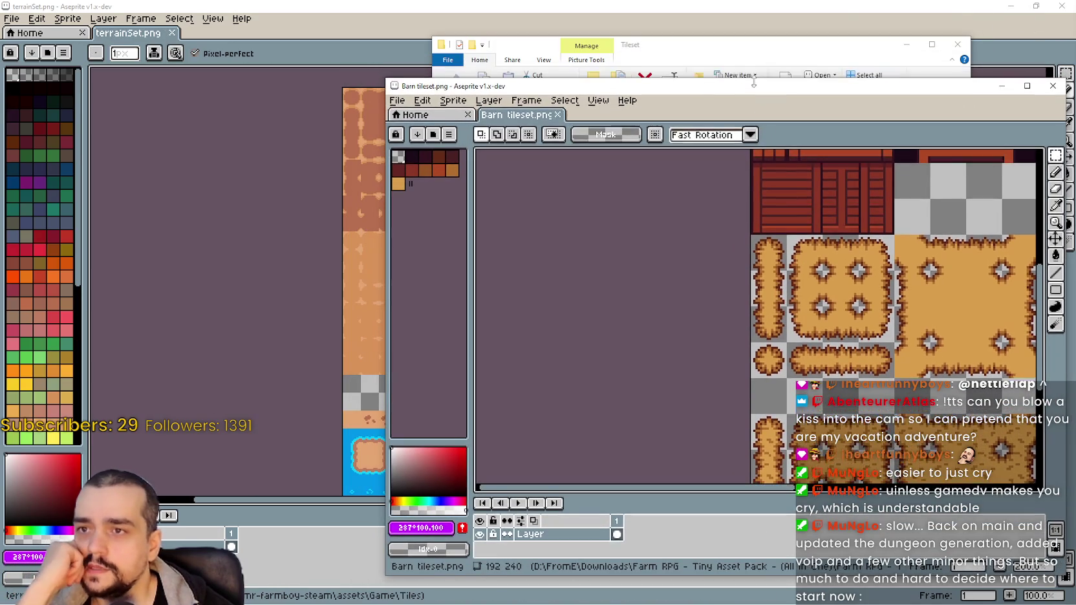
left_click_drag(765, 84, 396, 91)
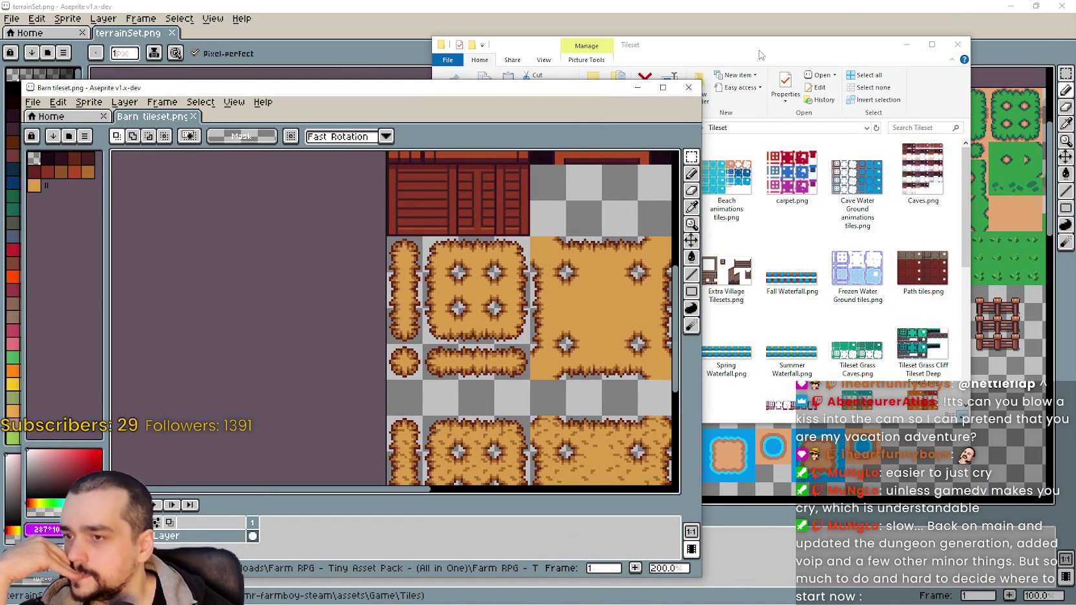
left_click(760, 55)
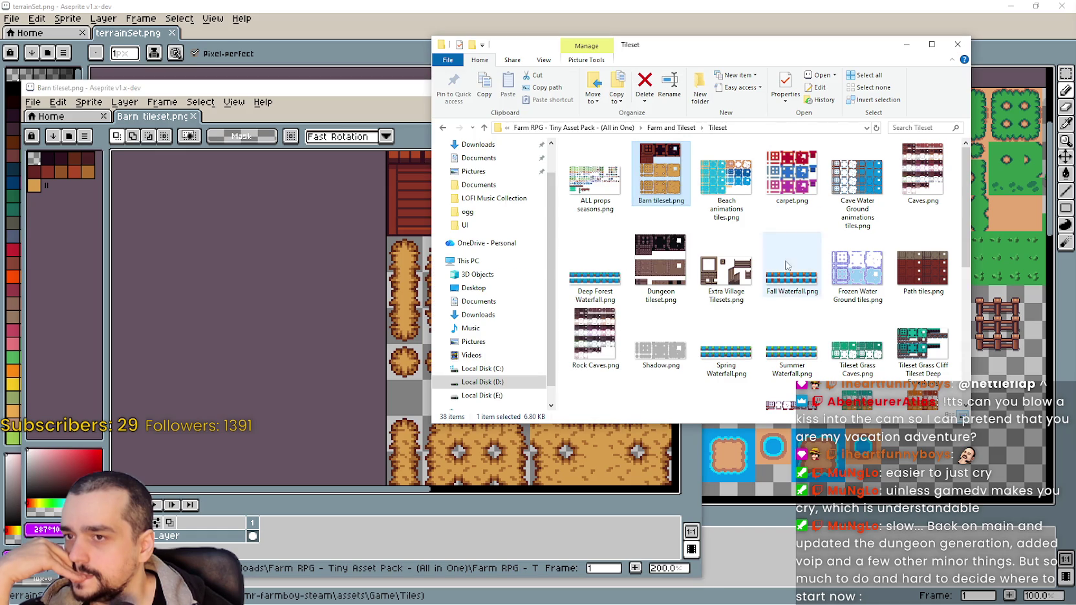
Open ALL props seasons.png to inspect it, then browse past Beach animations tiles.png
left_click(580, 174)
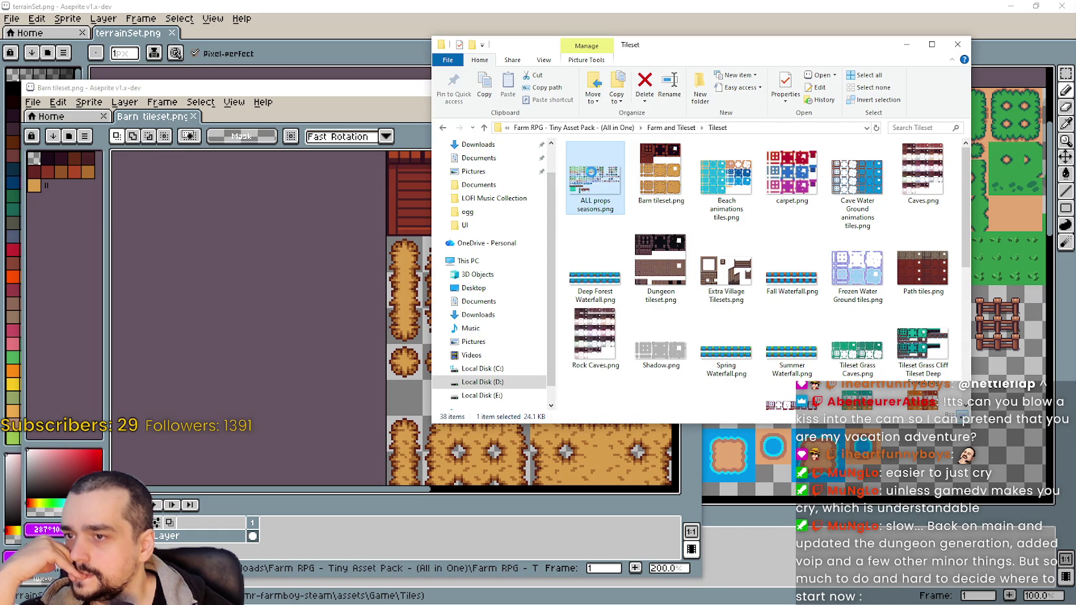
double_click(590, 172)
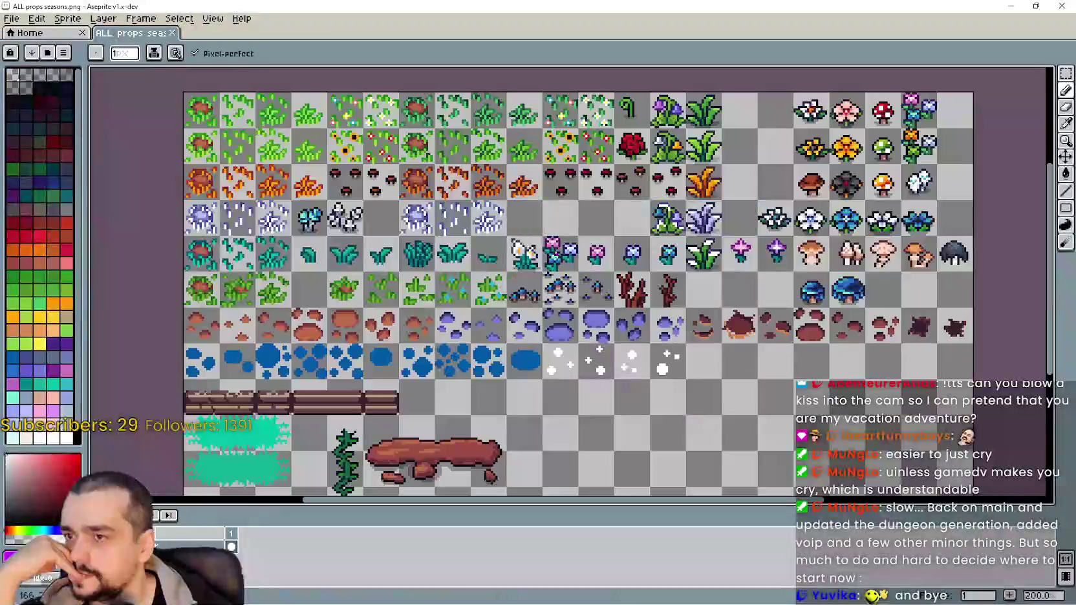
scroll(886, 144, "down", 1)
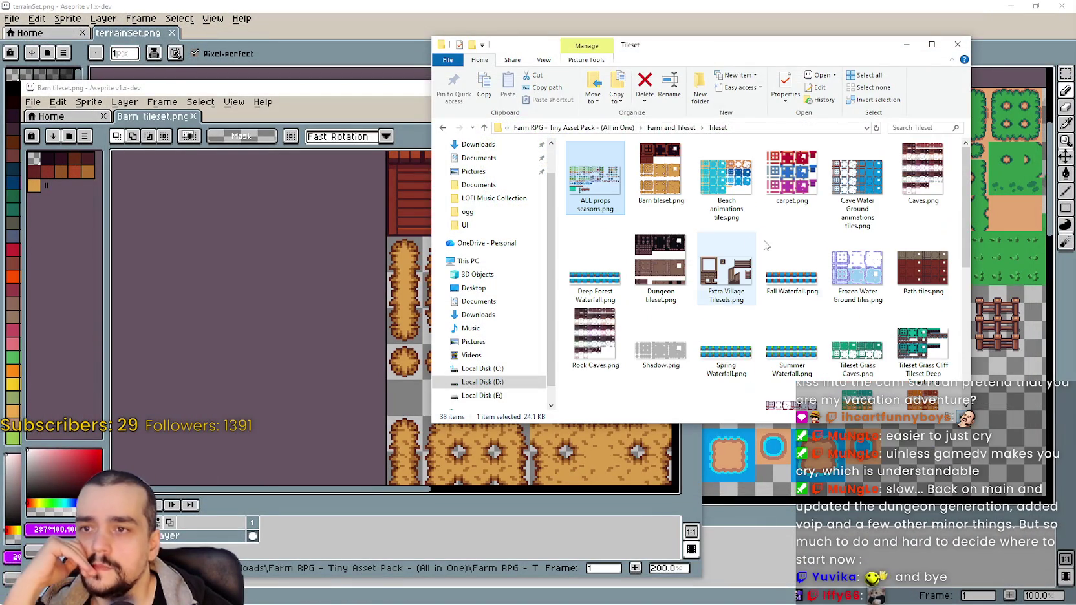
left_click(736, 194)
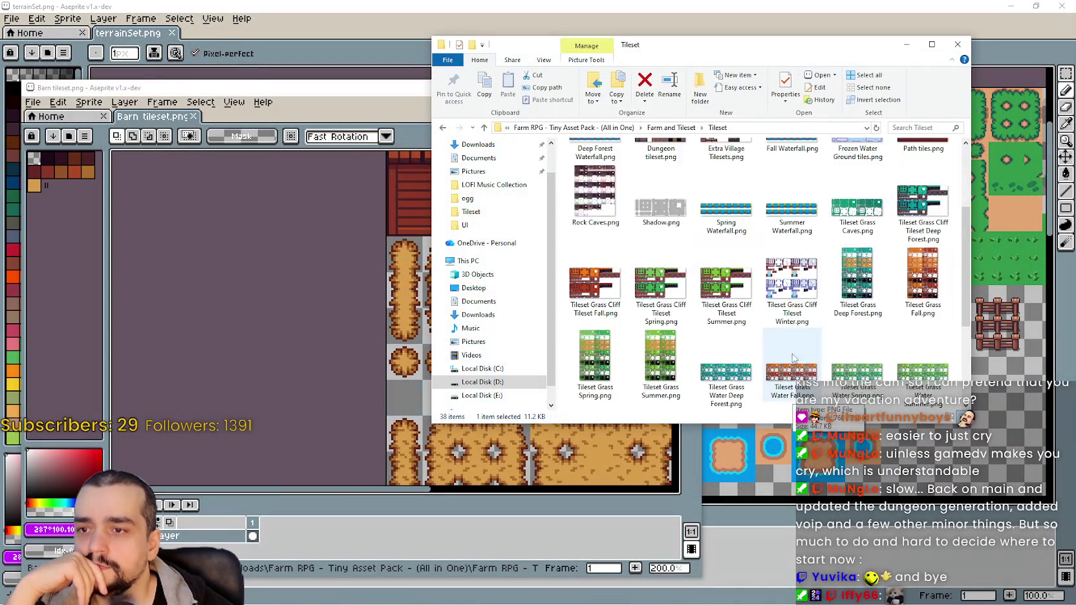
scroll(793, 357, "down", 2)
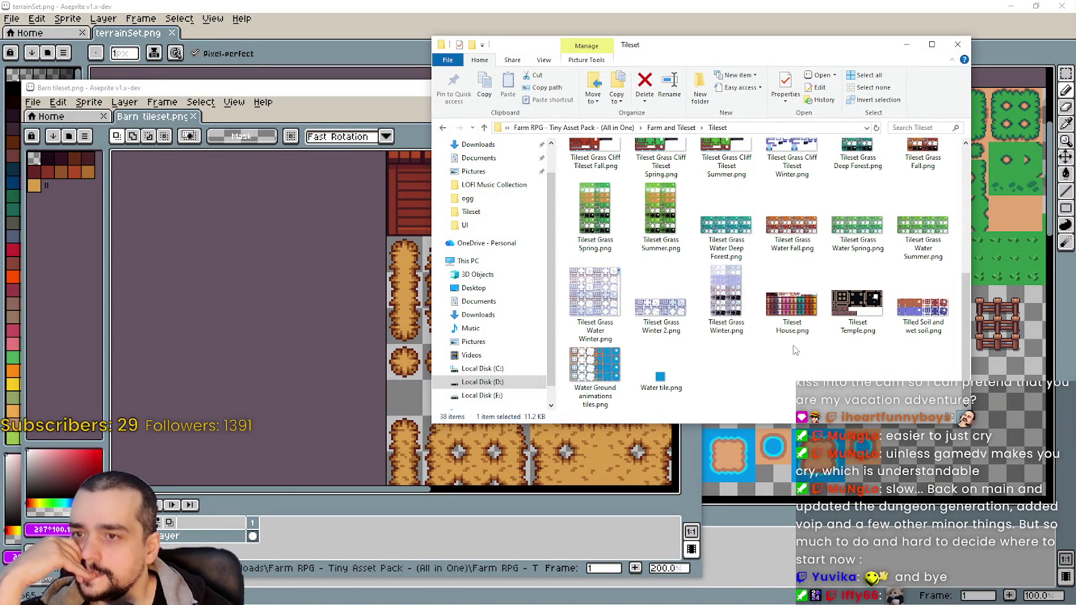
Open Tilled Soil and wet soil.png, look across its soil tiles, then close it
left_click(927, 298)
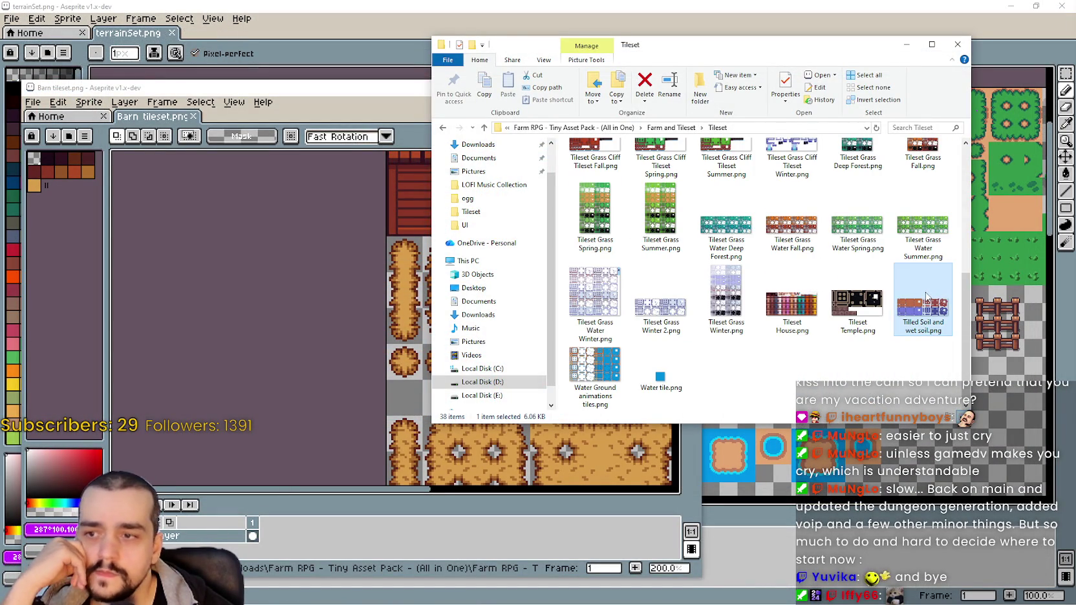
double_click(926, 298)
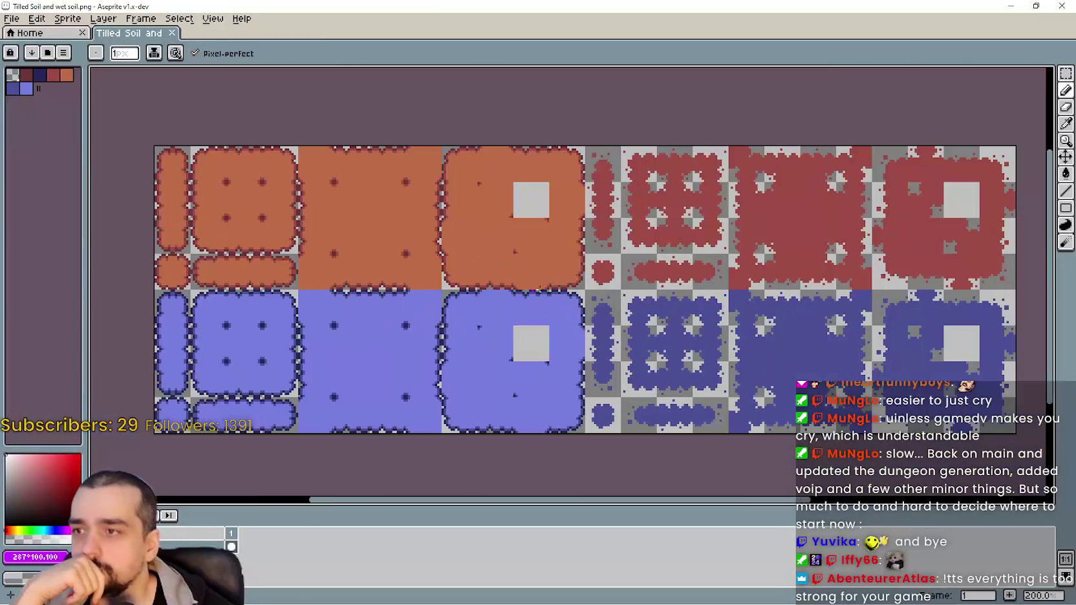
left_click_drag(805, 282, 676, 284)
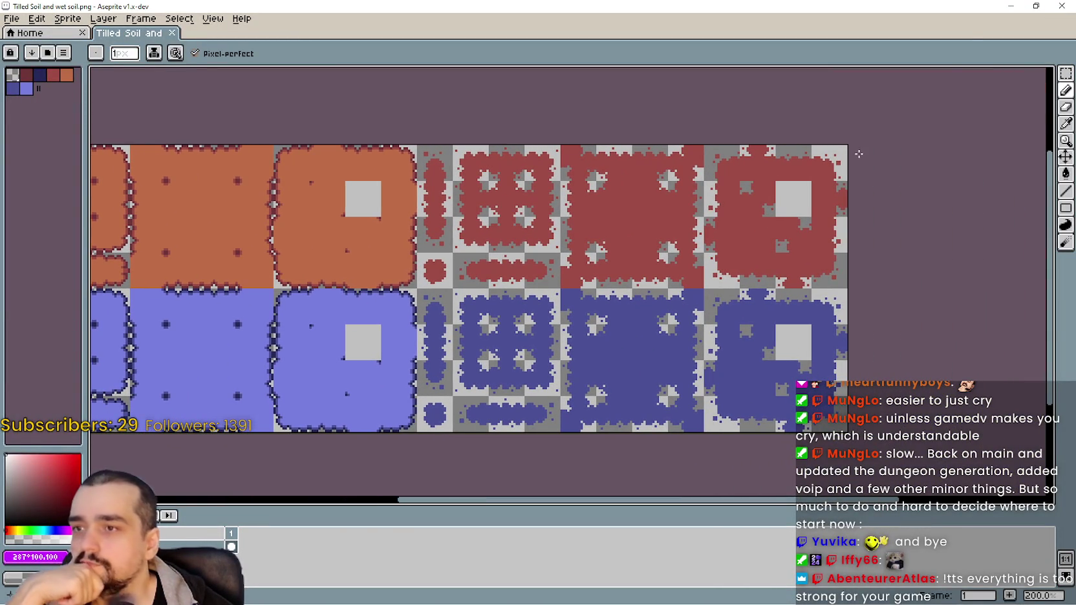
left_click(1060, 6)
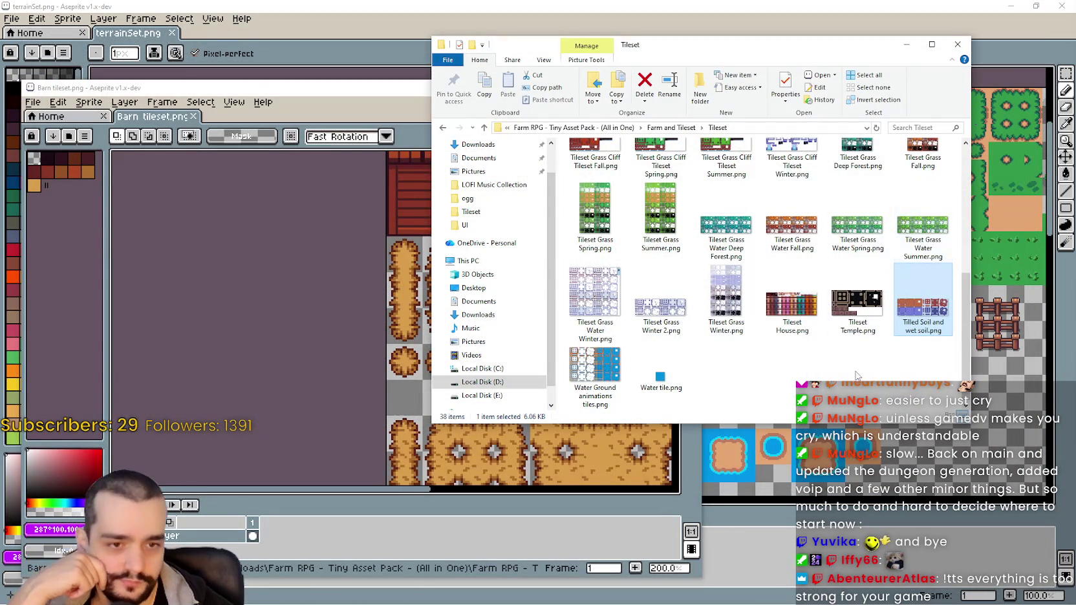
Bring the Barn tileset back, check its hay tiles, then close the Barn tileset image
left_click(388, 508)
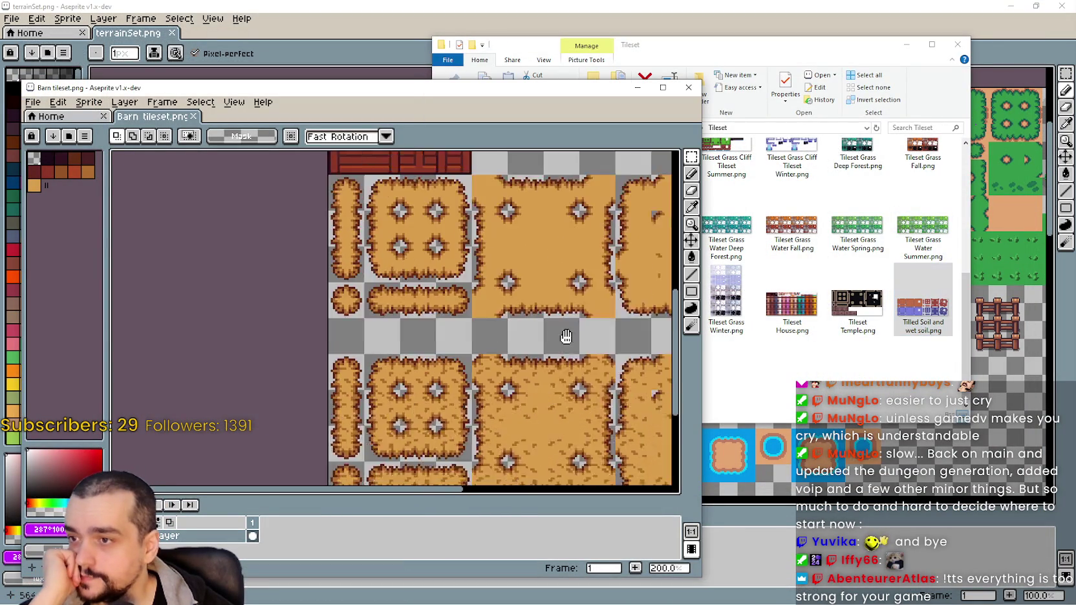
left_click_drag(628, 399, 389, 351)
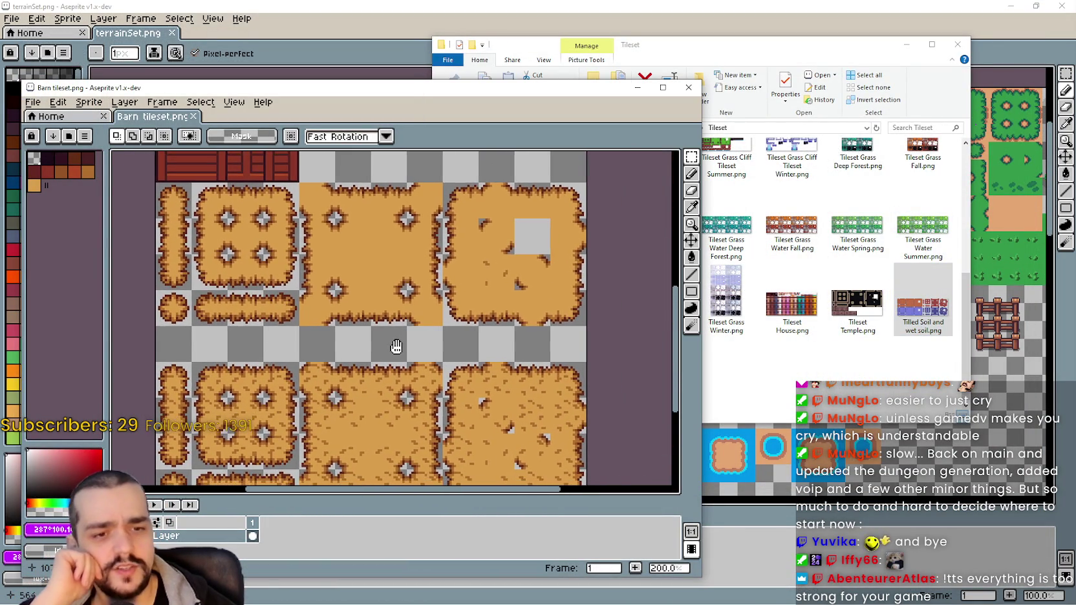
scroll(396, 349, "up", 1)
scroll(409, 371, "down", 2)
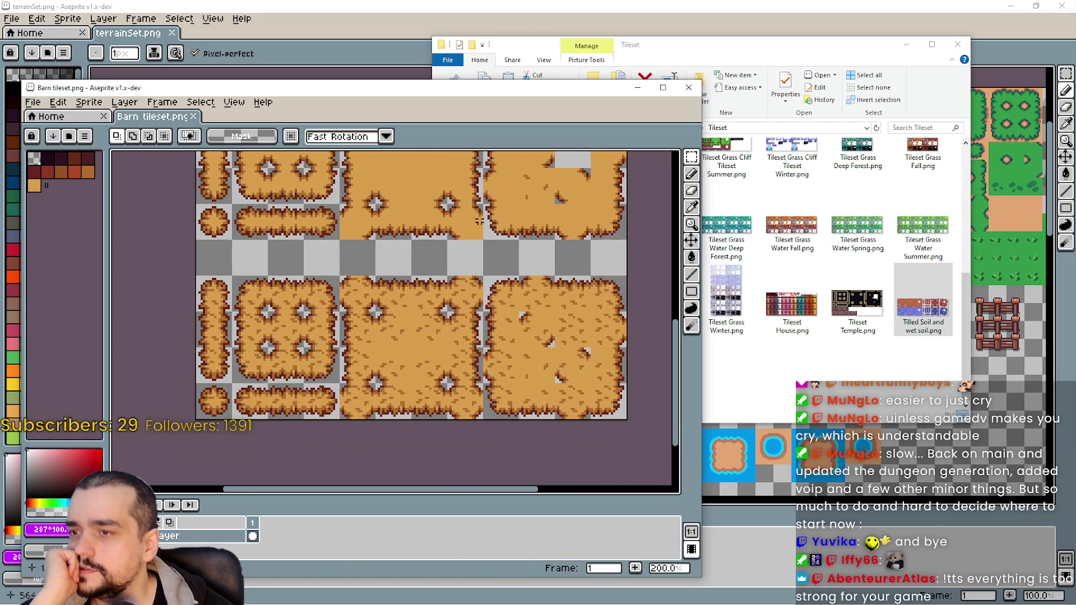
left_click(753, 77)
Bring terrainSet.png to the front and zoom in on its dirt tiles
left_click(737, 19)
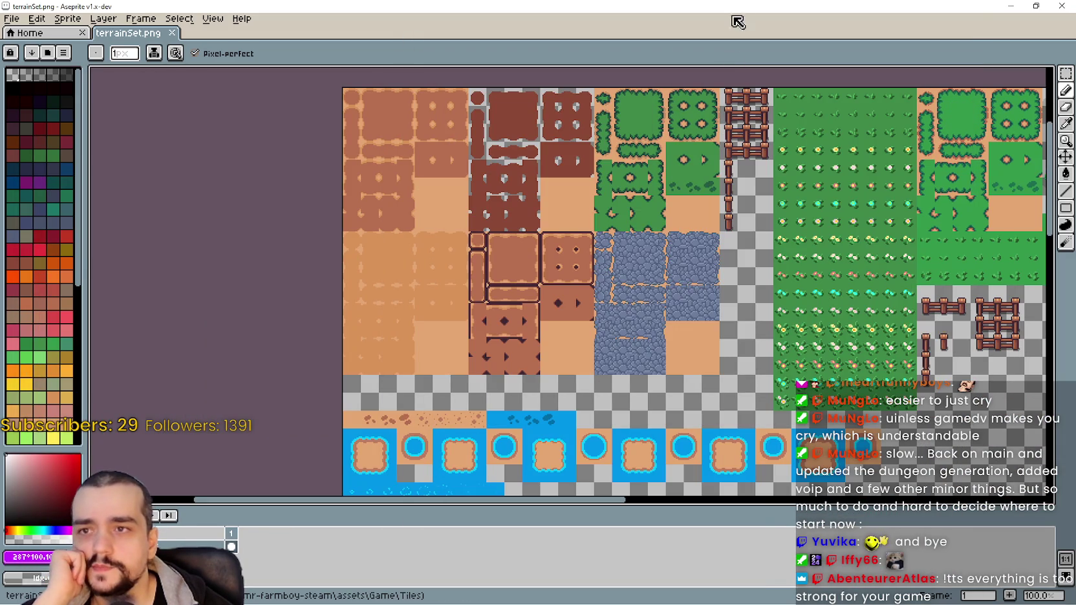
scroll(535, 315, "up", 1)
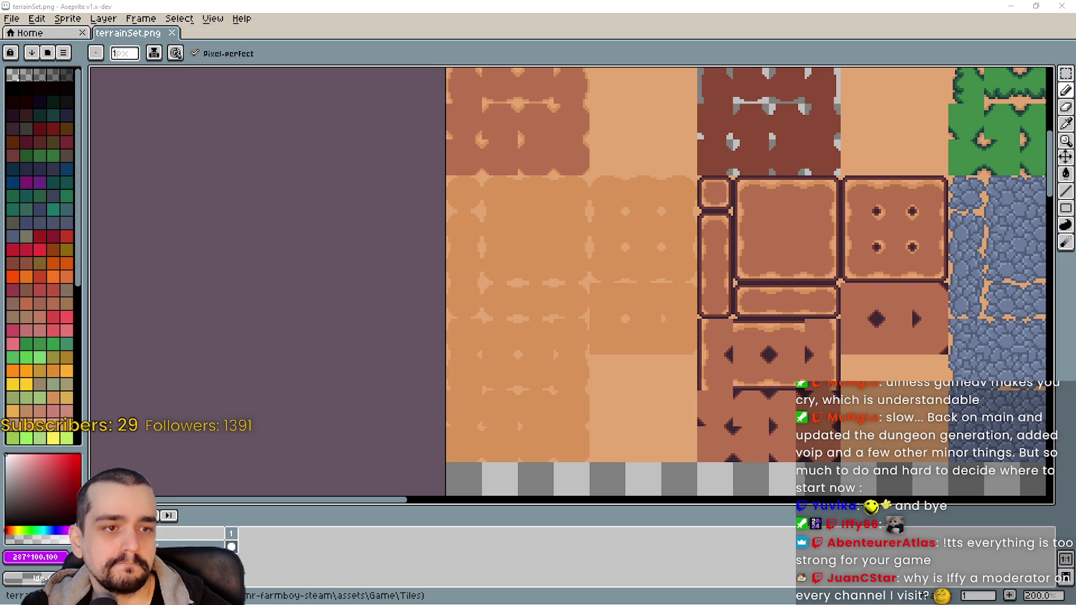
Paste the hay pillar tile, move it up two tiles, and commit it
key("ctrl+v")
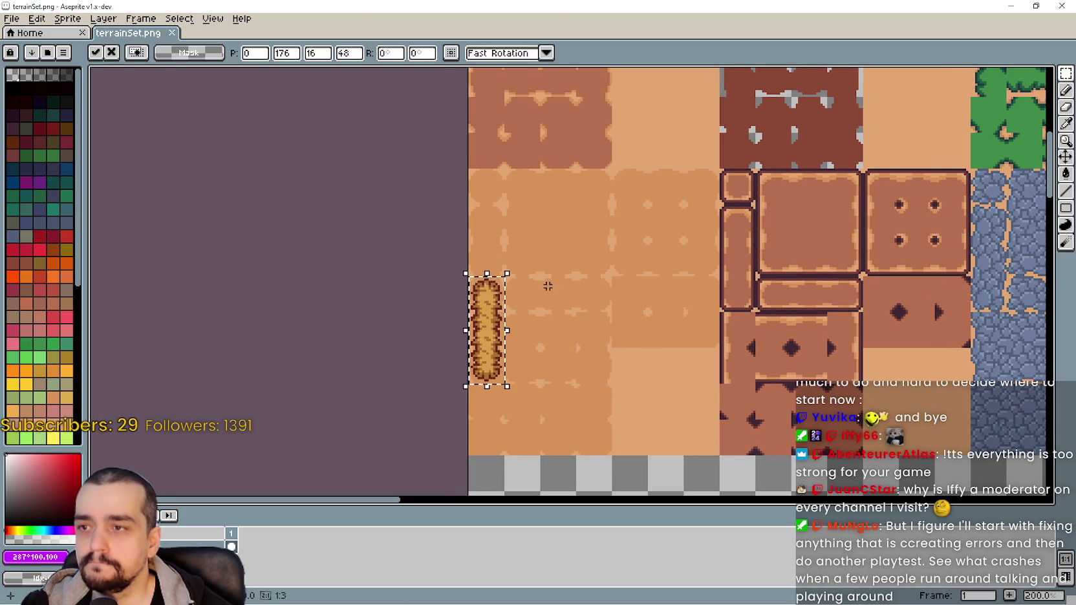
left_click_drag(491, 354, 490, 313)
scroll(490, 272, "up", 2)
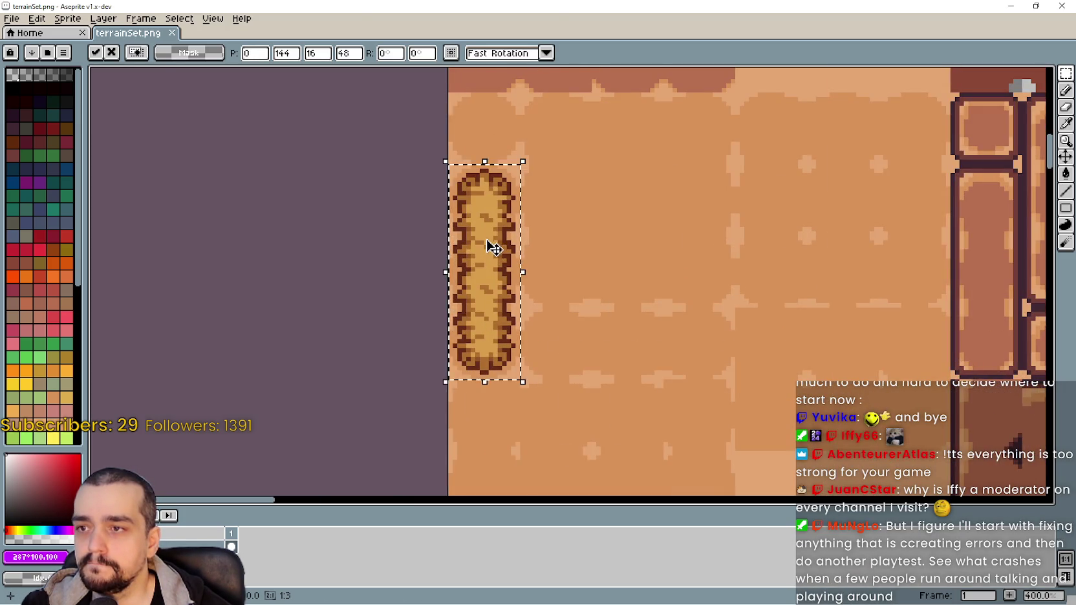
scroll(493, 244, "up", 1)
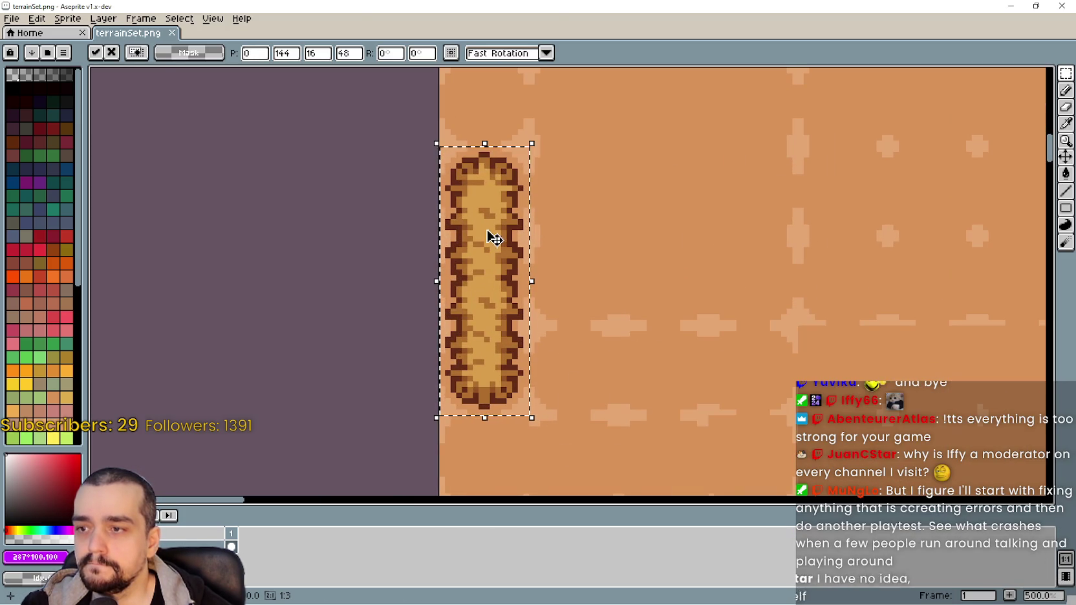
scroll(487, 230, "down", 1)
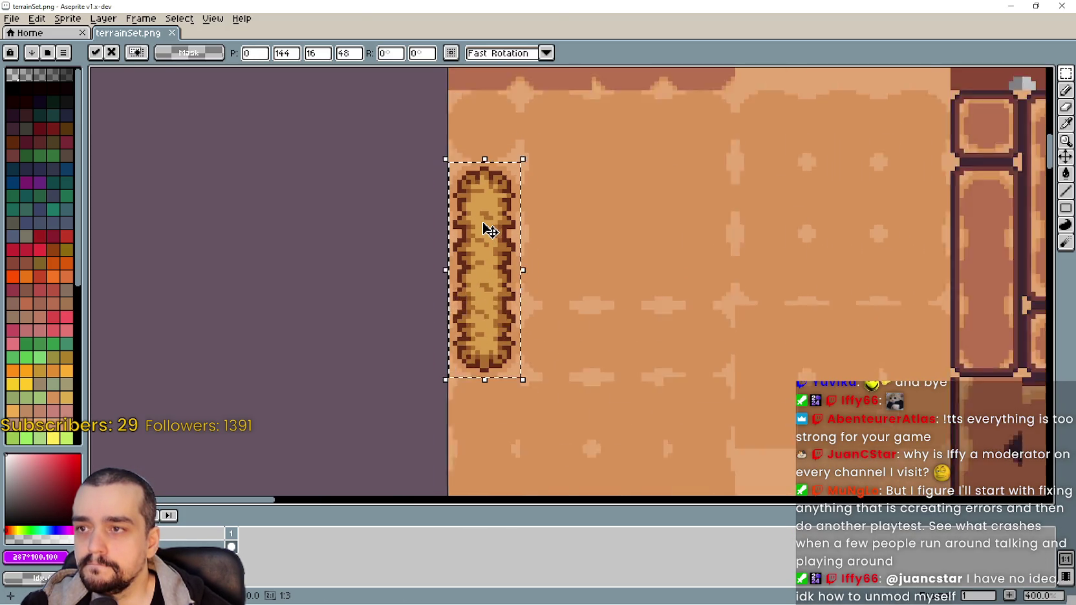
scroll(485, 226, "down", 1)
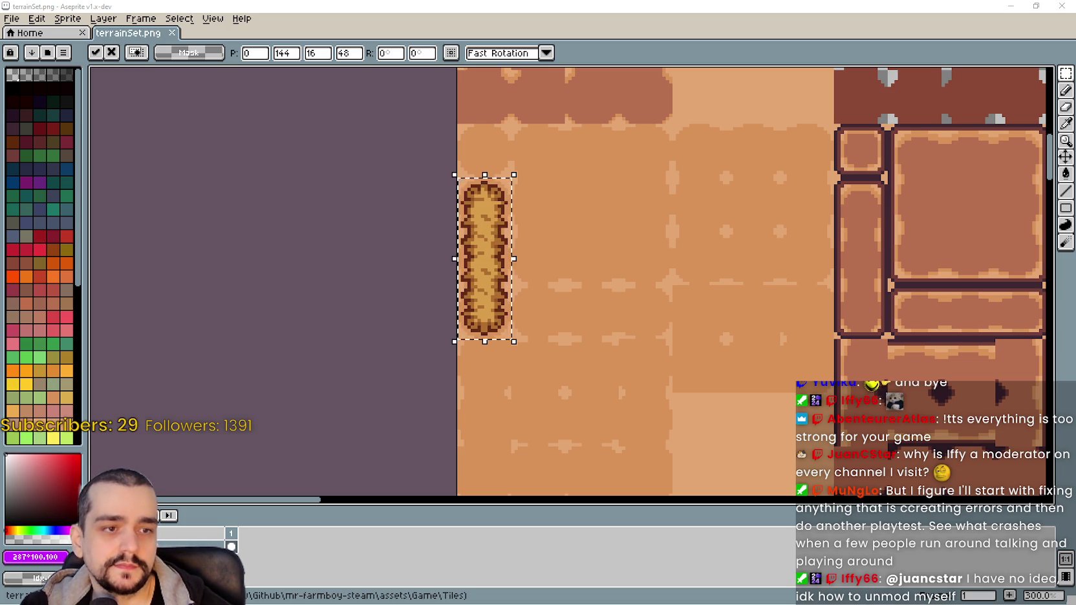
key("Return")
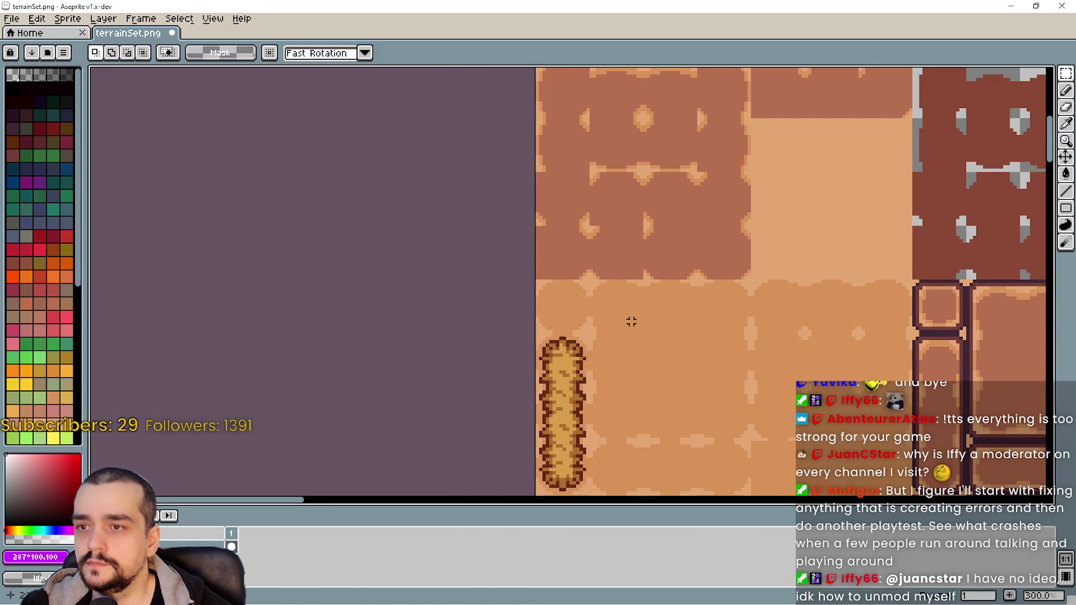
Paste the round hay tile and place it directly above the pillar
key("ctrl+v")
left_click_drag(561, 284, 559, 304)
key("Return")
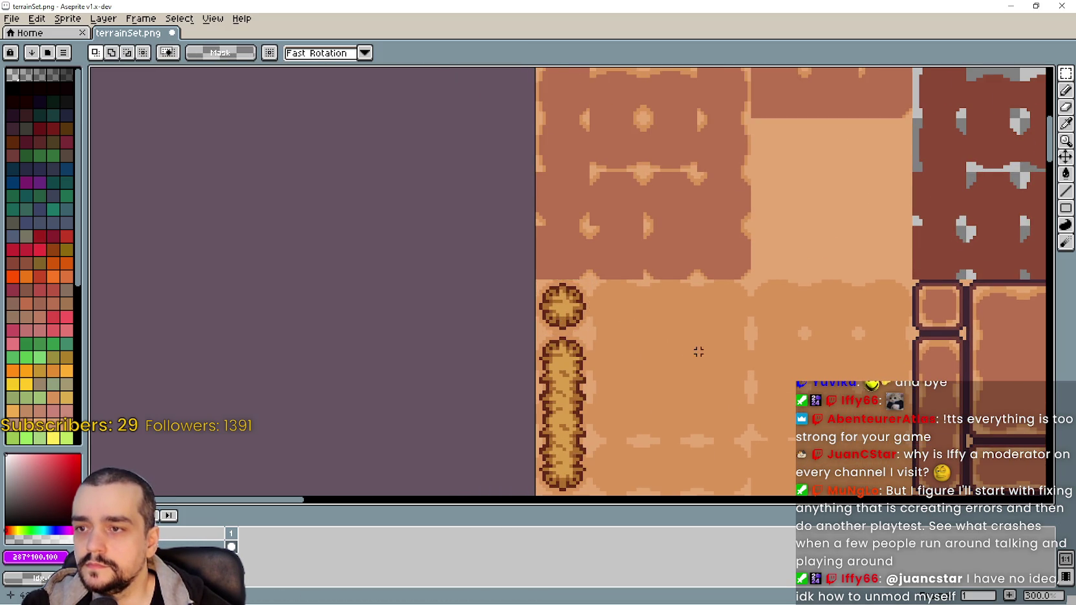
scroll(696, 349, "down", 3)
scroll(696, 346, "up", 1)
scroll(696, 347, "up", 1)
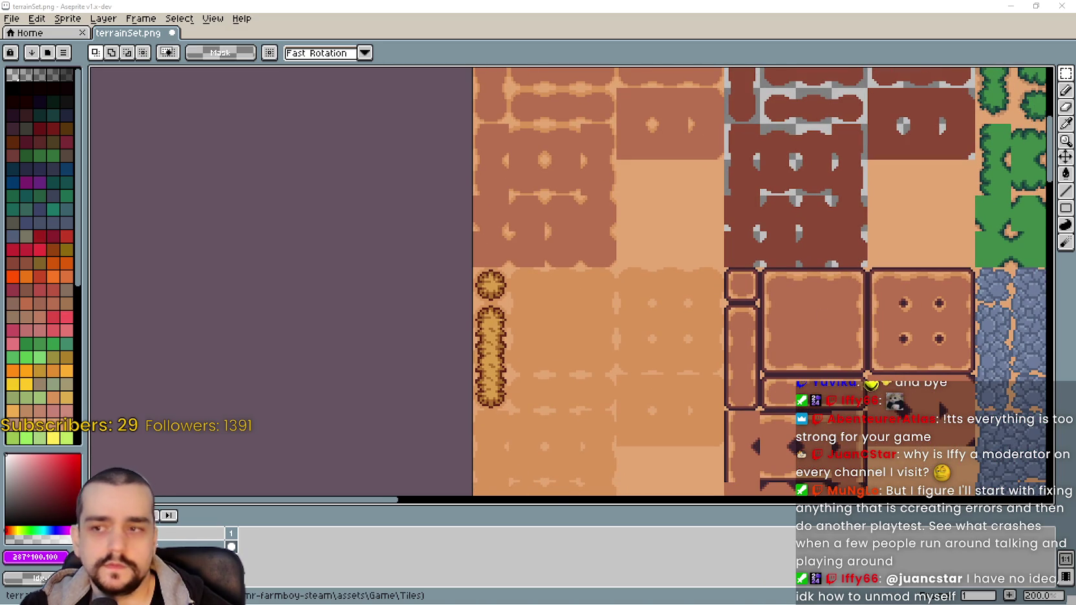
Paste the 48x48 hay square and place it right of the round hay pieces
key("ctrl+v")
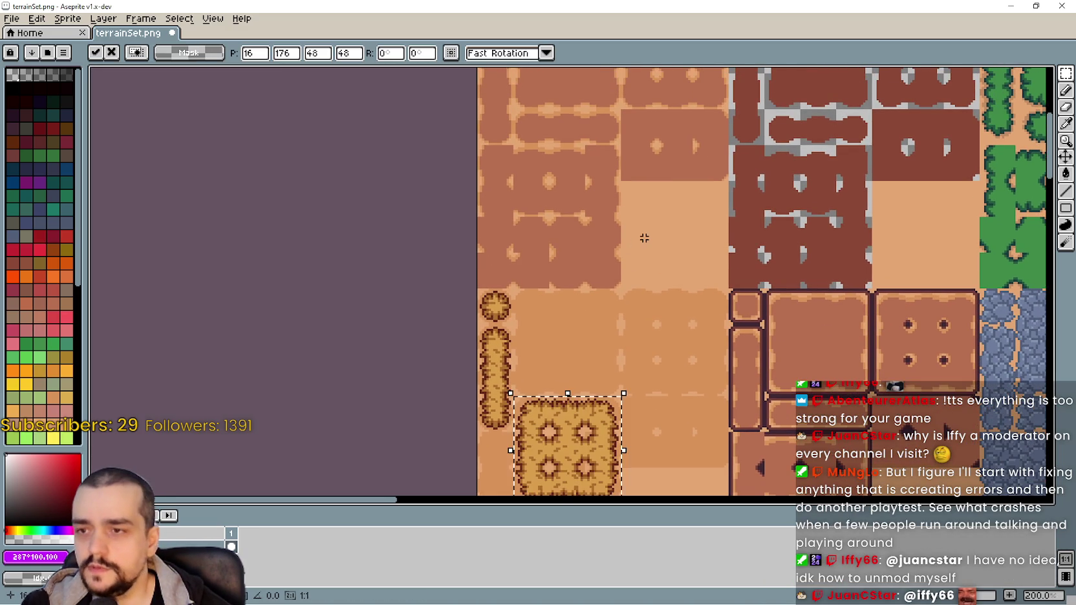
left_click_drag(560, 440, 670, 342)
scroll(672, 350, "up", 3)
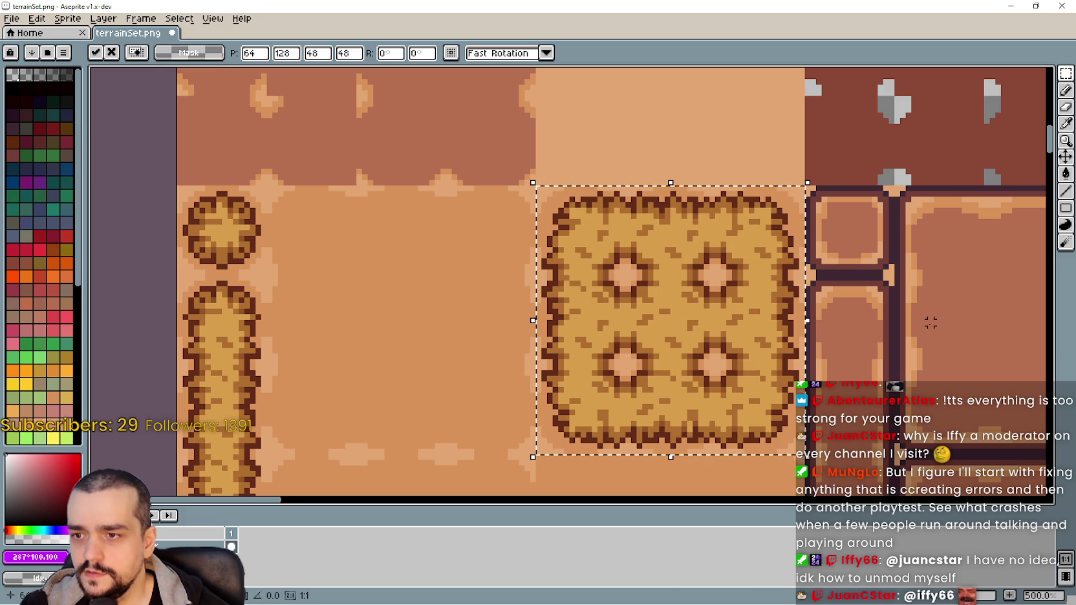
key("Return")
Paste the horizontal hay bar and place it beside the hay pillar
scroll(739, 342, "down", 3)
scroll(738, 343, "down", 1)
scroll(738, 342, "down", 2)
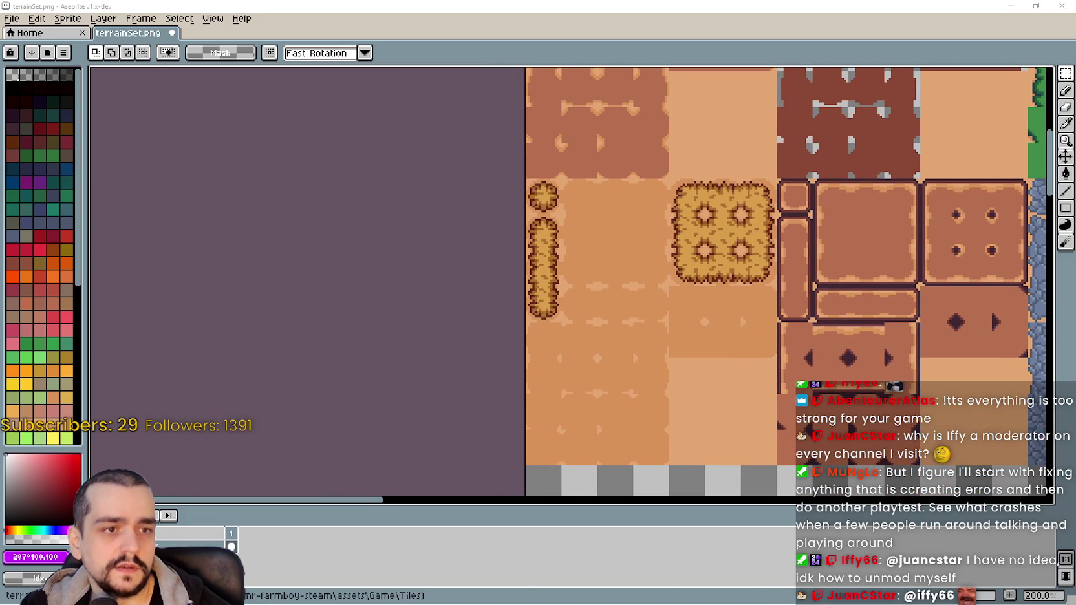
scroll(510, 294, "down", 1)
scroll(511, 294, "left", 1)
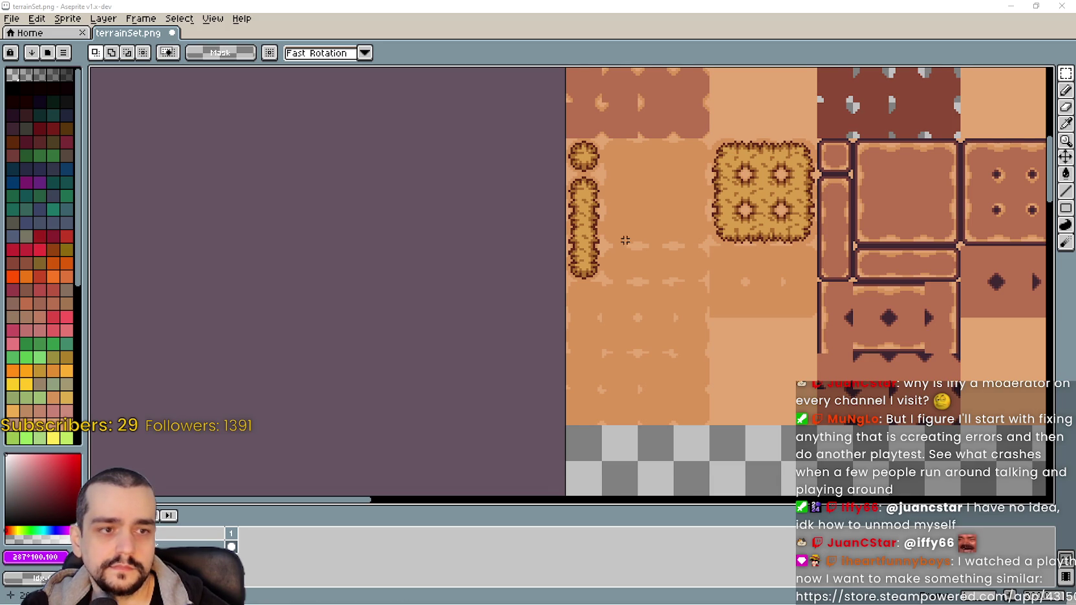
key("ctrl+v")
left_click_drag(669, 383, 672, 275)
key("Return")
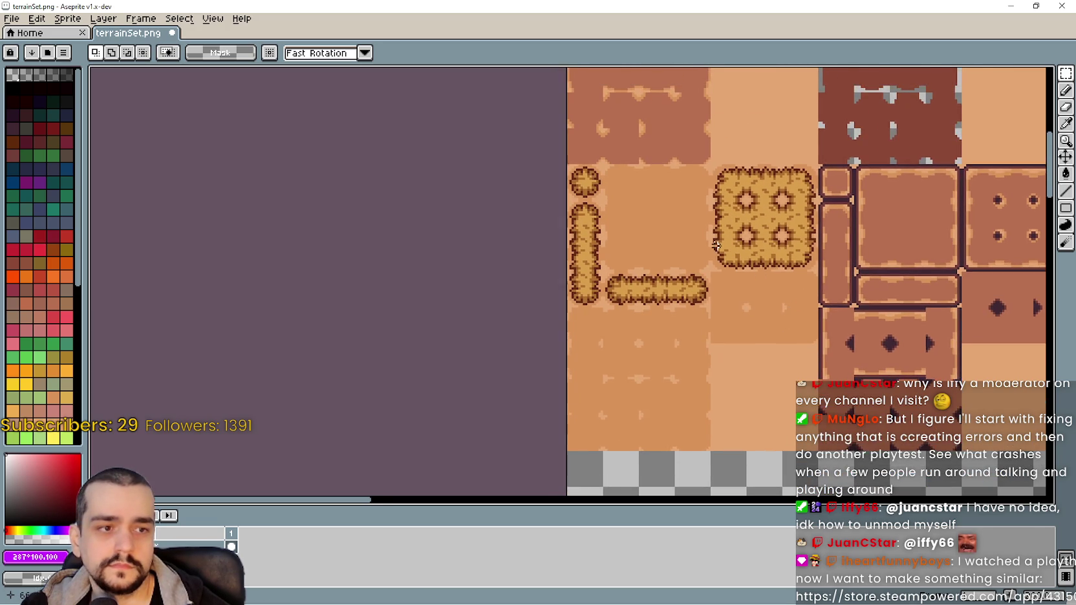
Paste the plain hay fill tile into the gap between pillar and square
scroll(709, 209, "up", 1)
left_click_drag(709, 209, 832, 325)
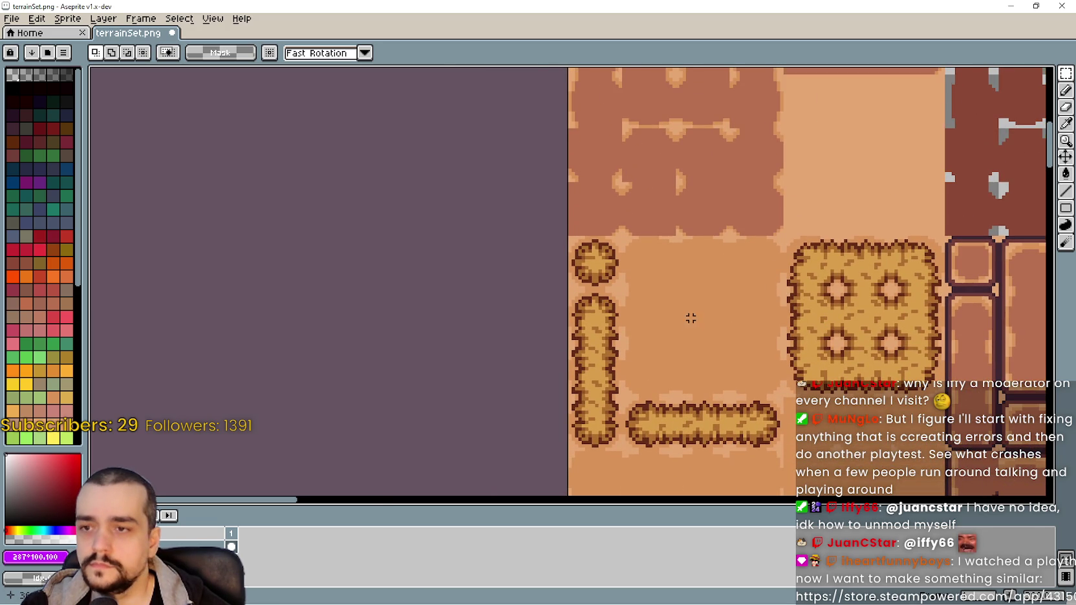
key("ctrl+v")
left_click_drag(601, 284, 719, 318)
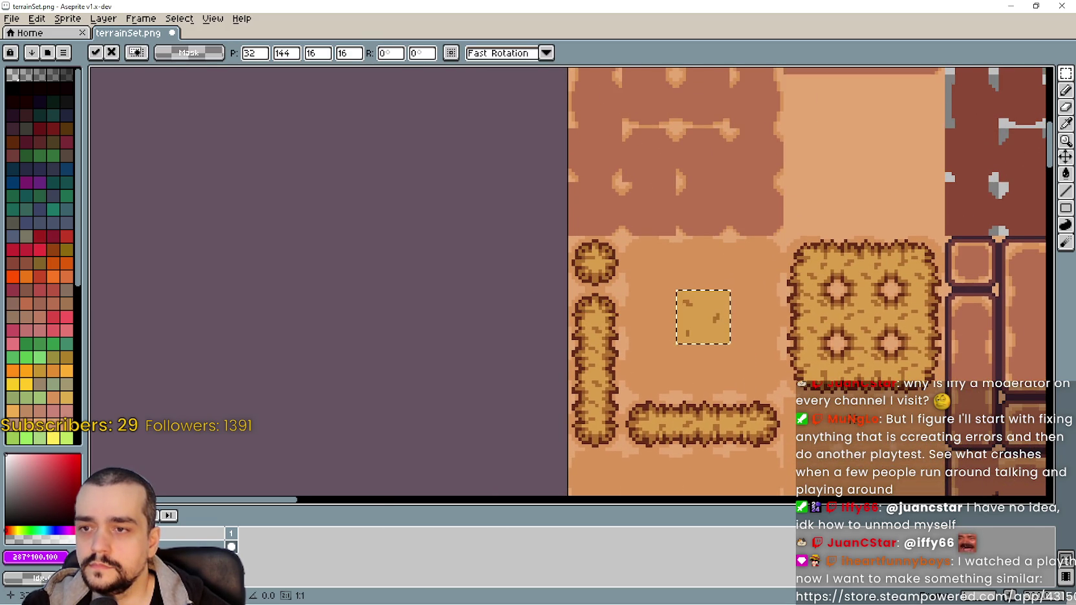
left_click_drag(846, 382, 832, 326)
Copy the hay square's top-left corner and top-edge pieces into the top row
left_click_drag(768, 178, 826, 236)
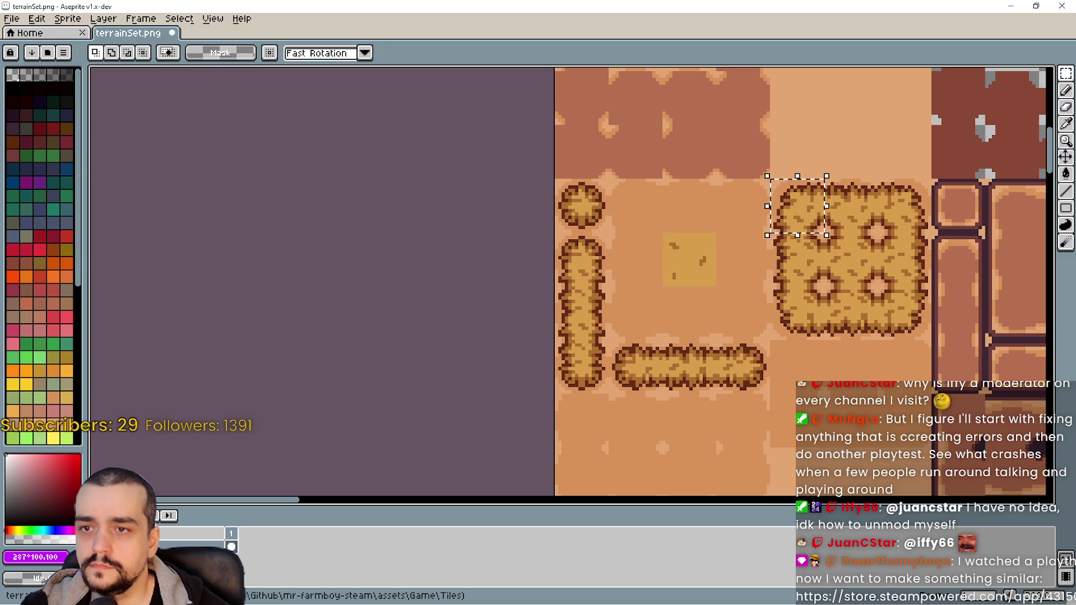
key("ctrl+c")
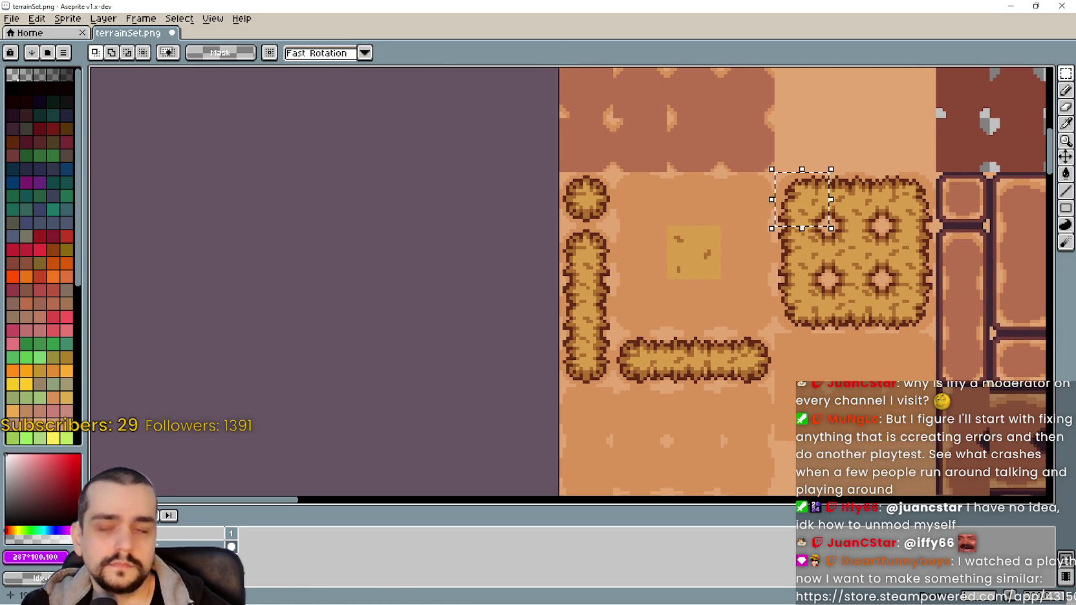
key("ctrl+v")
mouse_move(1041, 365)
left_mouse_down()
mouse_move(668, 263)
mouse_move(667, 208)
left_mouse_up()
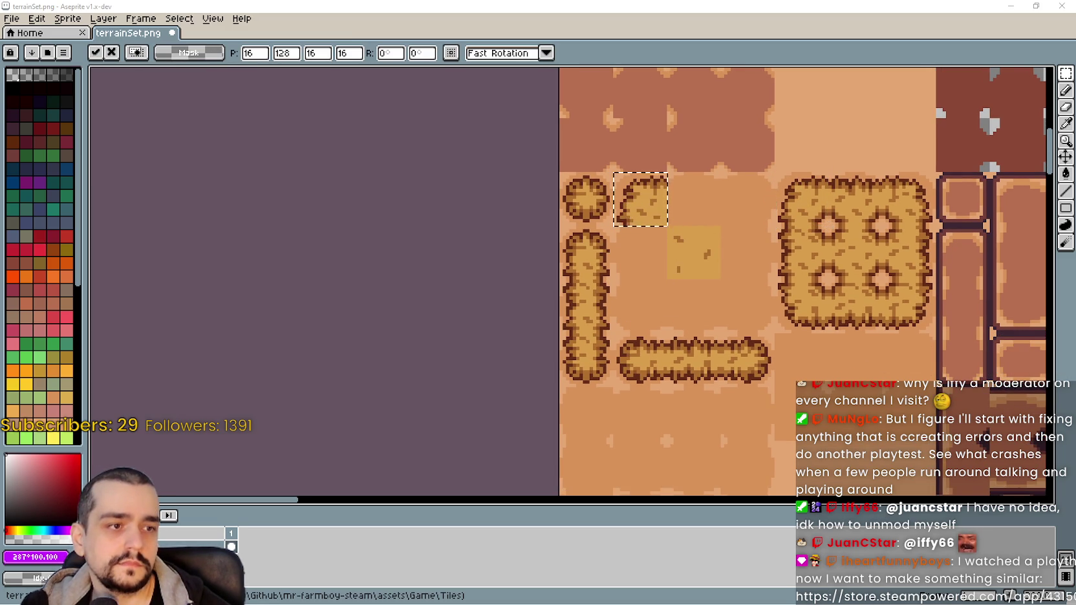
key("Return")
key("ctrl+v")
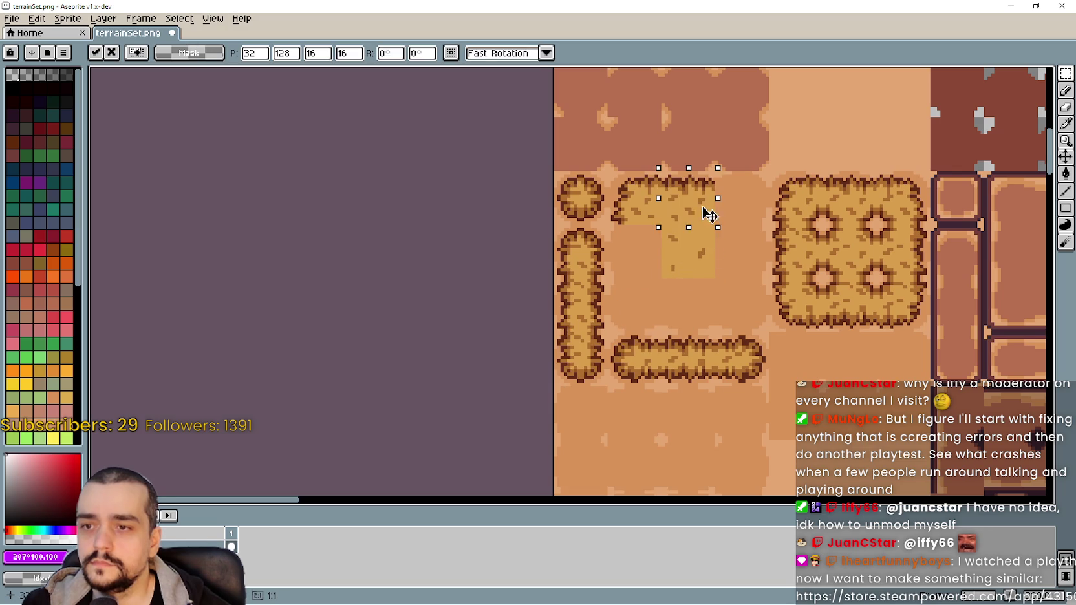
left_click_drag(668, 336, 704, 207)
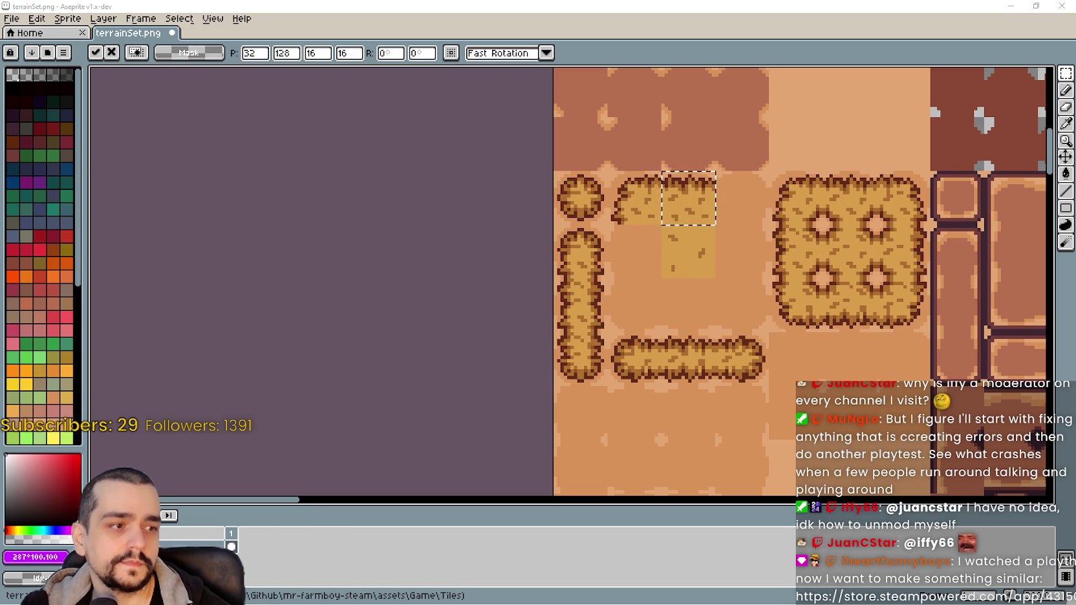
left_click_drag(675, 179, 728, 179)
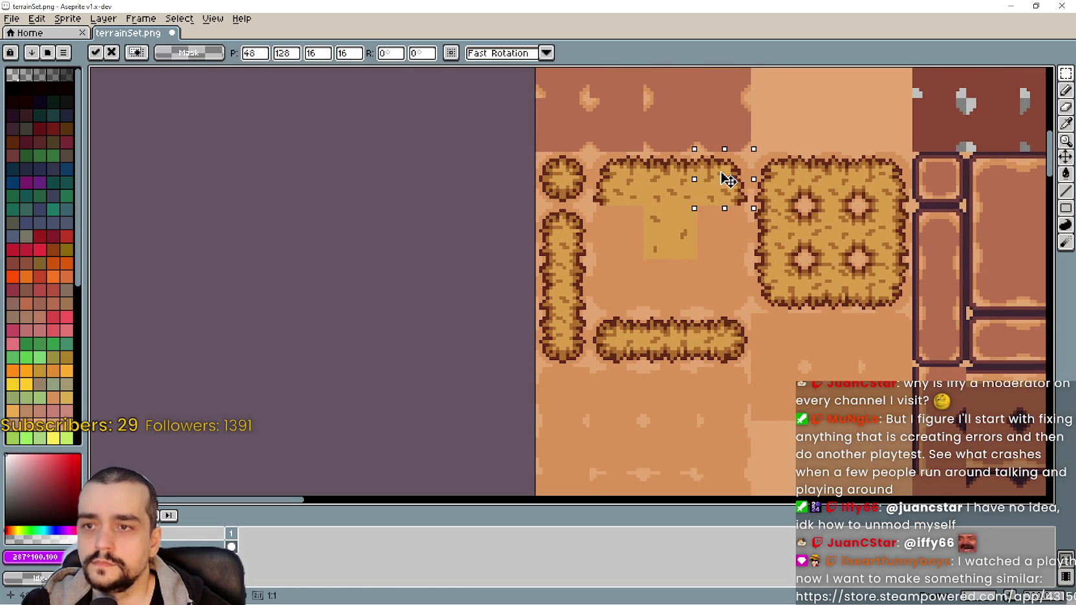
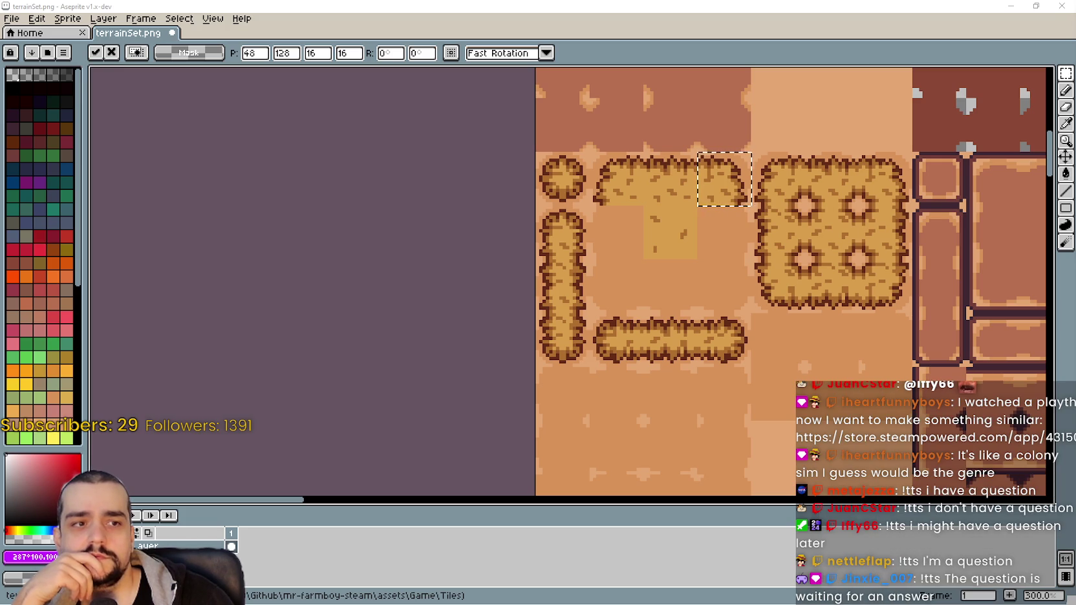
Switch to the browser showing the Hearth and Hamlet Steam store page
key("alt+Tab")
Play the Hearth and Hamlet trailer, skip to 1:03, pause, and close the browser
scroll(309, 404, "down", 2)
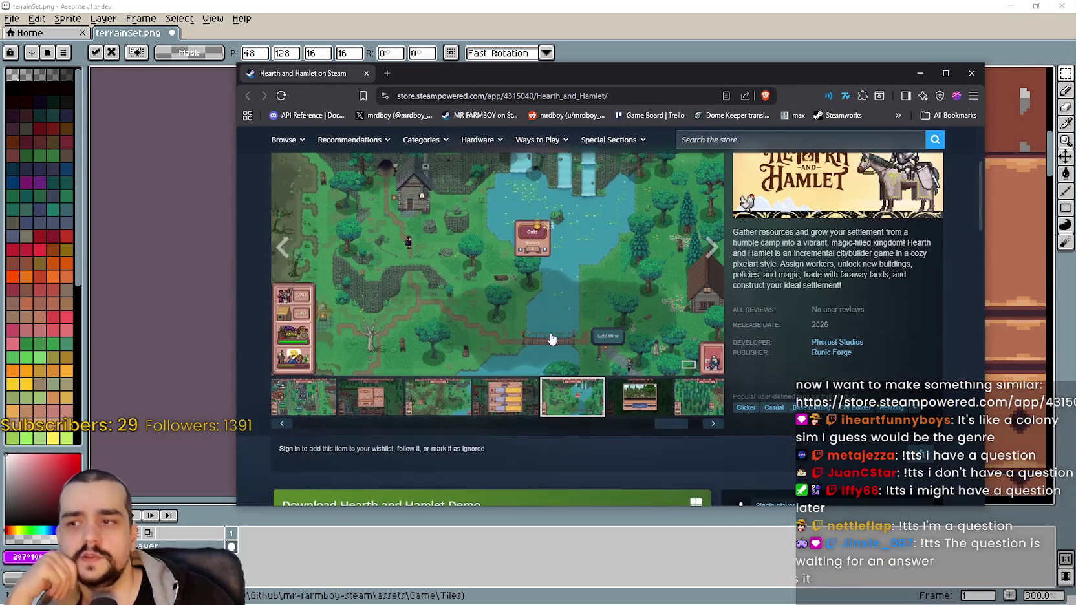
left_click(309, 404)
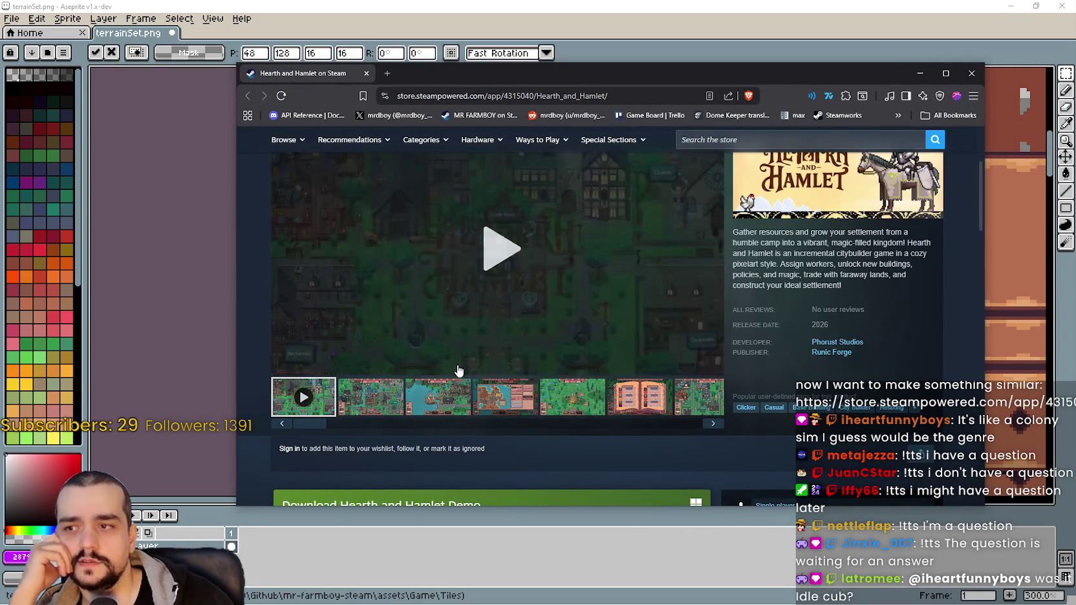
left_click(511, 245)
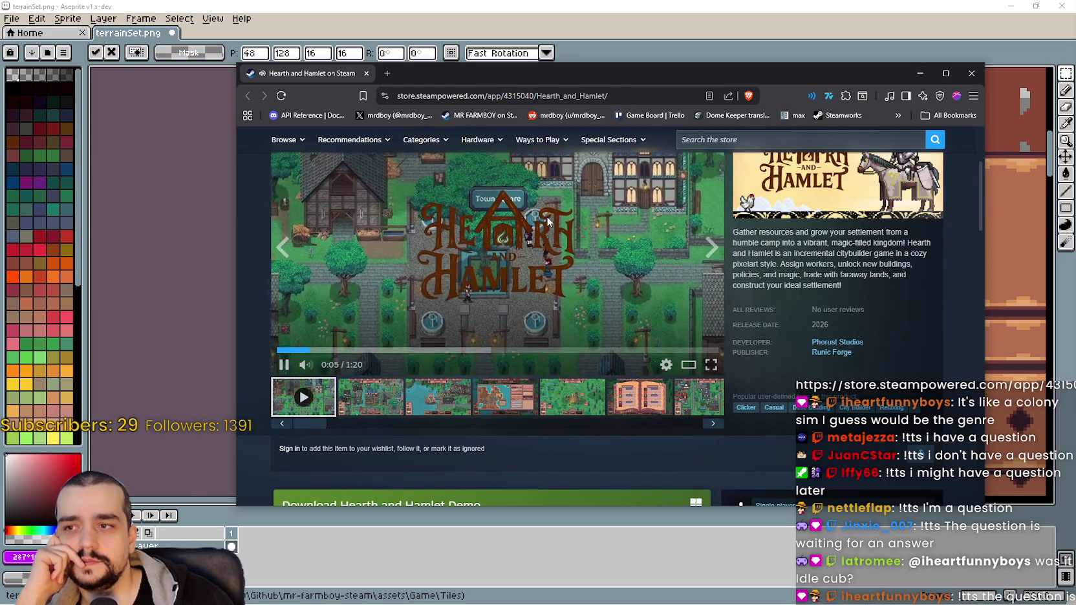
left_click(432, 349)
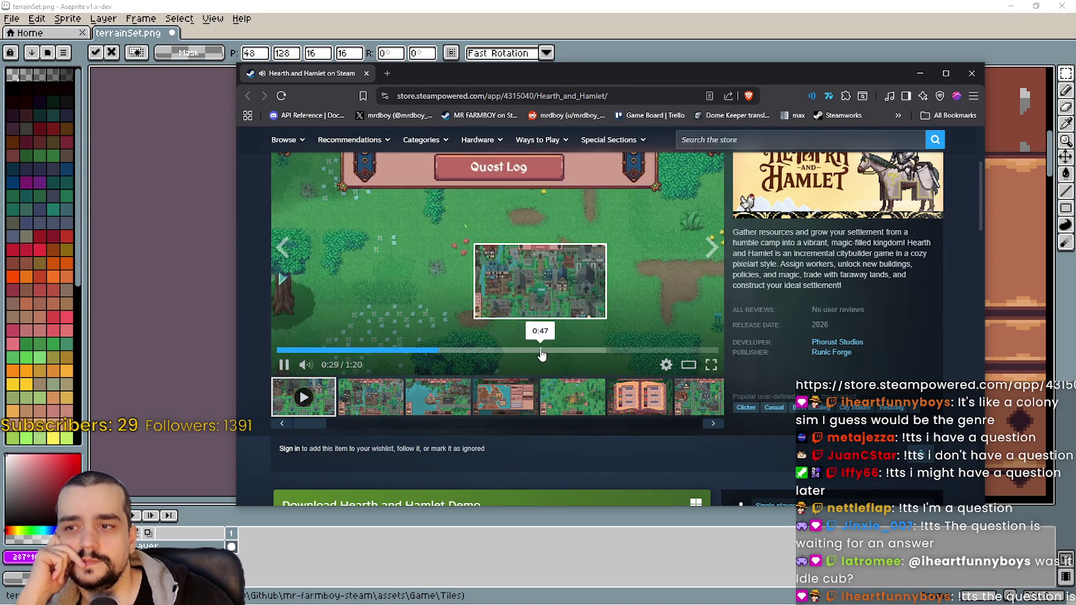
left_click(625, 350)
left_click(688, 256)
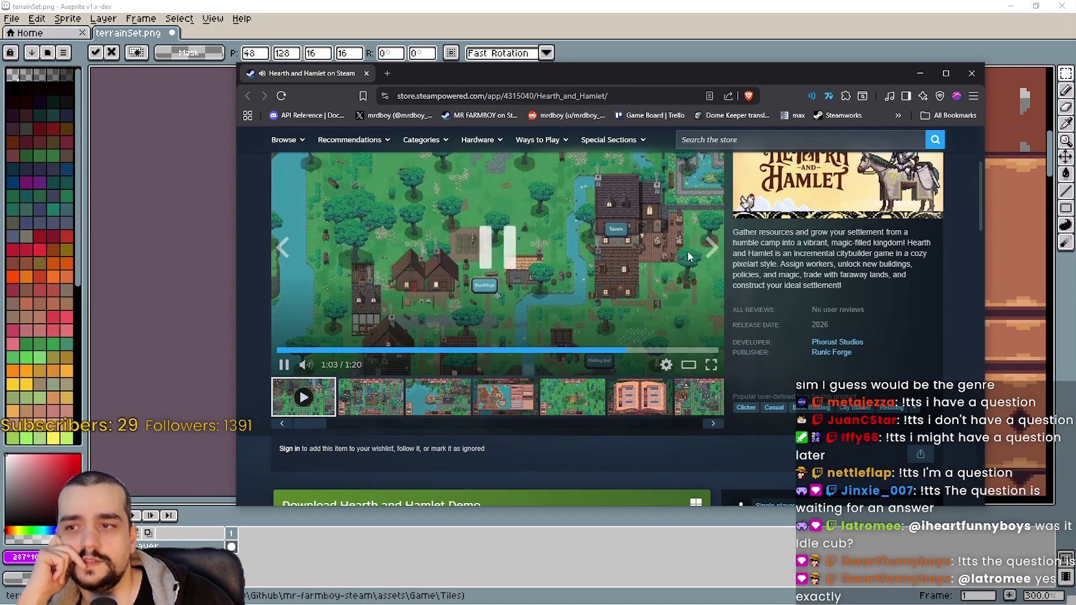
left_click(970, 75)
scroll(629, 228, "down", 2)
scroll(582, 220, "up", 1)
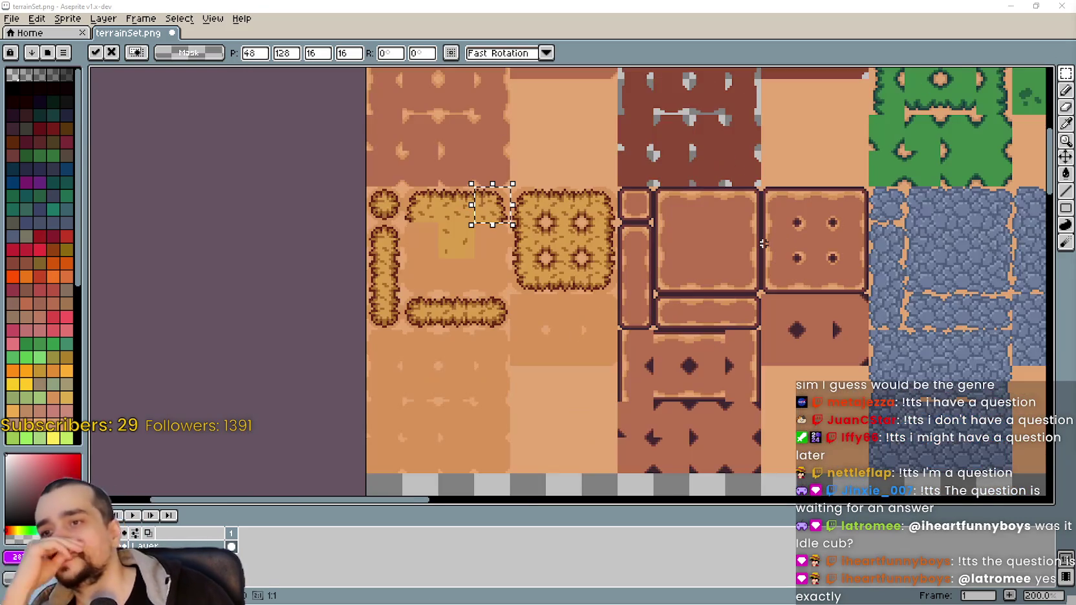
scroll(757, 243, "up", 2)
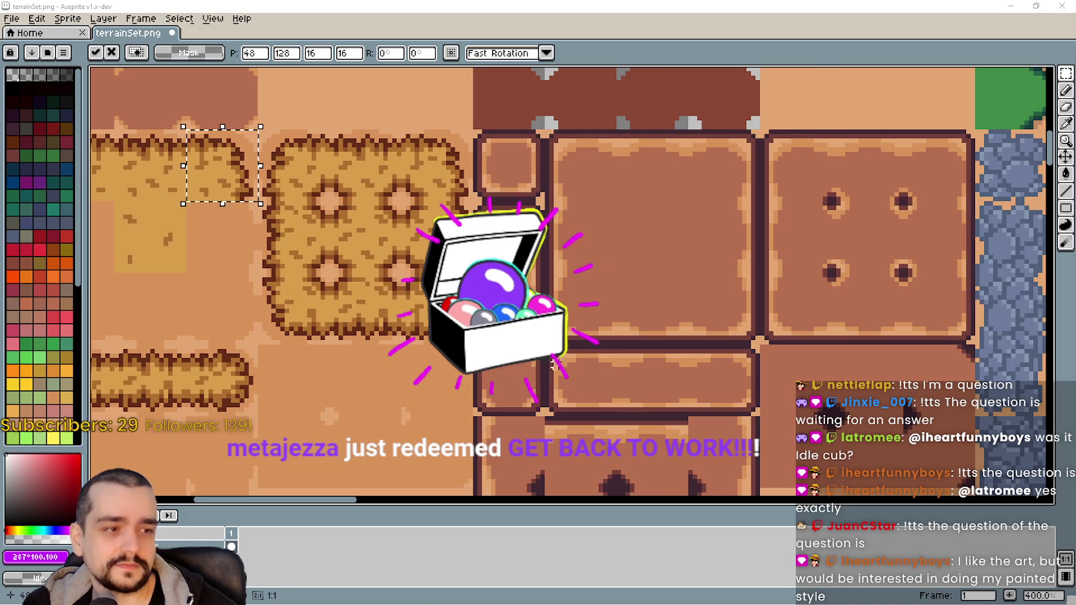
Move 16×16 hay tile pieces into the large bale's left and bottom-right gaps
mouse_move(493, 324)
left_mouse_down()
mouse_move(585, 304)
mouse_move(704, 304)
left_mouse_up()
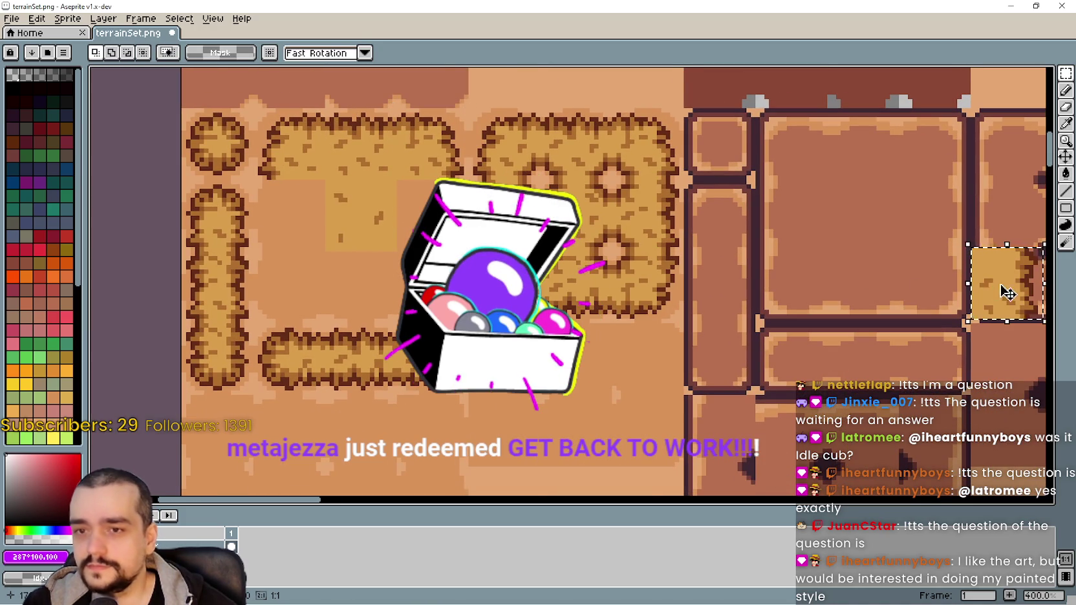
key("shift+Left")
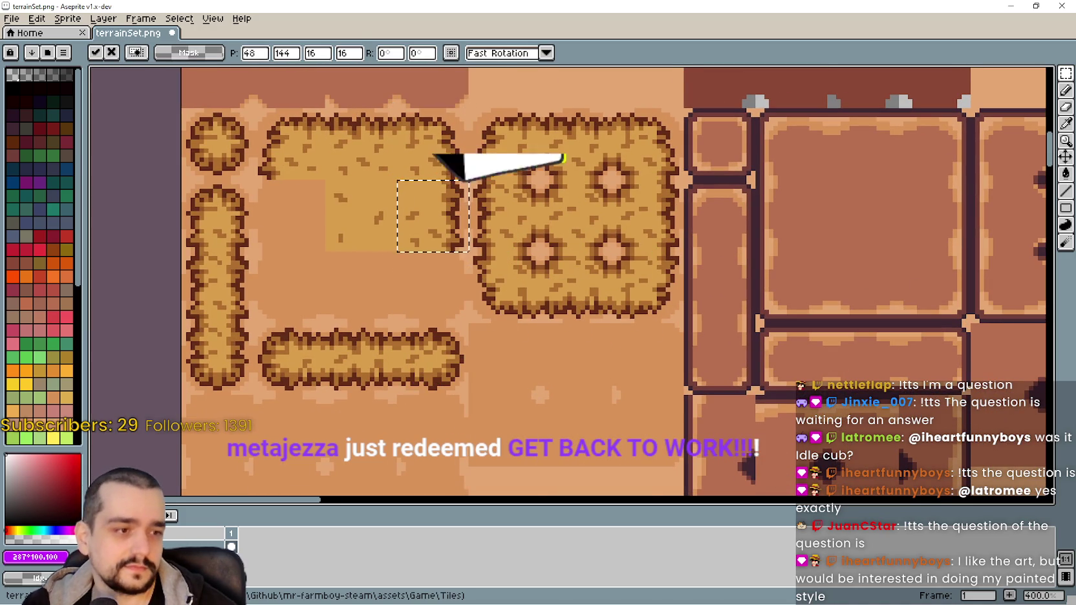
mouse_move(427, 216)
left_mouse_down()
mouse_move(515, 217)
mouse_move(561, 278)
mouse_move(514, 283)
left_mouse_up()
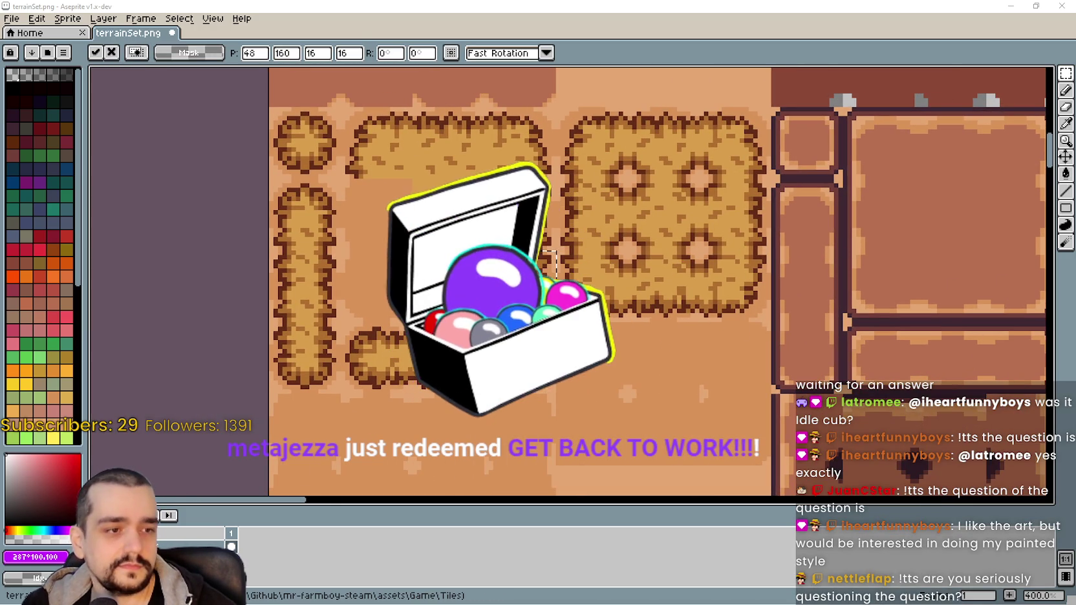
scroll(998, 426, "left", 5)
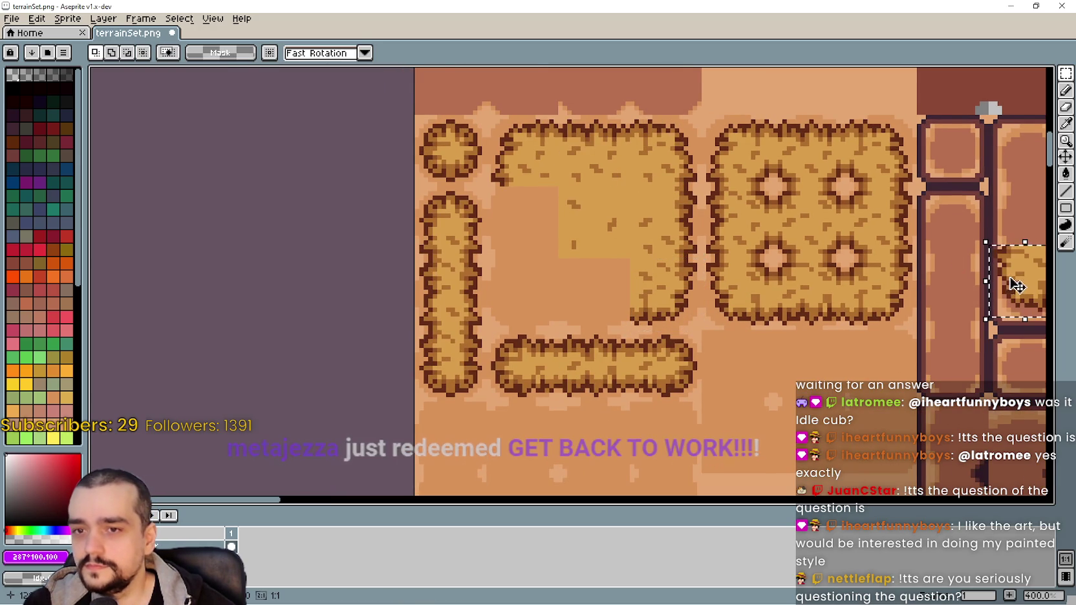
mouse_move(669, 323)
left_mouse_down()
mouse_move(452, 264)
mouse_move(508, 296)
left_mouse_up()
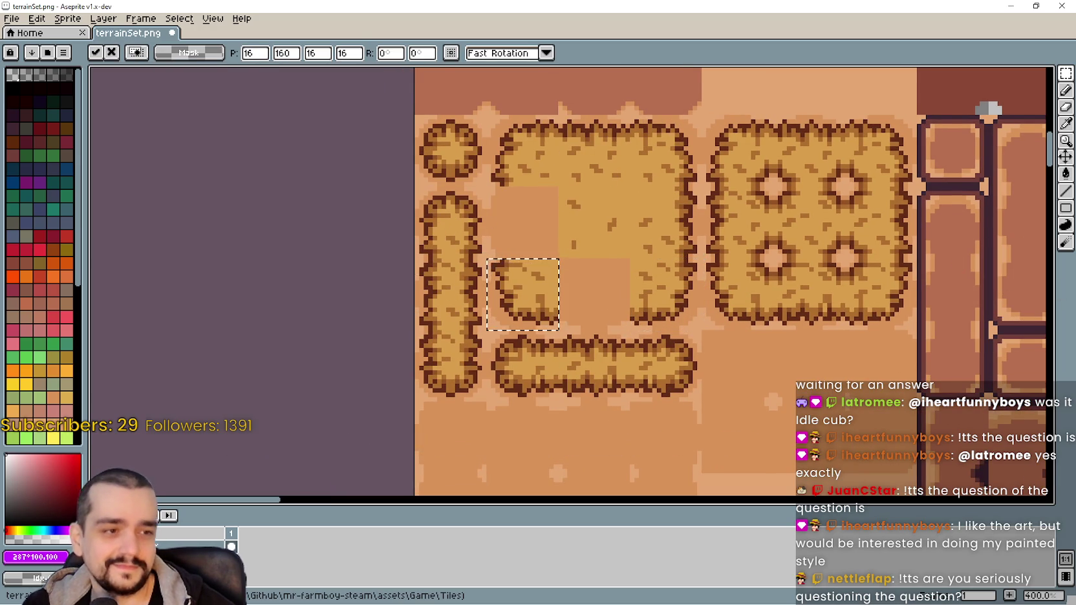
scroll(508, 296, "left", 3)
left_click_drag(543, 304, 669, 302)
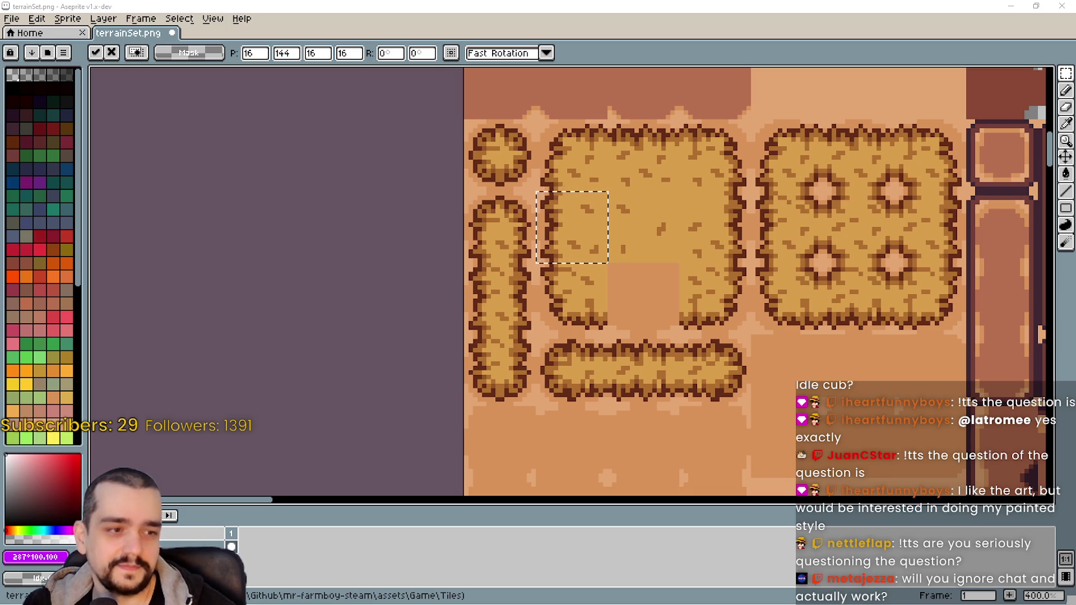
scroll(491, 233, "left", 2)
left_click_drag(601, 226, 693, 263)
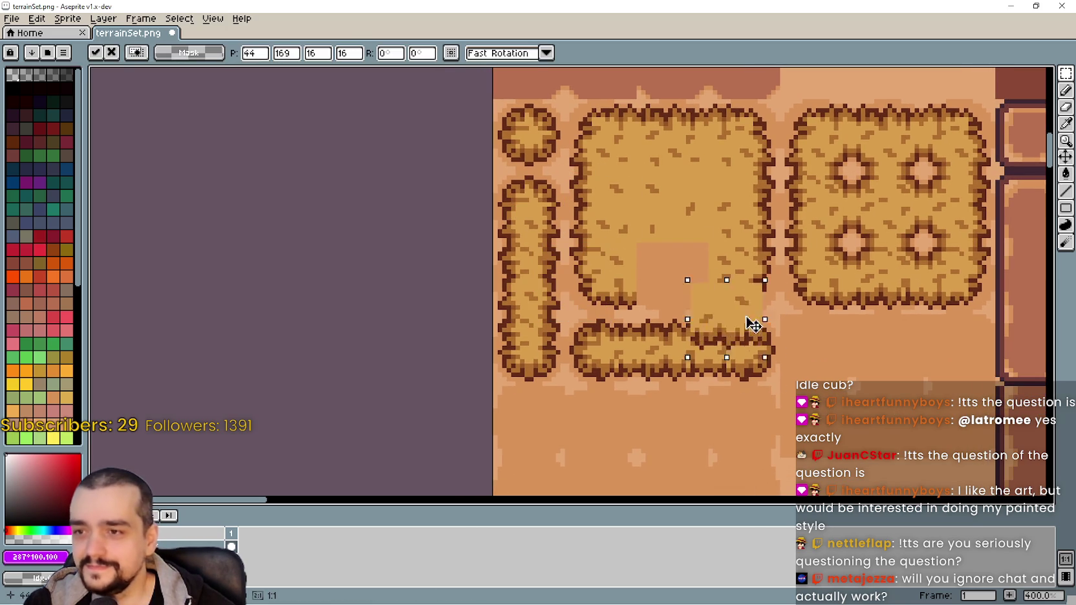
key("ctrl+d")
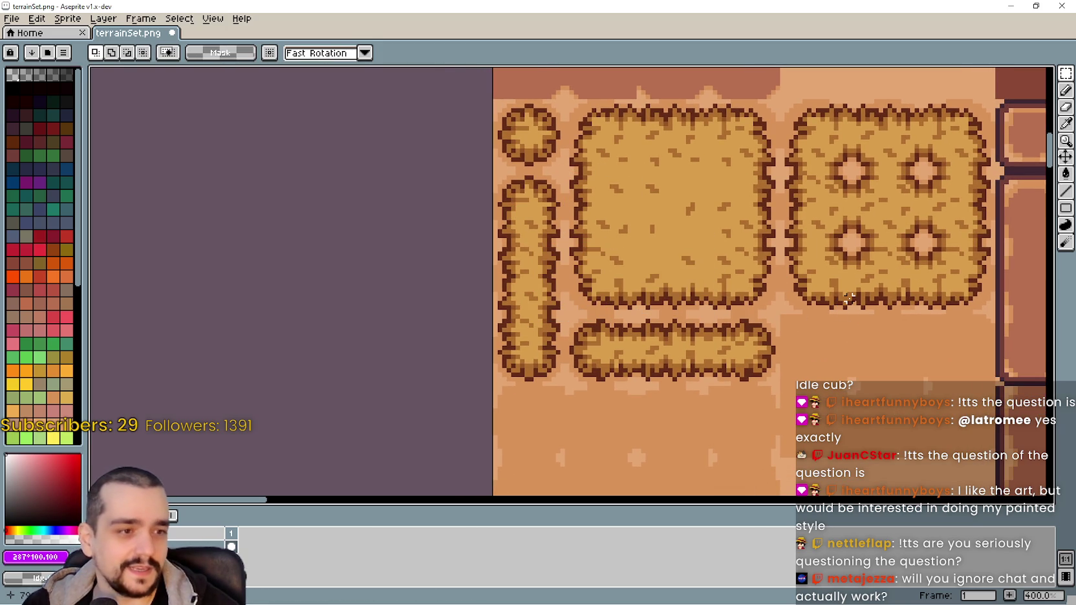
left_click_drag(847, 298, 806, 265)
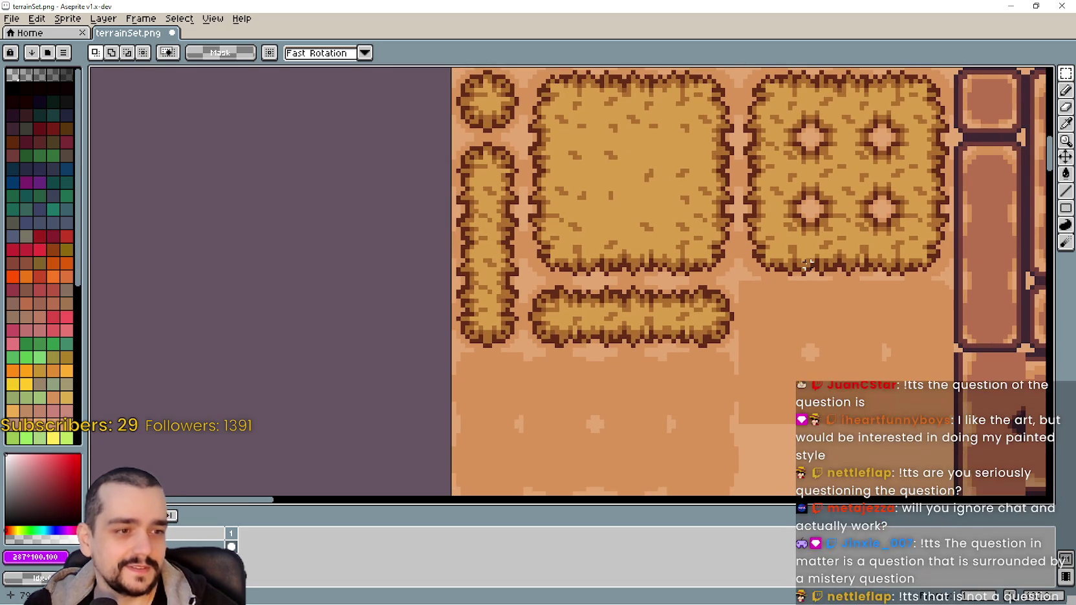
Maximize the running Godot game and walk the farmer down past the teal-roof house and back
left_click(1012, 6)
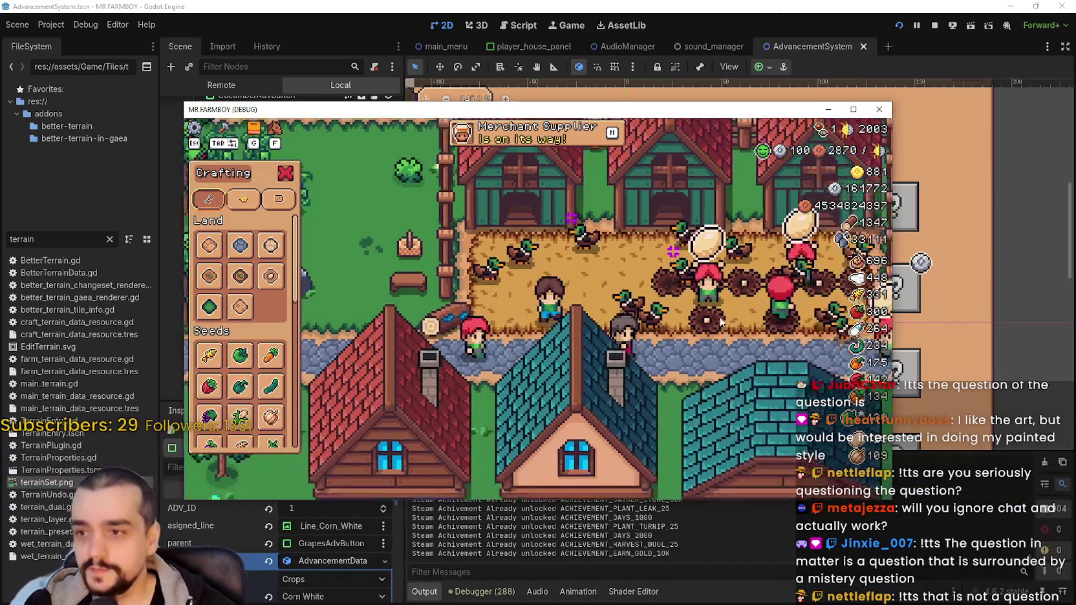
left_click(853, 109)
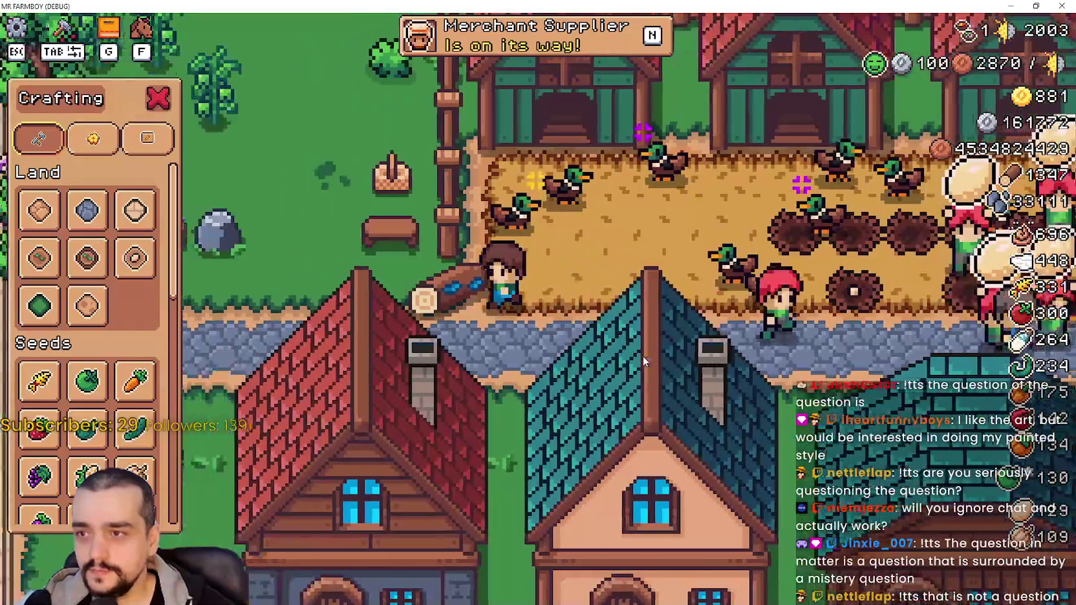
key("d")
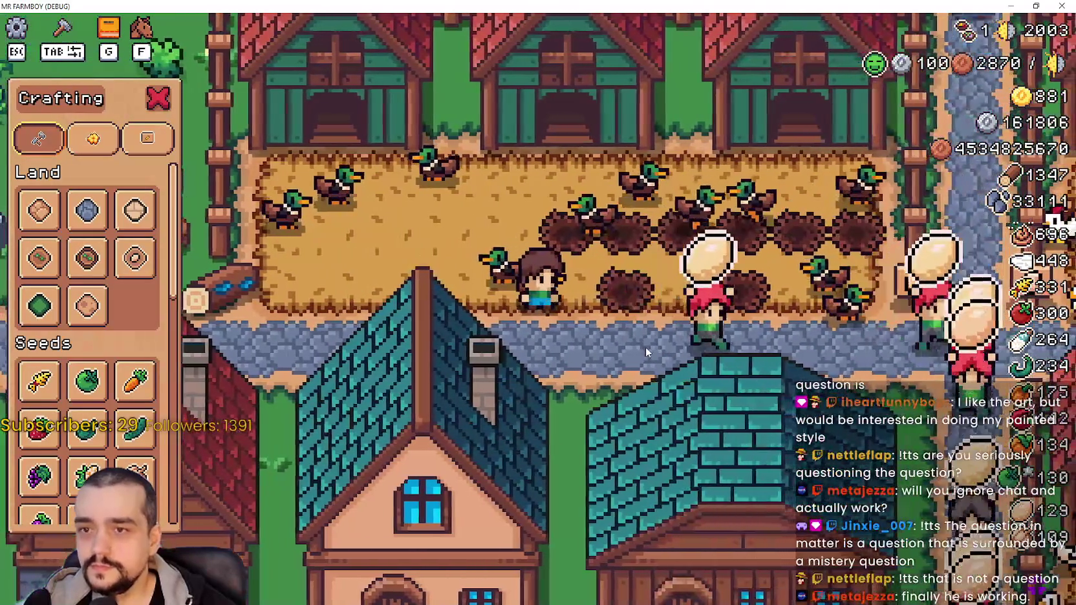
key("d")
key("s")
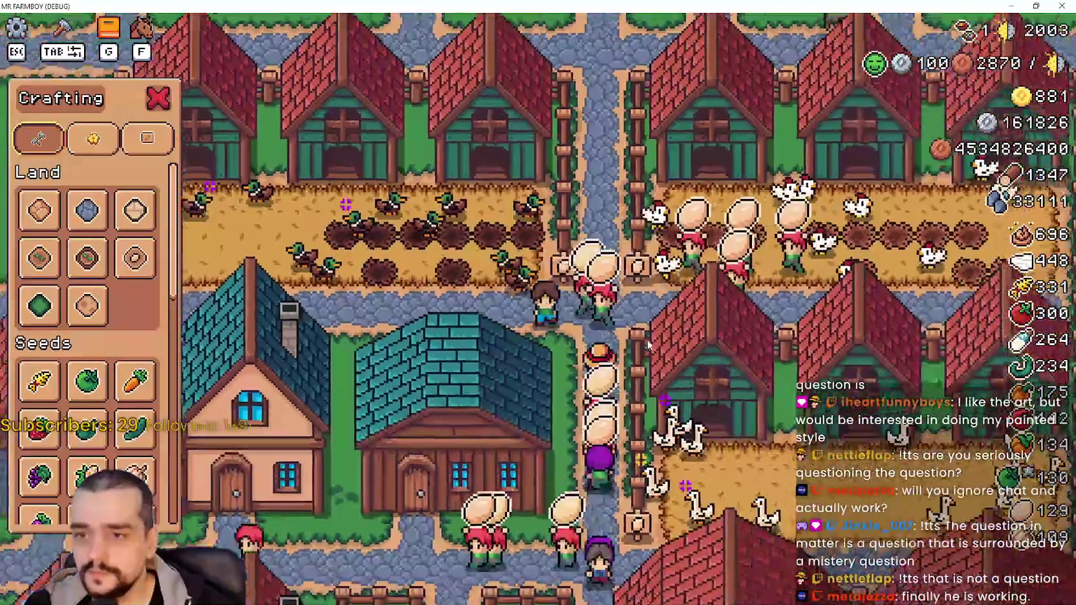
key("s")
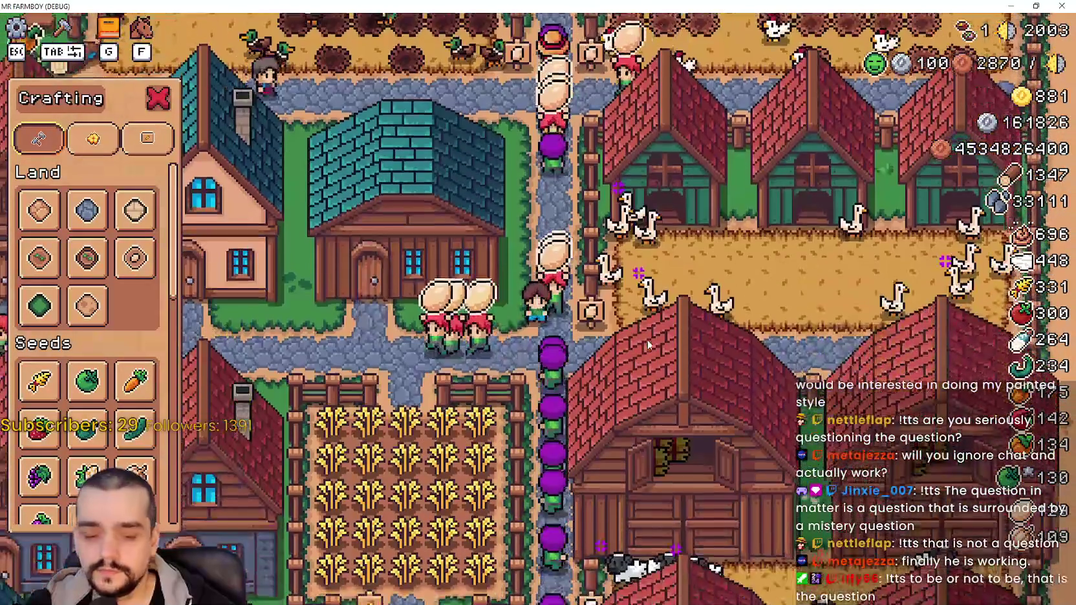
key("w")
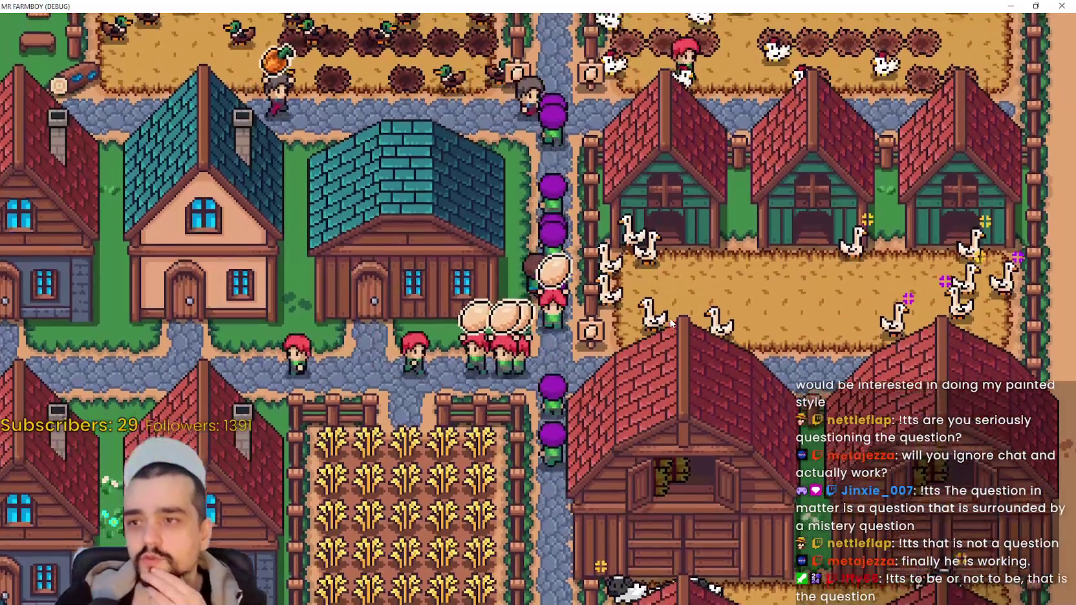
key("w")
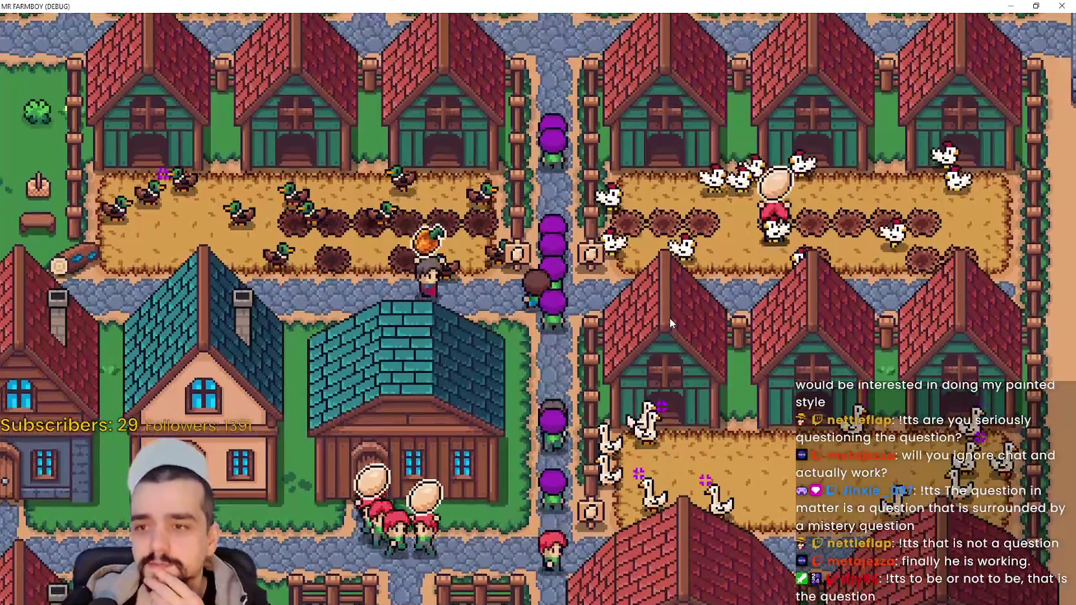
key("a")
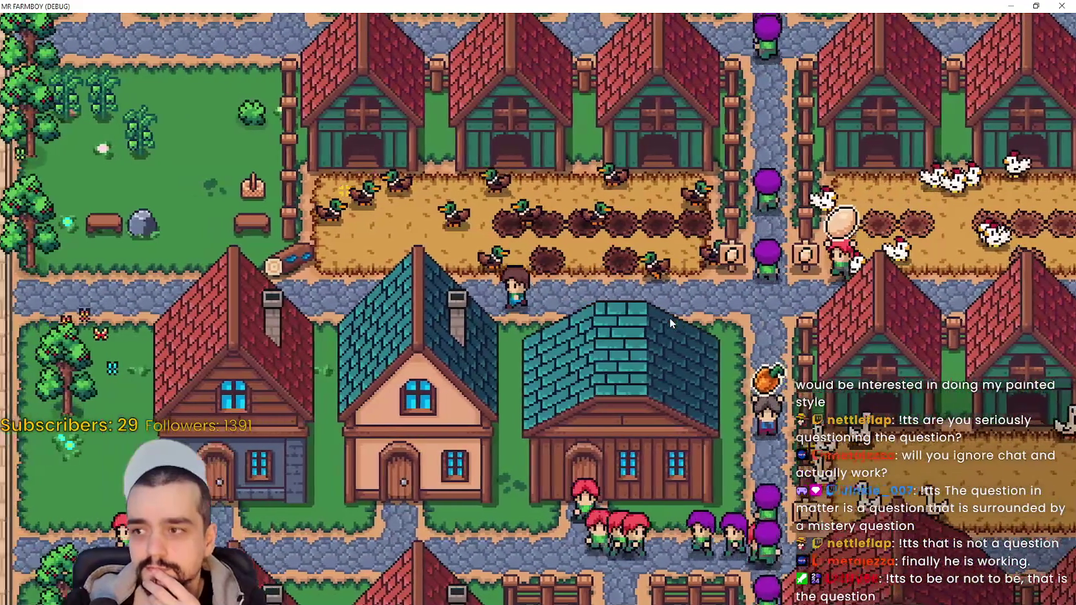
key("a")
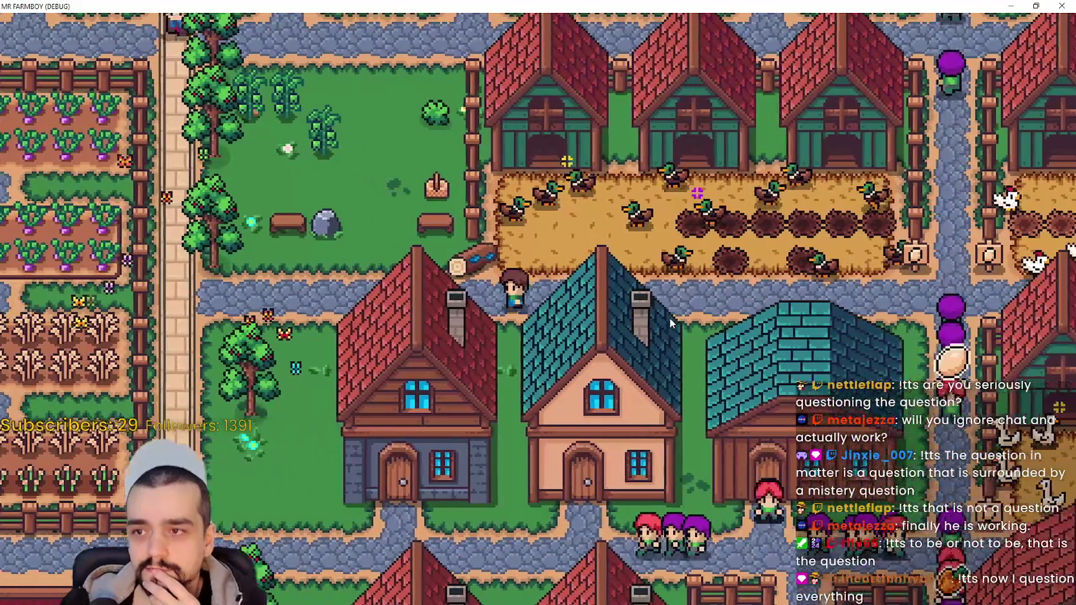
key("a")
key("w")
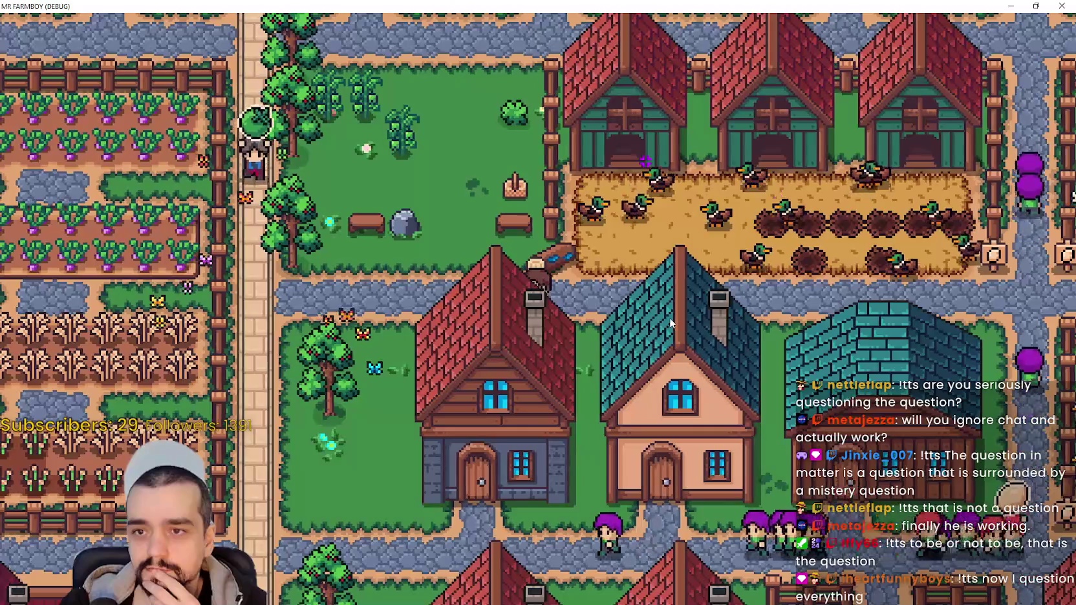
Walk the farmer down the vertical road toward the cow barns, then north toward the well
key("d")
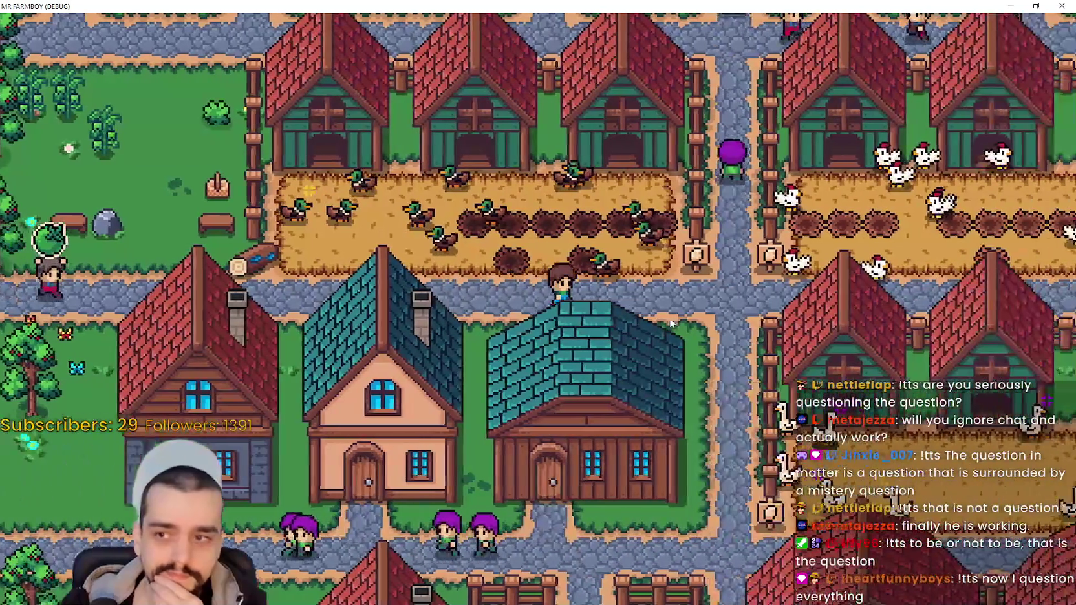
key("d")
key("s")
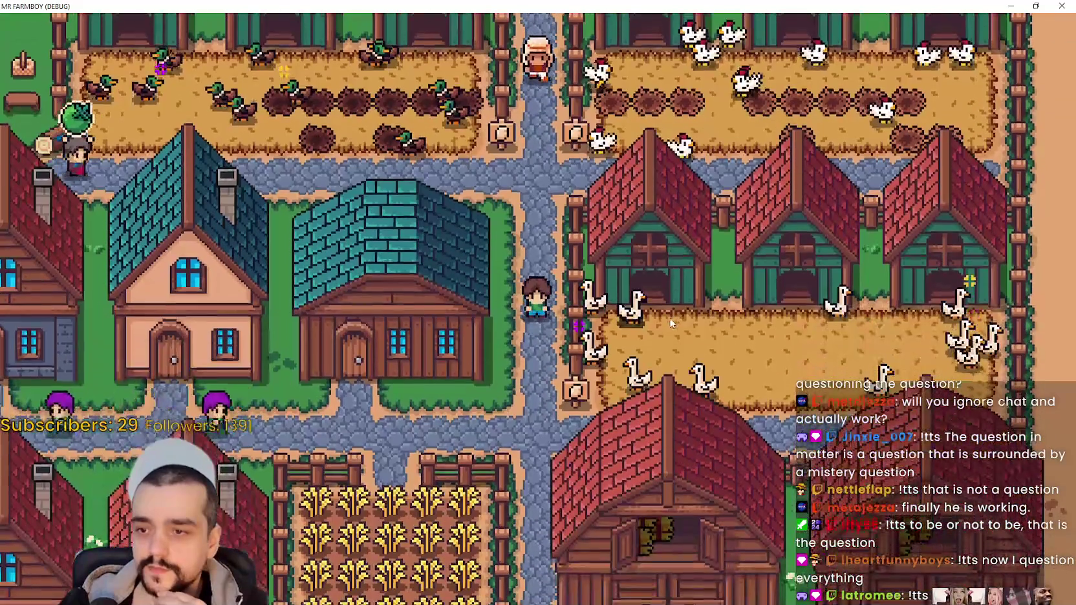
key("s")
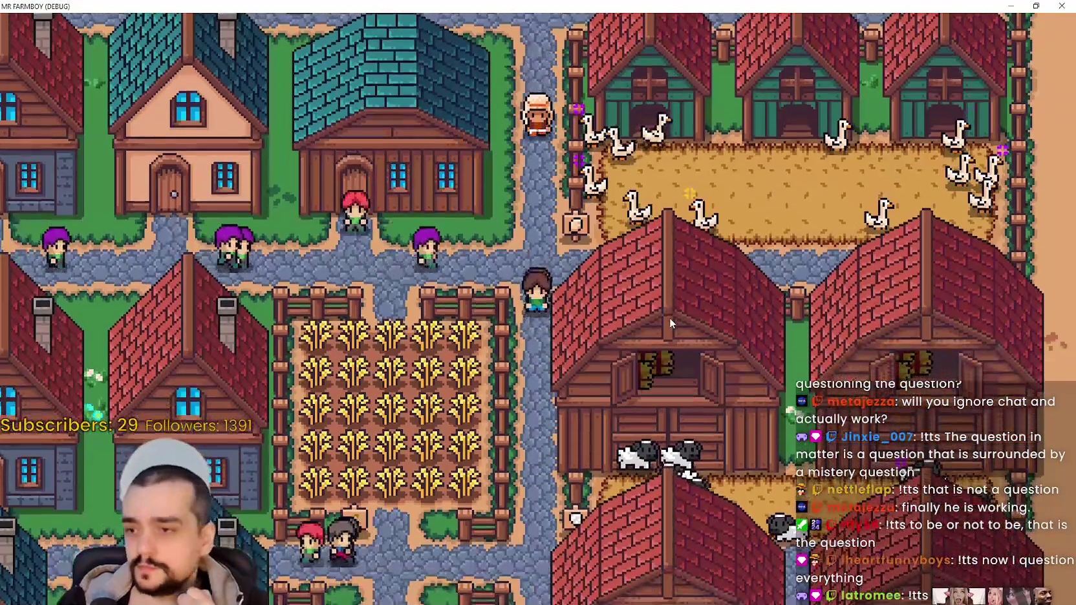
key("s")
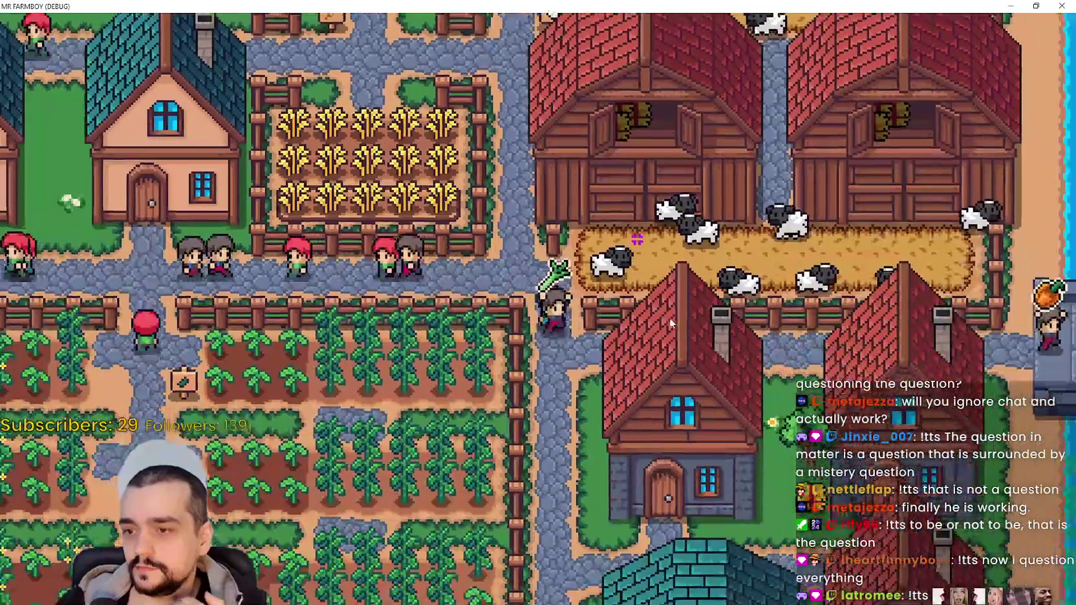
key("s")
key("w")
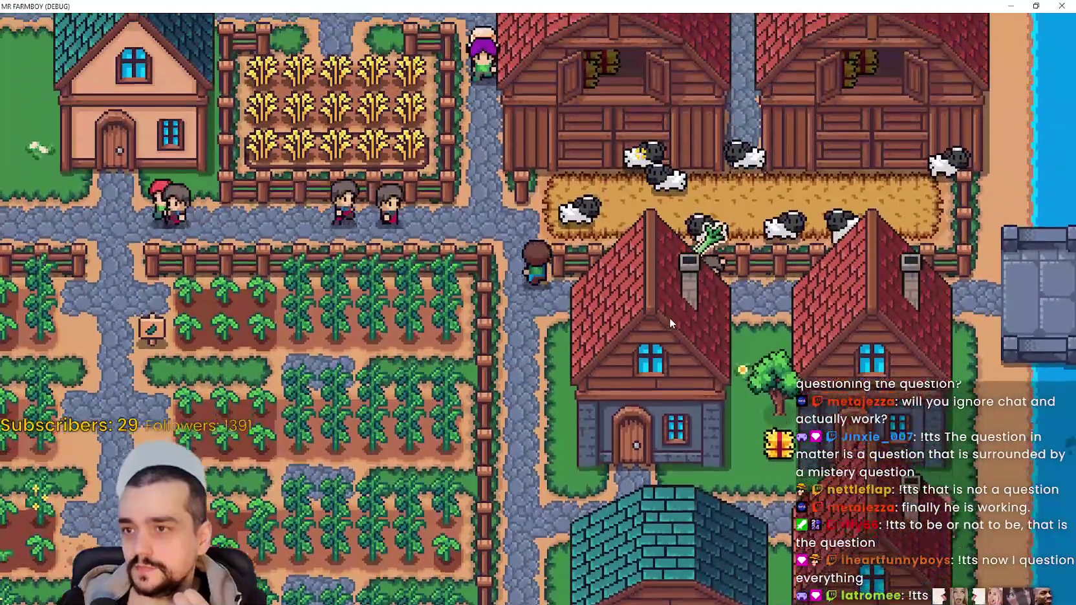
key("w")
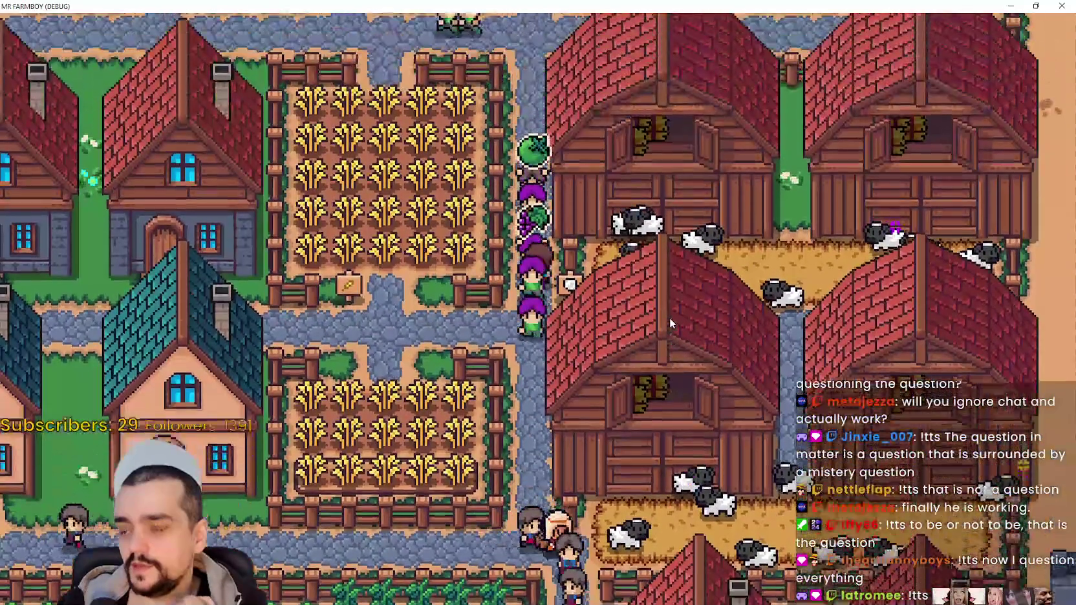
key("w")
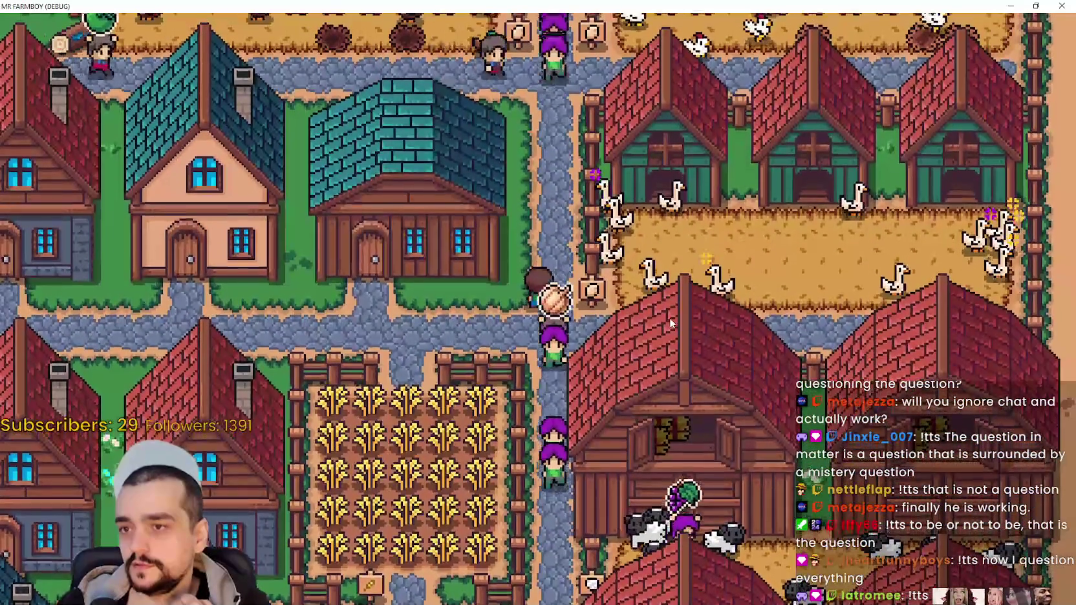
key("w")
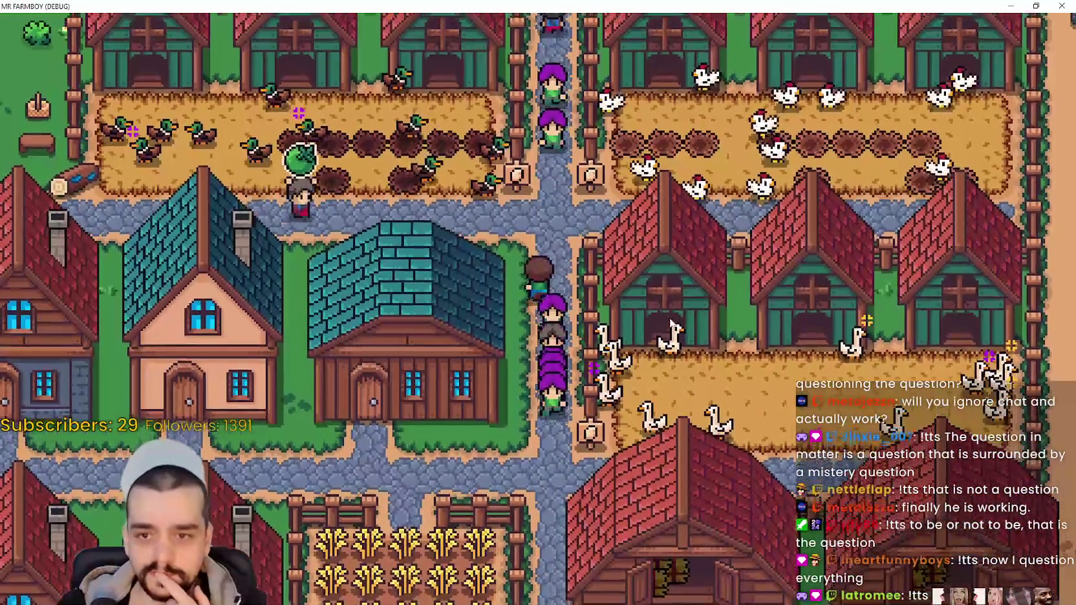
key("d")
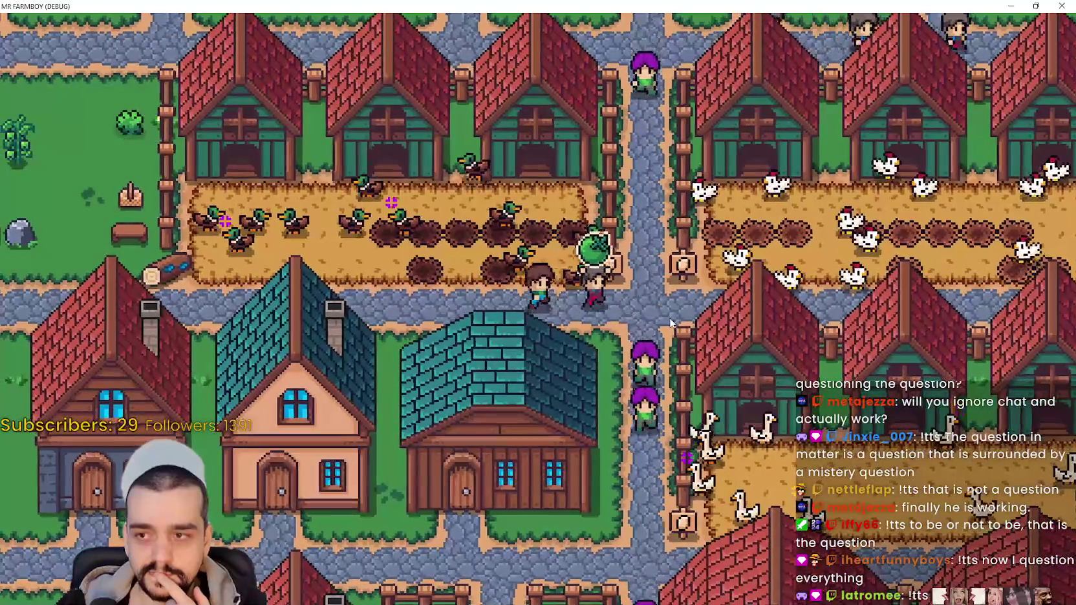
key("s")
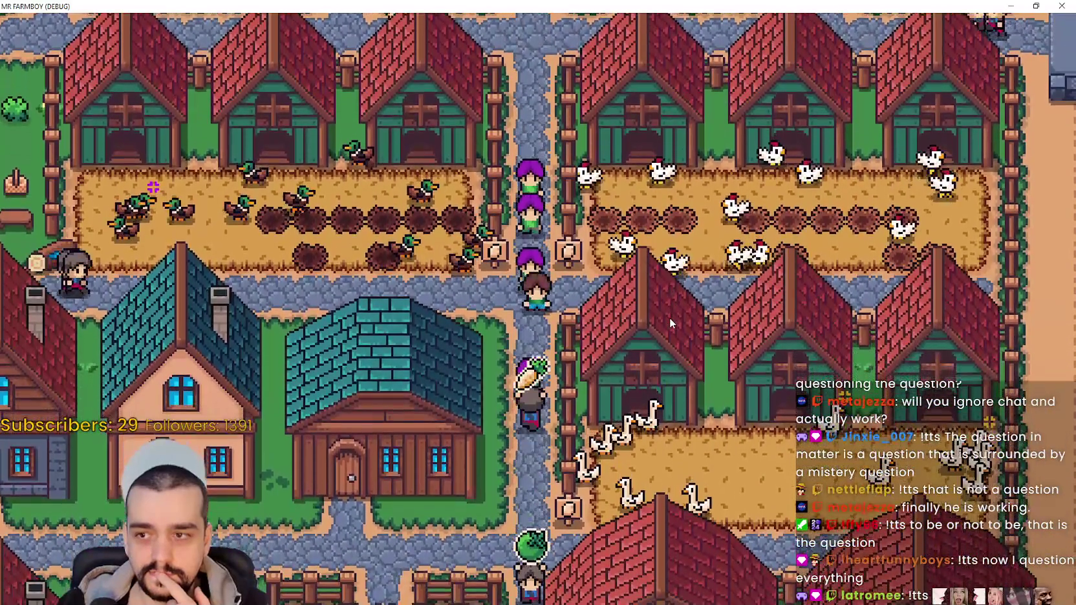
key("w")
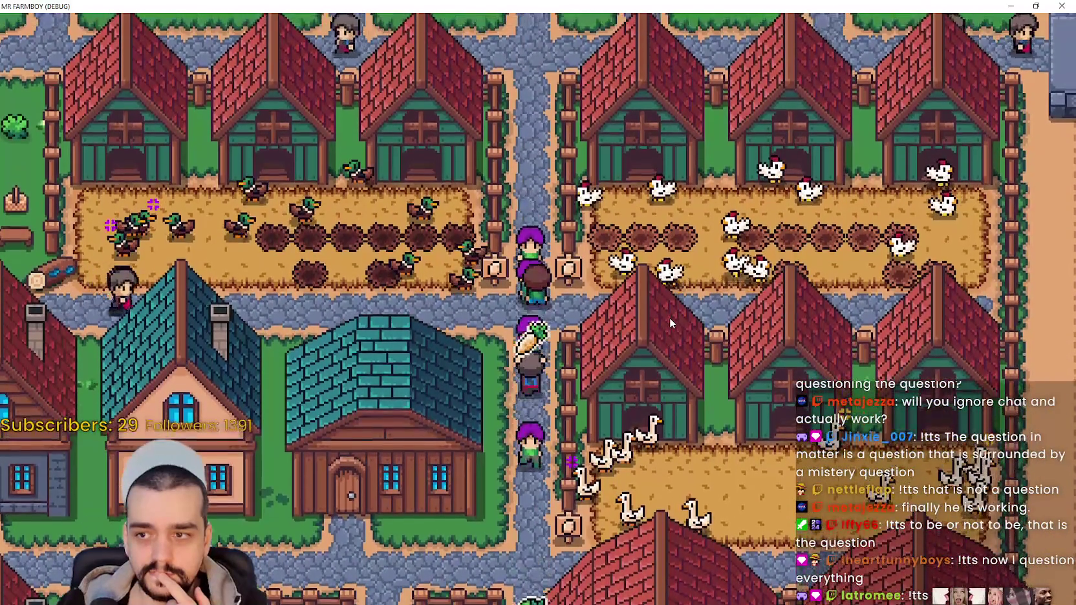
key("w")
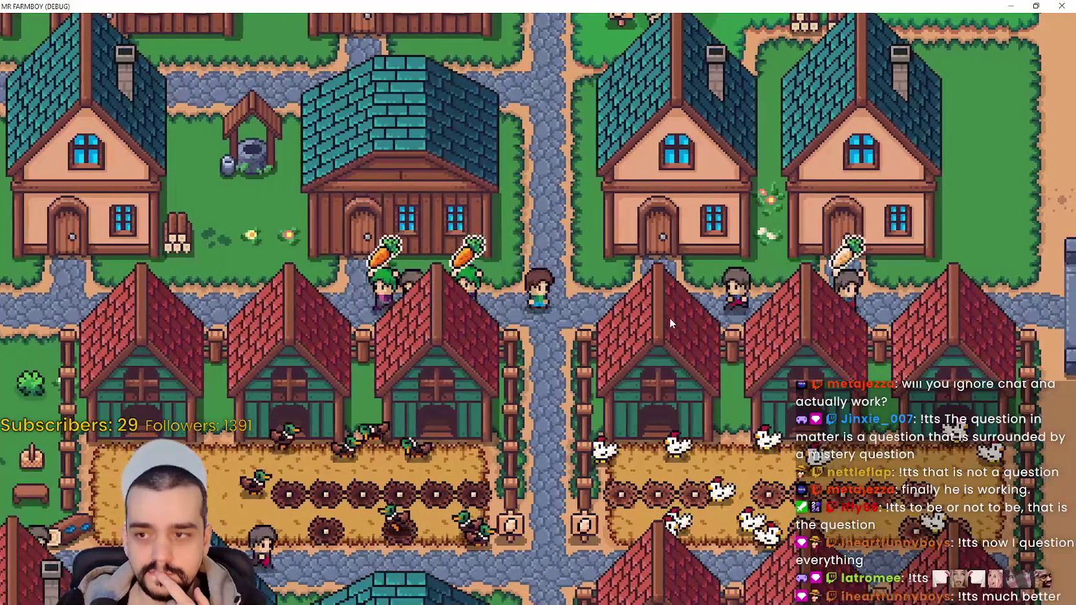
Walk to the duck coop door and back out along the road, then return to Aseprite
key("s")
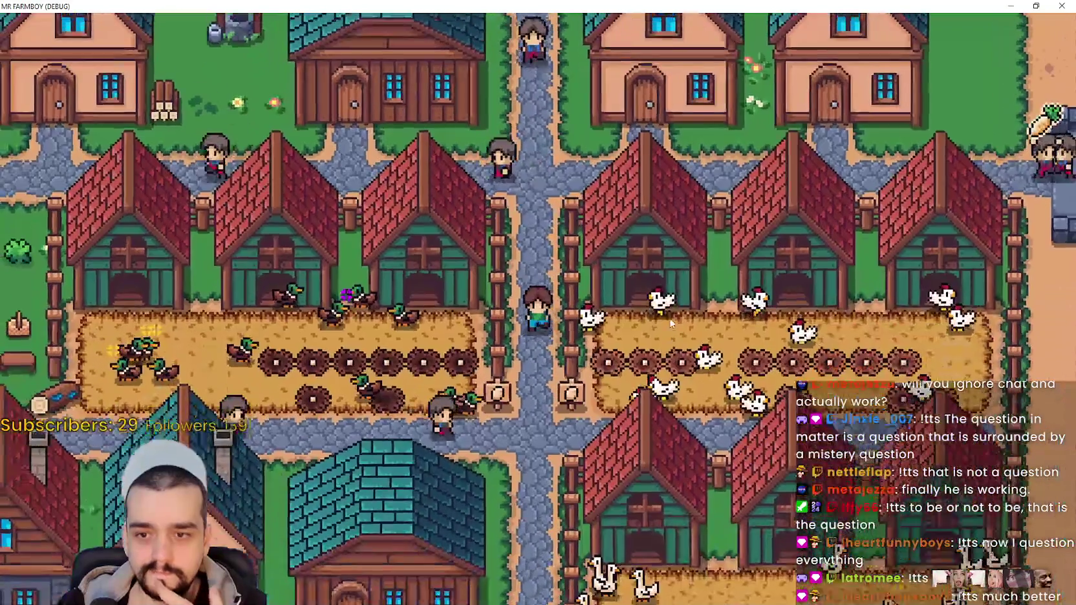
key("s")
key("a")
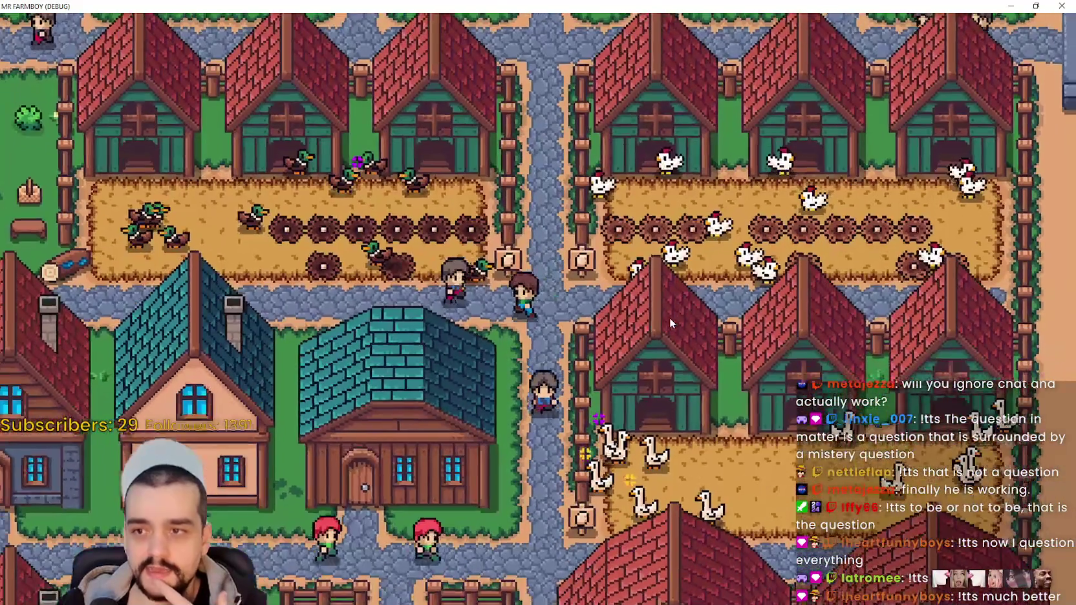
key("a")
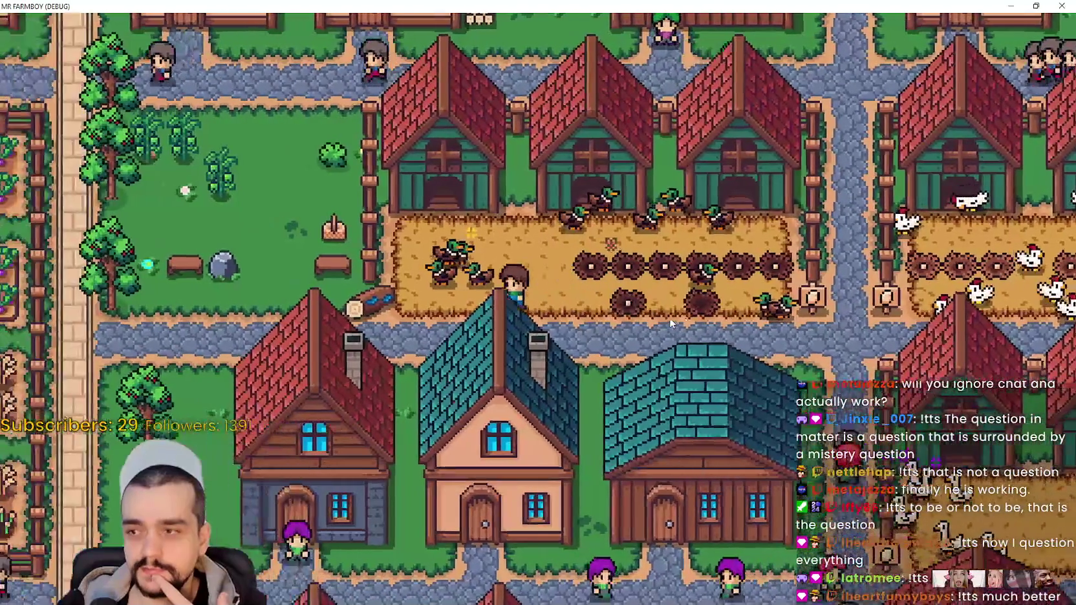
key("w")
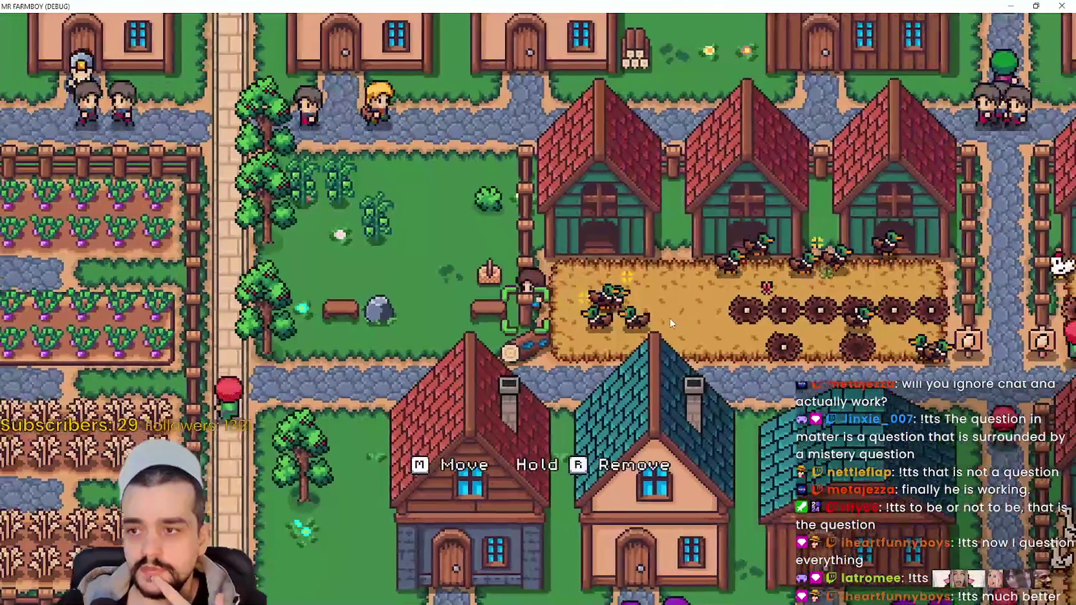
key("a")
key("w")
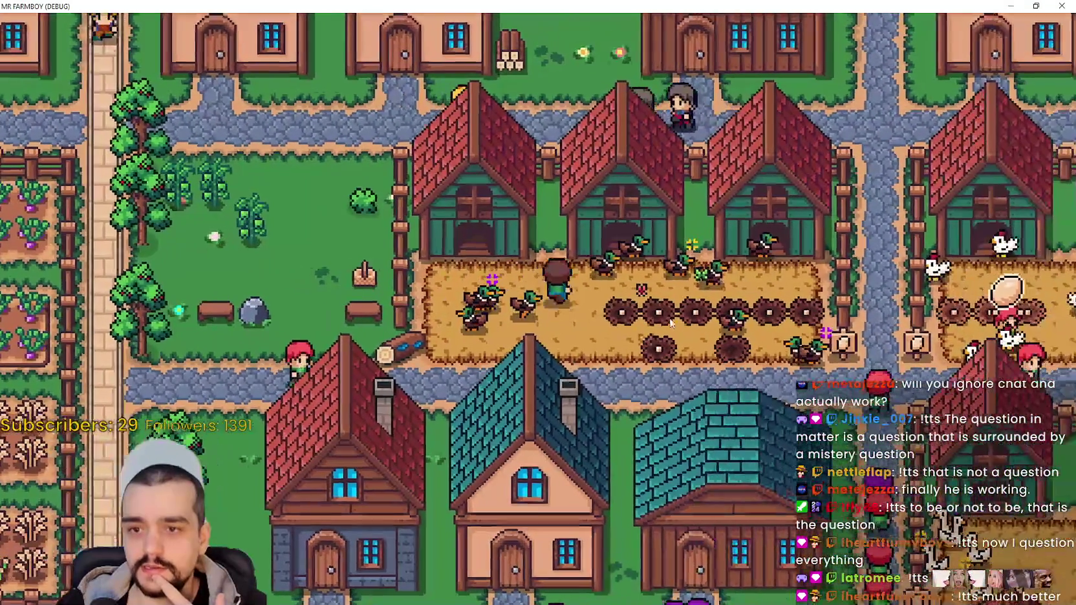
key("s")
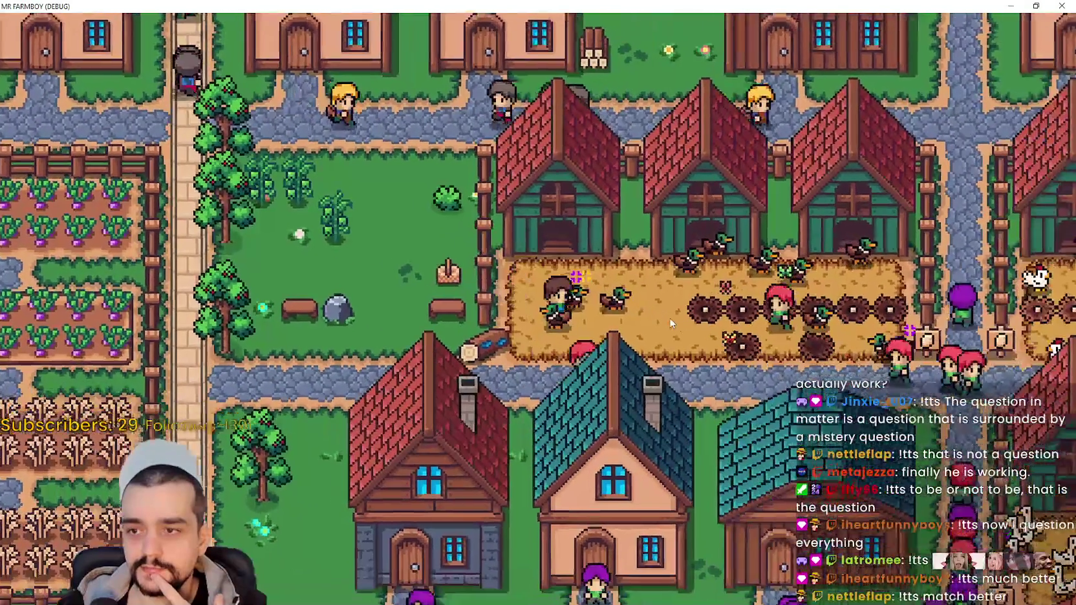
key("s")
key("d")
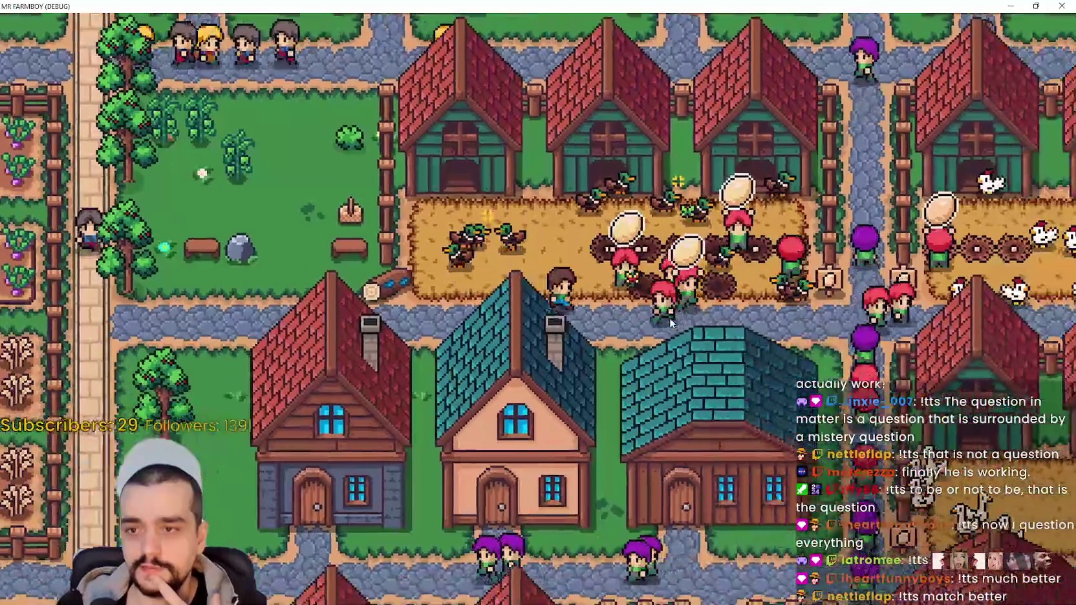
key("d")
key("s")
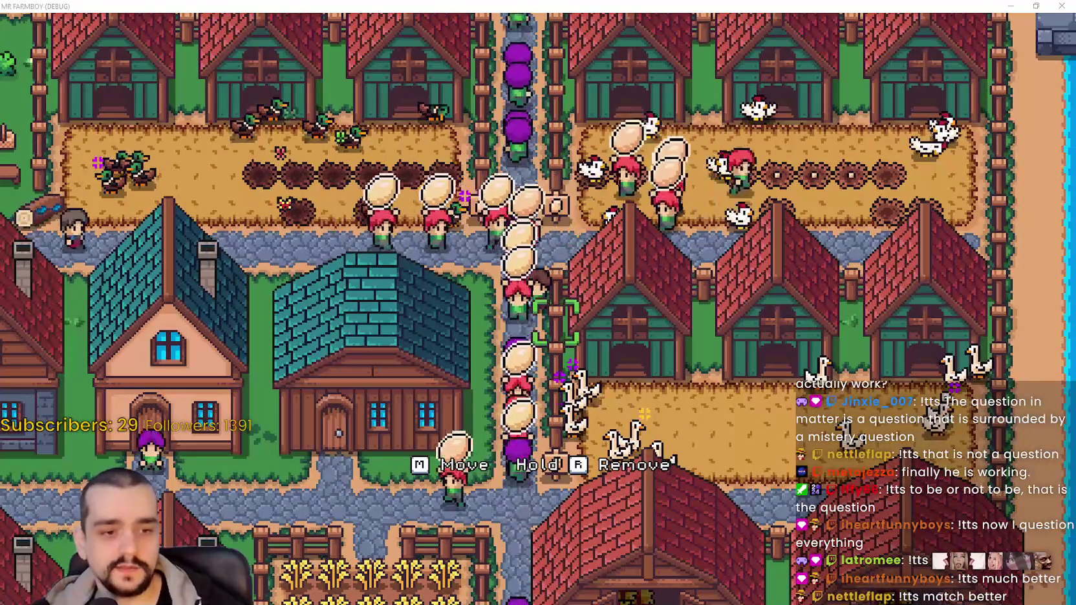
key("alt+Tab")
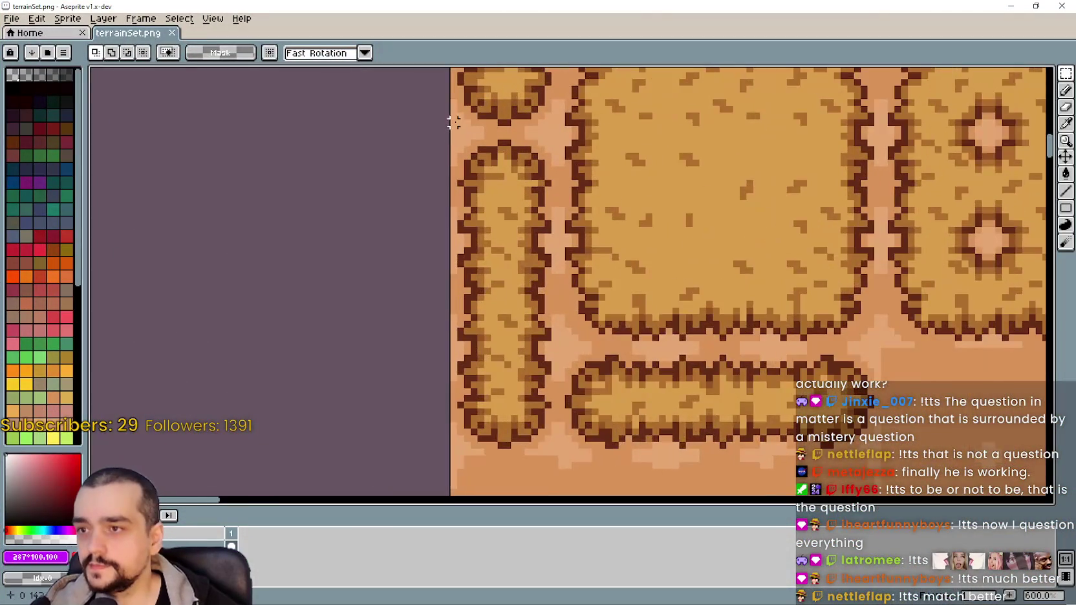
scroll(478, 194, "up", 2)
scroll(497, 200, "down", 1)
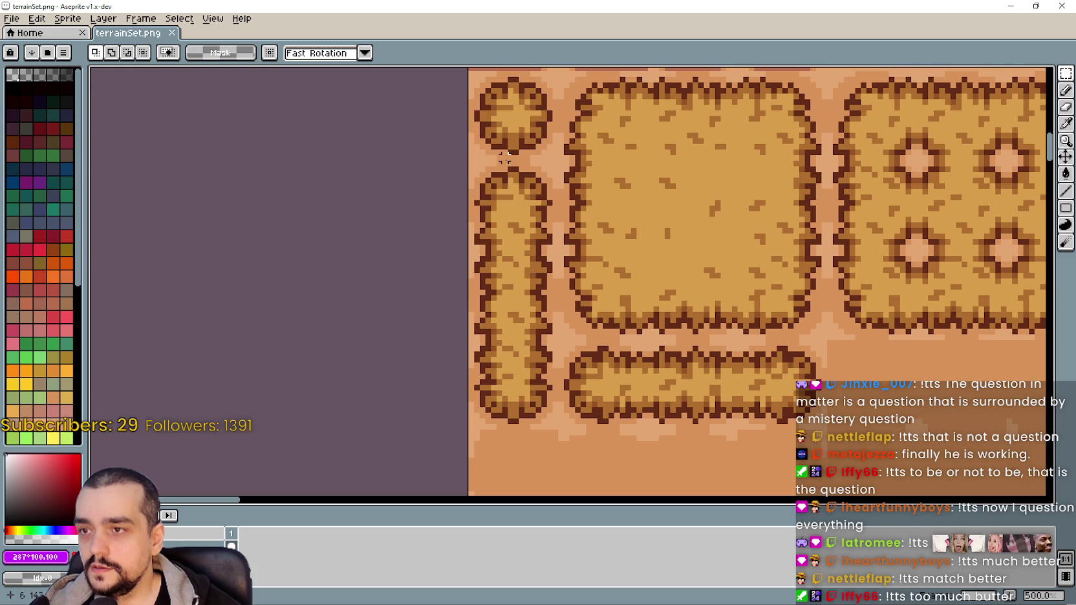
scroll(530, 343, "up", 1)
scroll(528, 331, "down", 1)
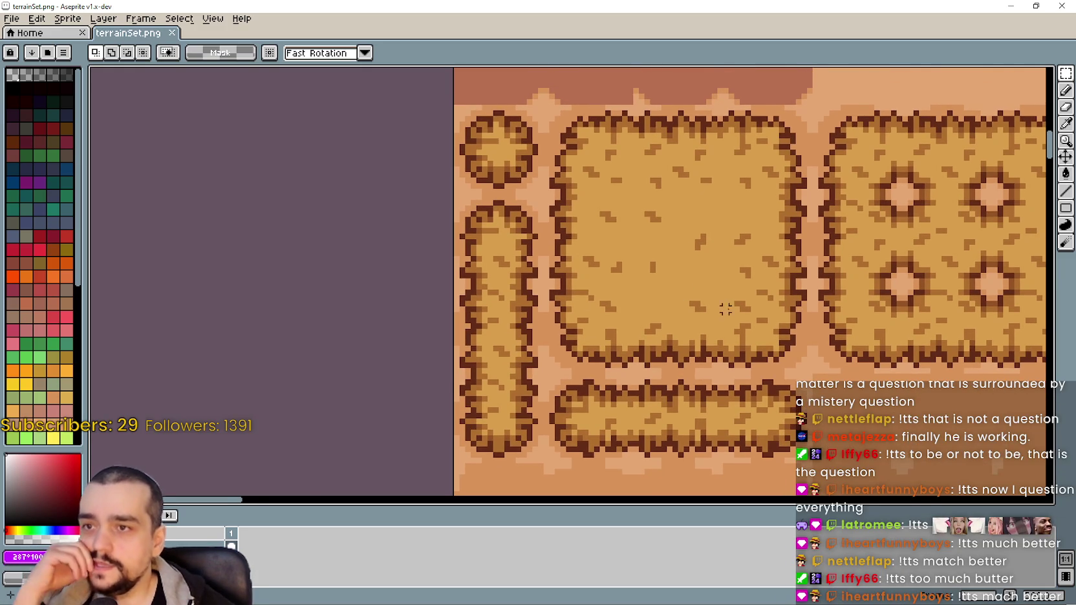
mouse_move(726, 309)
left_mouse_down()
mouse_move(557, 313)
mouse_move(596, 193)
left_mouse_up()
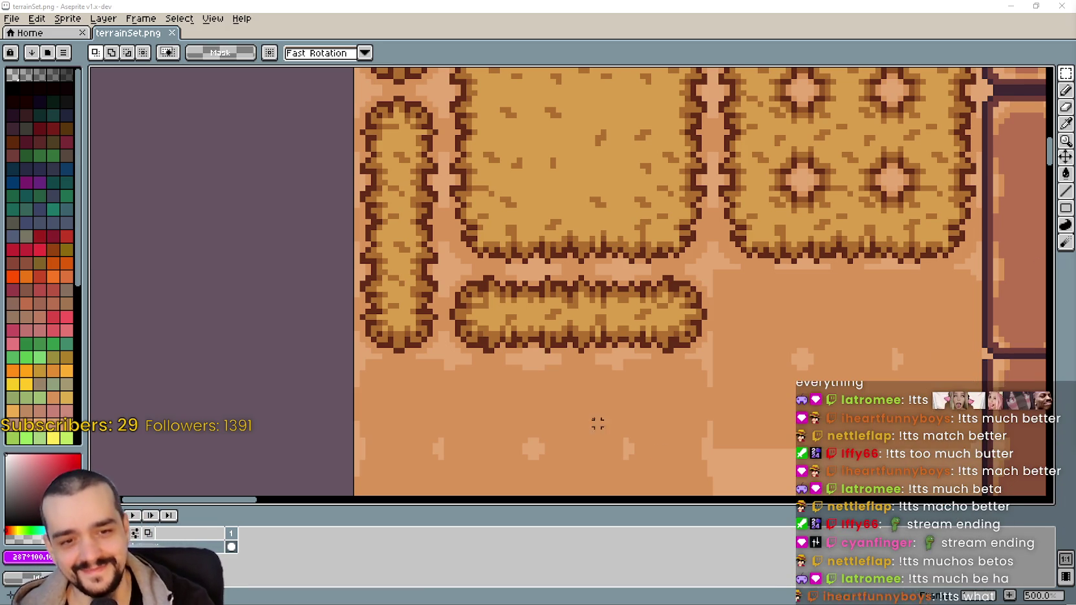
scroll(609, 440, "up", 2)
scroll(610, 441, "down", 1)
scroll(551, 315, "up", 2)
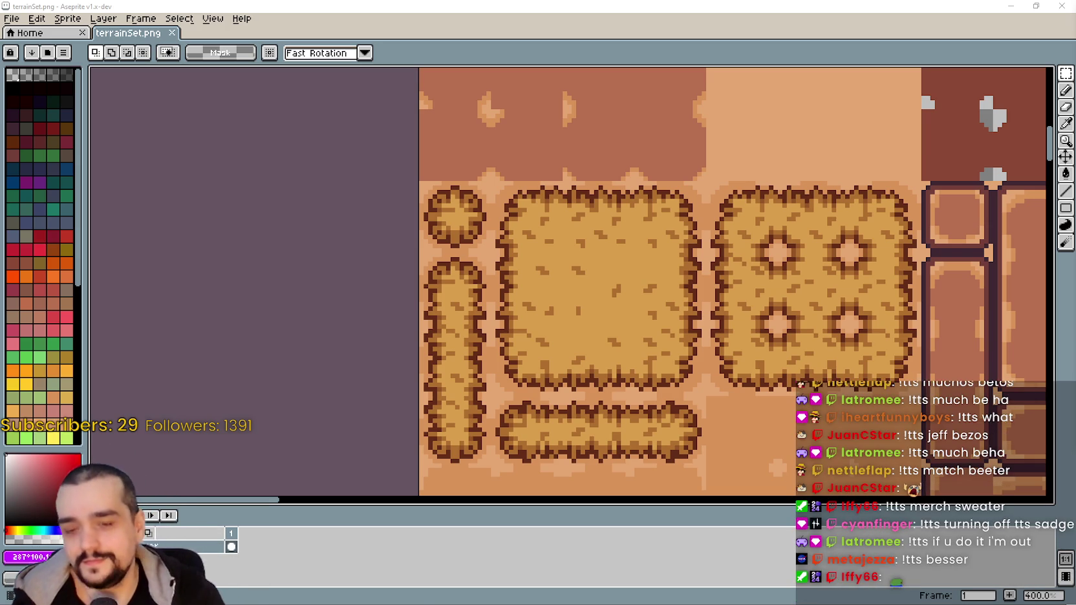
scroll(484, 279, "up", 2)
scroll(491, 284, "up", 1)
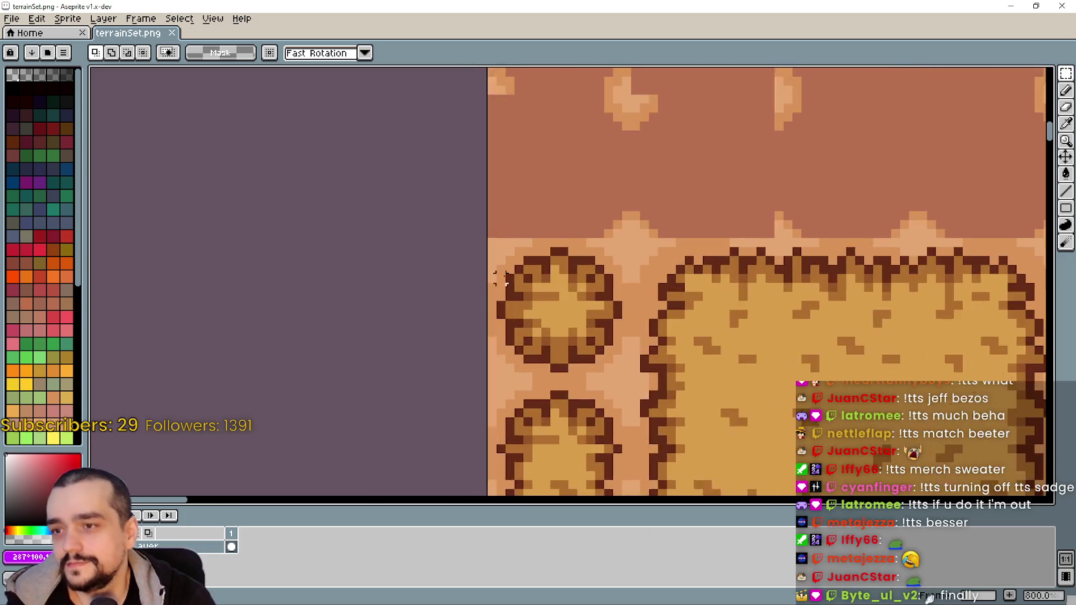
scroll(530, 298, "down", 1)
scroll(569, 310, "down", 1)
scroll(608, 323, "down", 1)
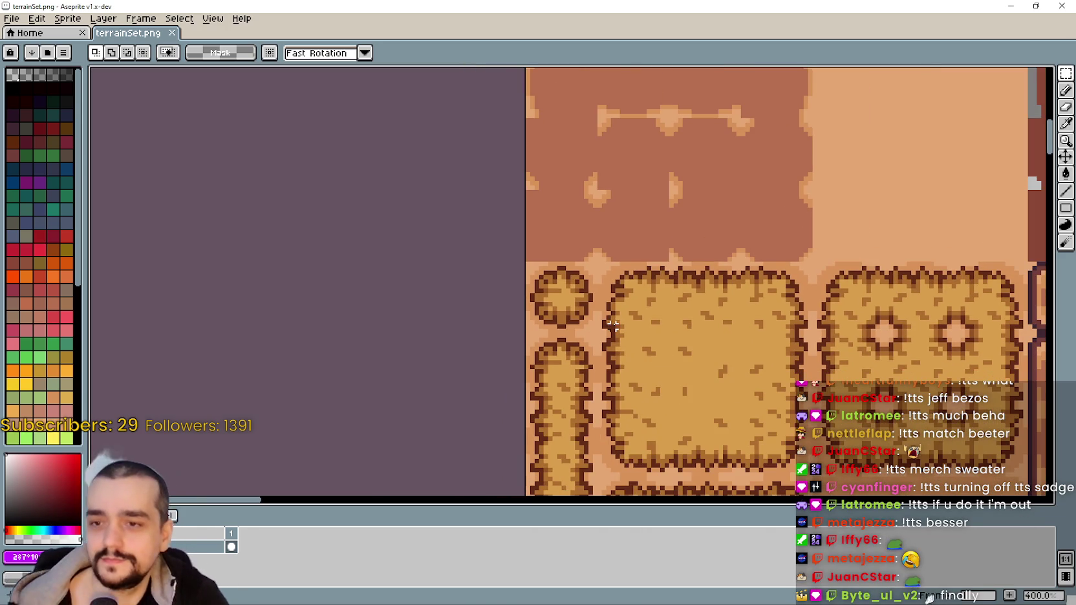
Marquee-select the tall vertical hay bale tile twice, clearing the selection each time
left_click_drag(609, 323, 628, 229)
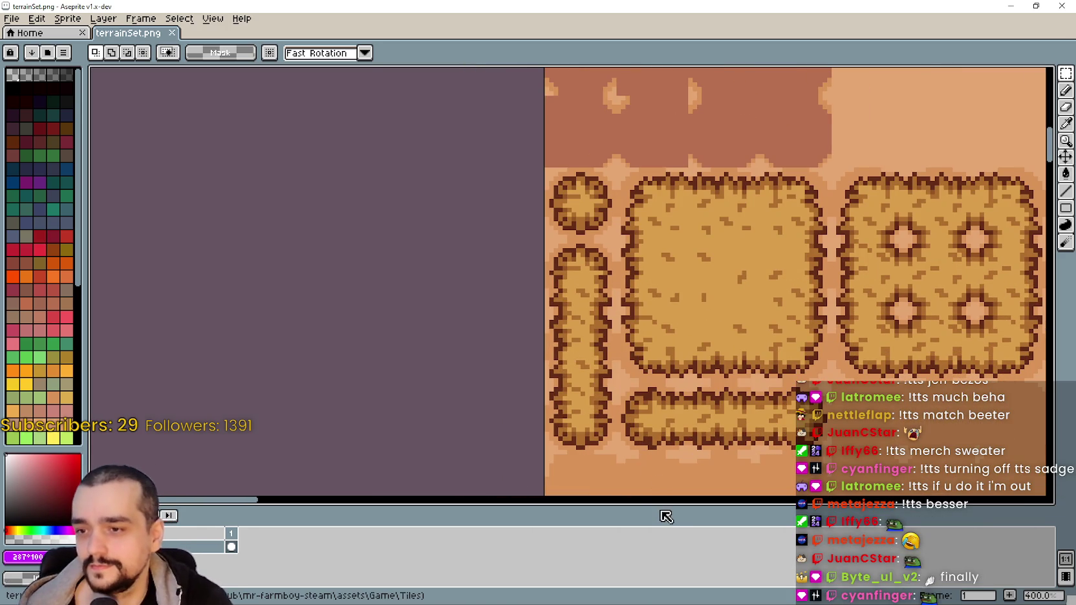
scroll(595, 401, "up", 1)
scroll(561, 325, "up", 1)
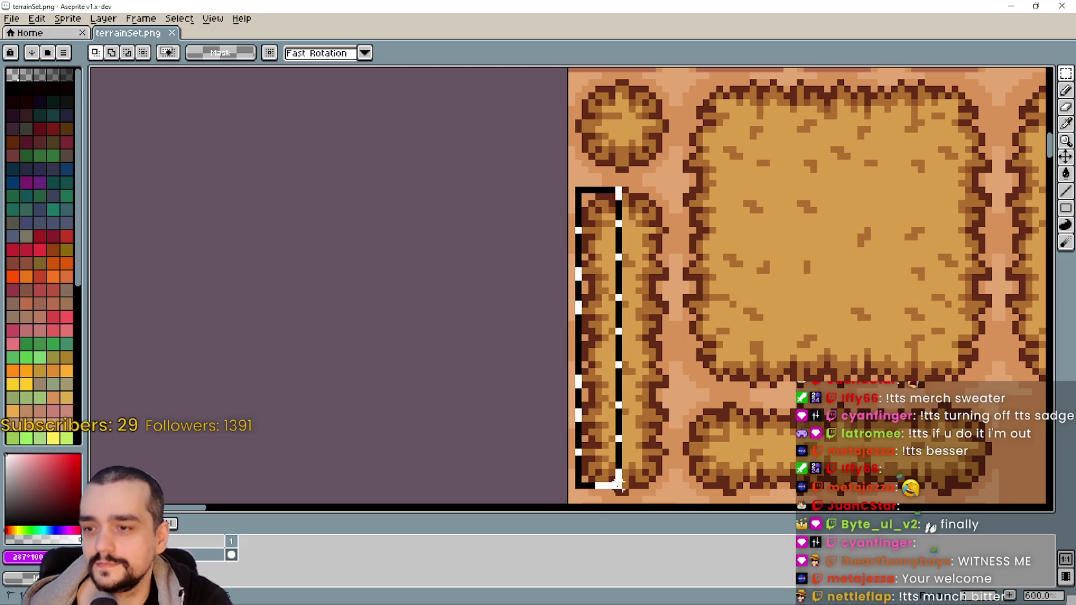
left_click_drag(577, 188, 619, 492)
key("ctrl+d")
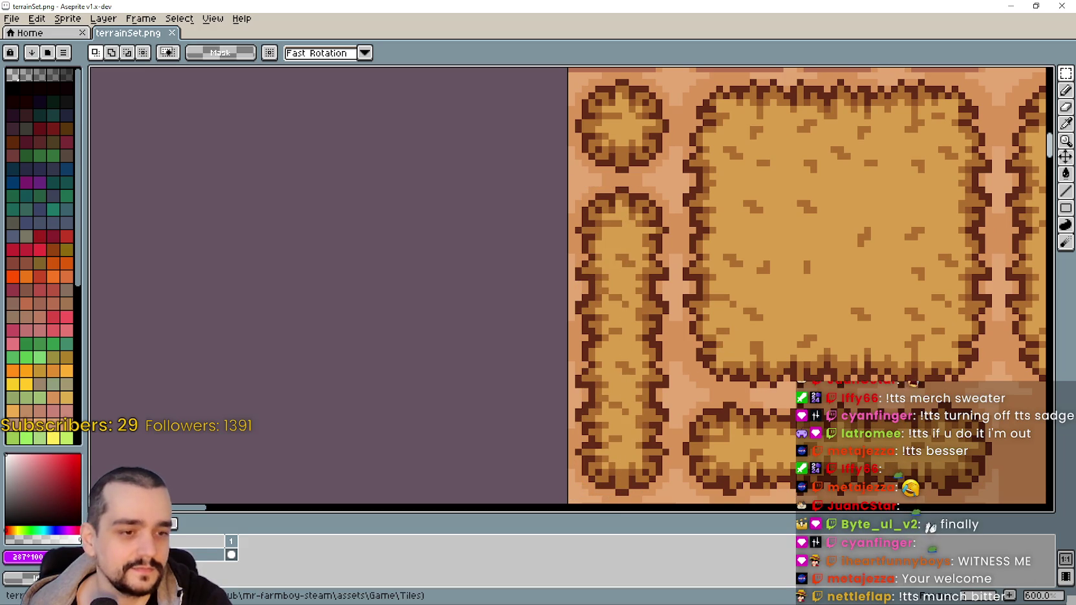
scroll(596, 253, "up", 3)
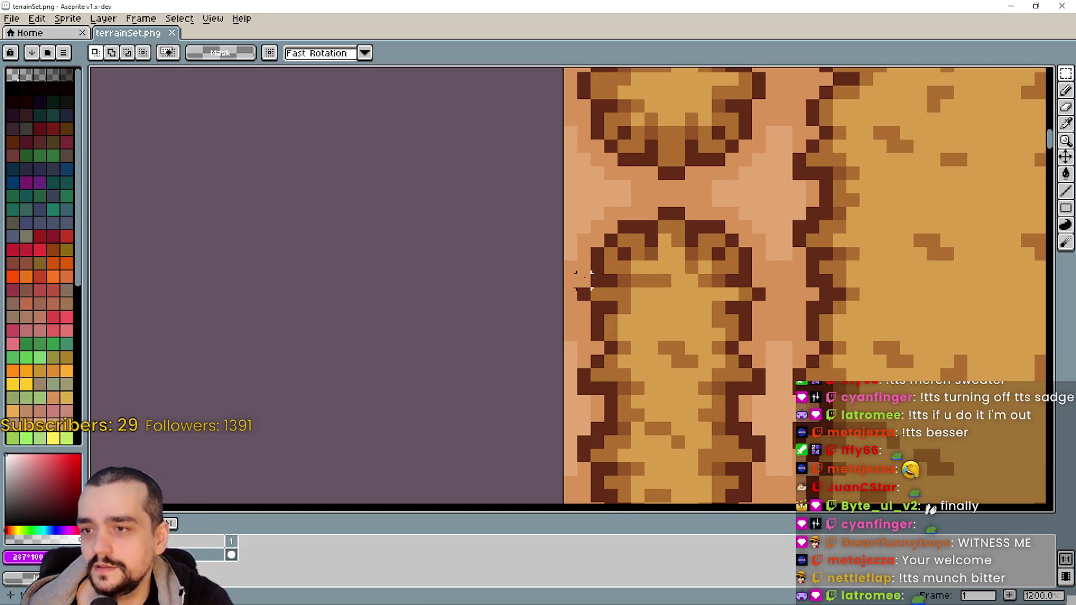
scroll(769, 294, "down", 4)
mouse_move(571, 162)
left_mouse_down()
mouse_move(656, 430)
mouse_move(622, 282)
mouse_move(630, 347)
left_mouse_up()
key("ctrl+d")
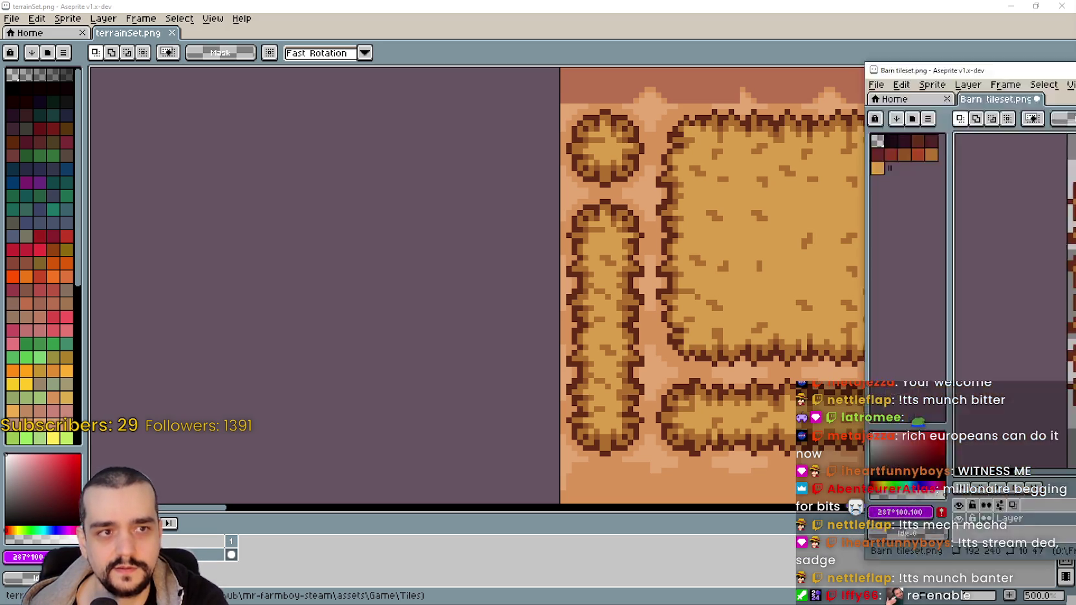
Bring the Barn tileset.png window over the canvas and nudge the bale strip one pixel right
left_click_drag(1075, 55, 571, 56)
key("Right")
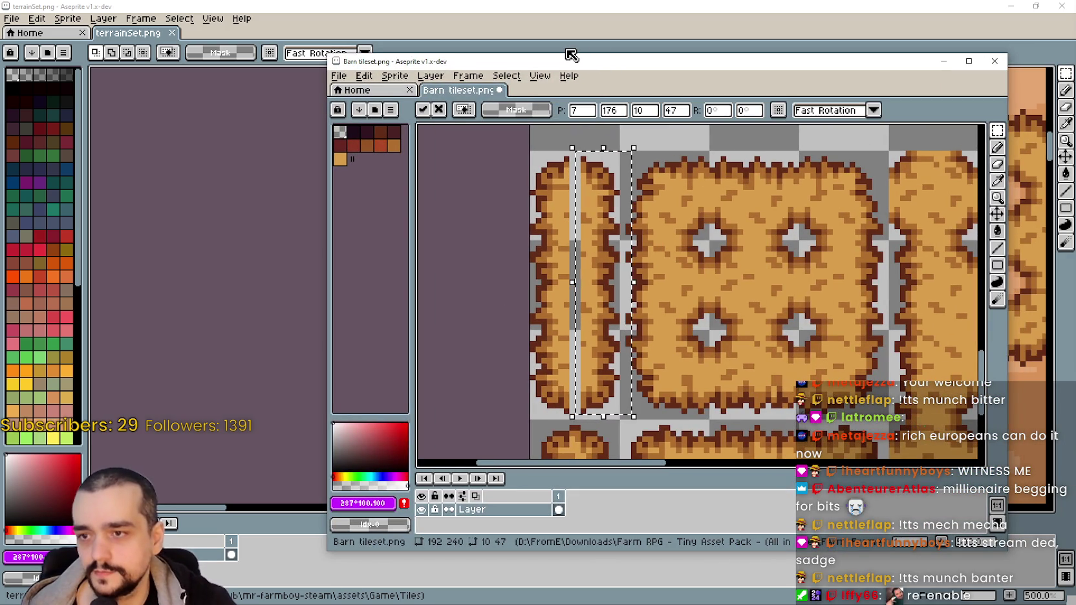
left_click(722, 327)
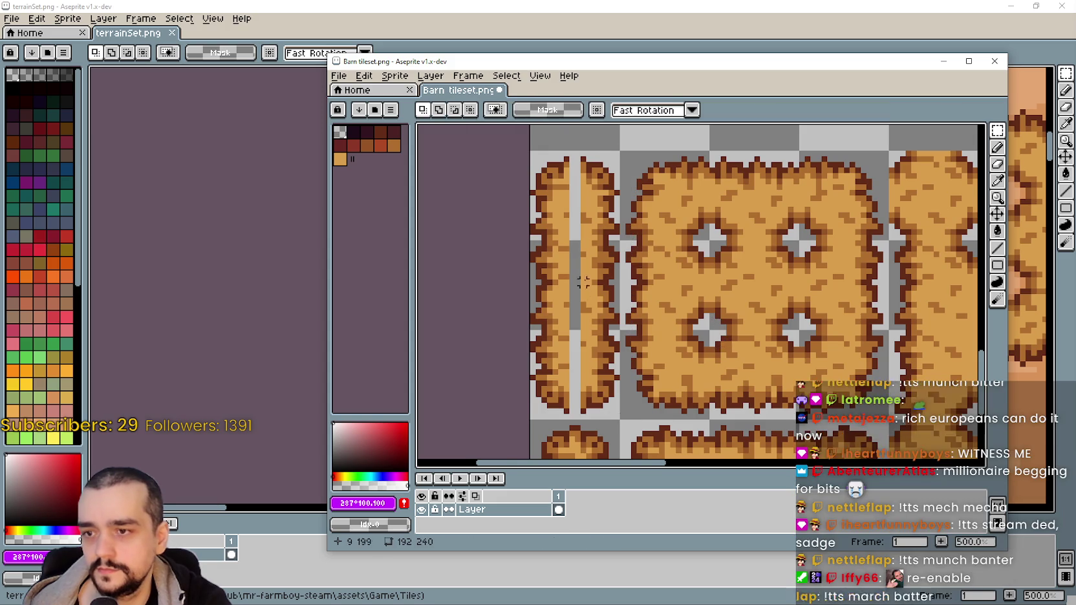
Extend the split bale's top outline pixels and fill the selection with dark brown
scroll(585, 305, "up", 2)
scroll(585, 305, "up", 1)
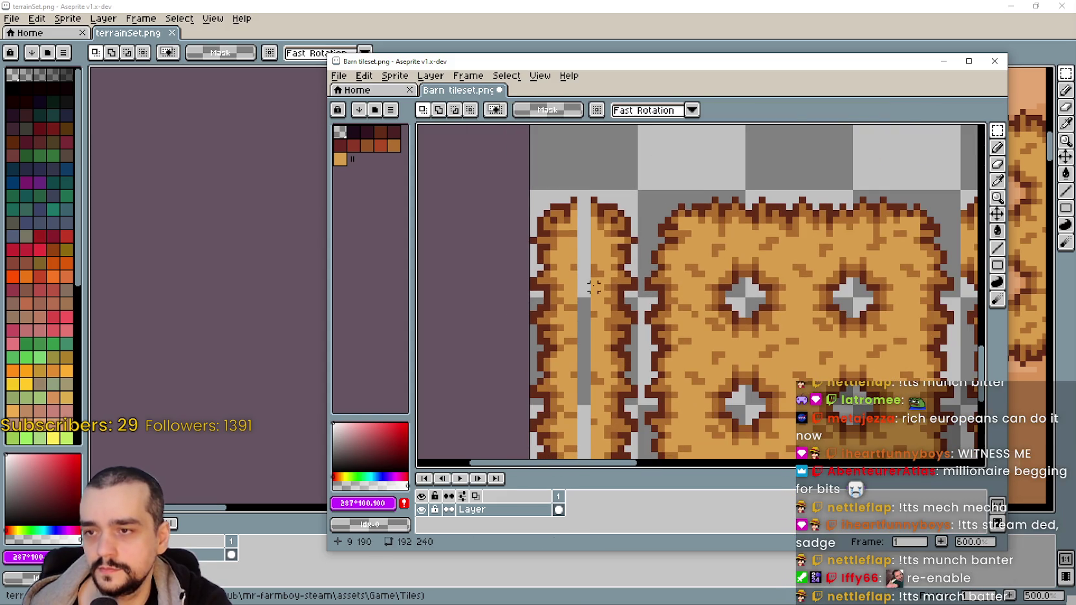
scroll(596, 188, "up", 1)
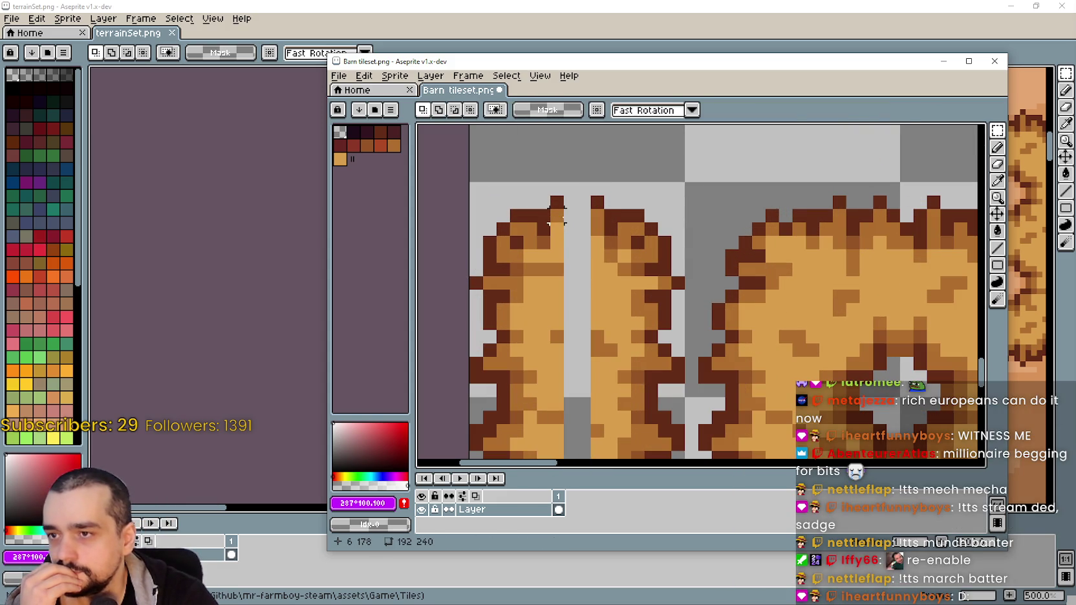
left_click_drag(550, 196, 592, 210)
left_click(597, 201)
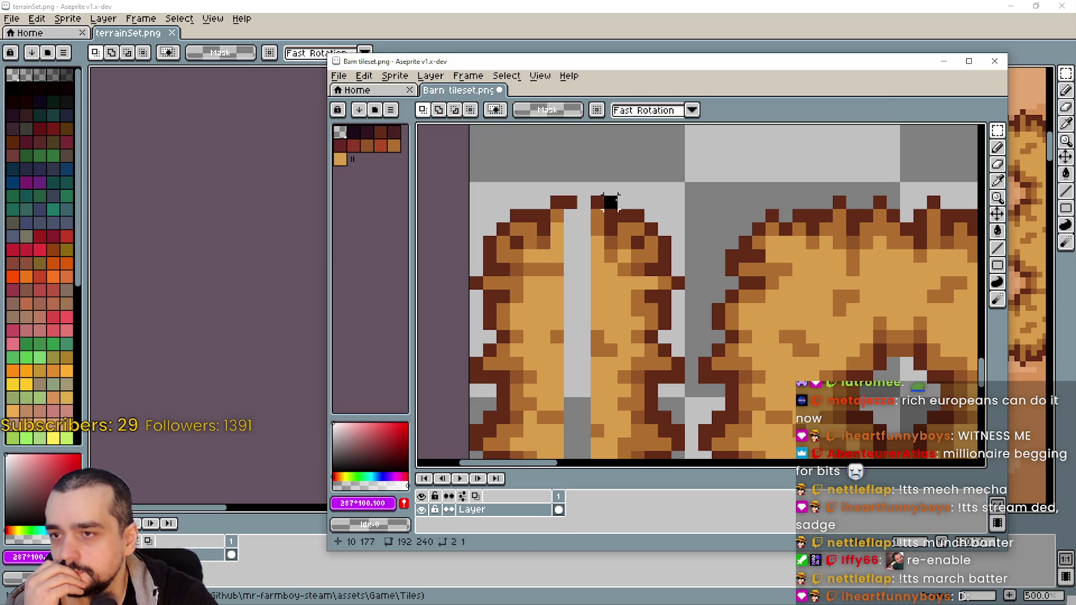
key("f")
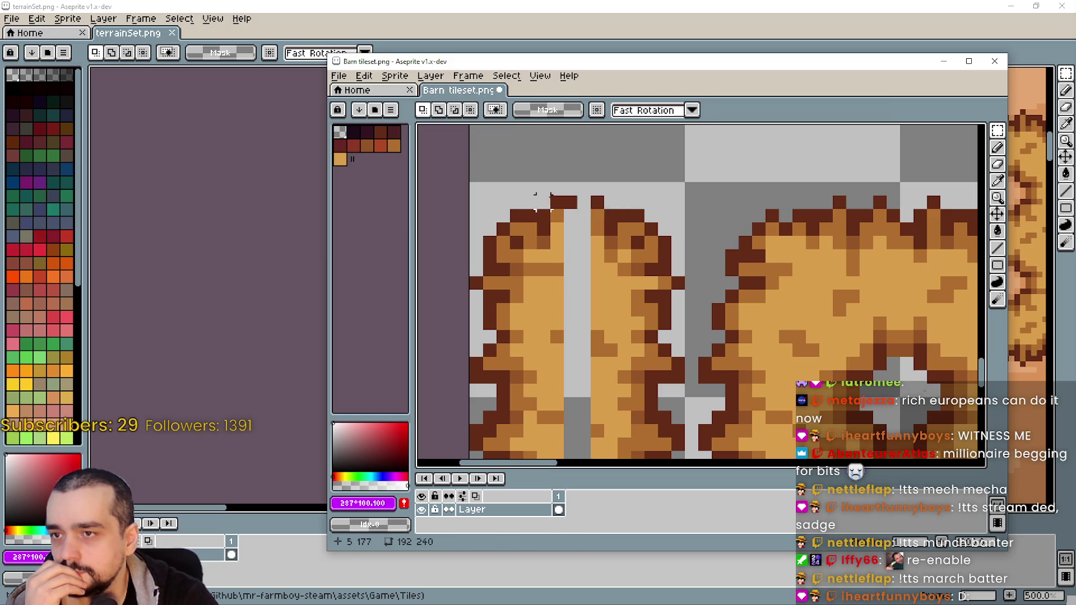
Eyedrop the dark brown #632d17 and pencil the gaps in the bale's top outline
left_click(997, 180)
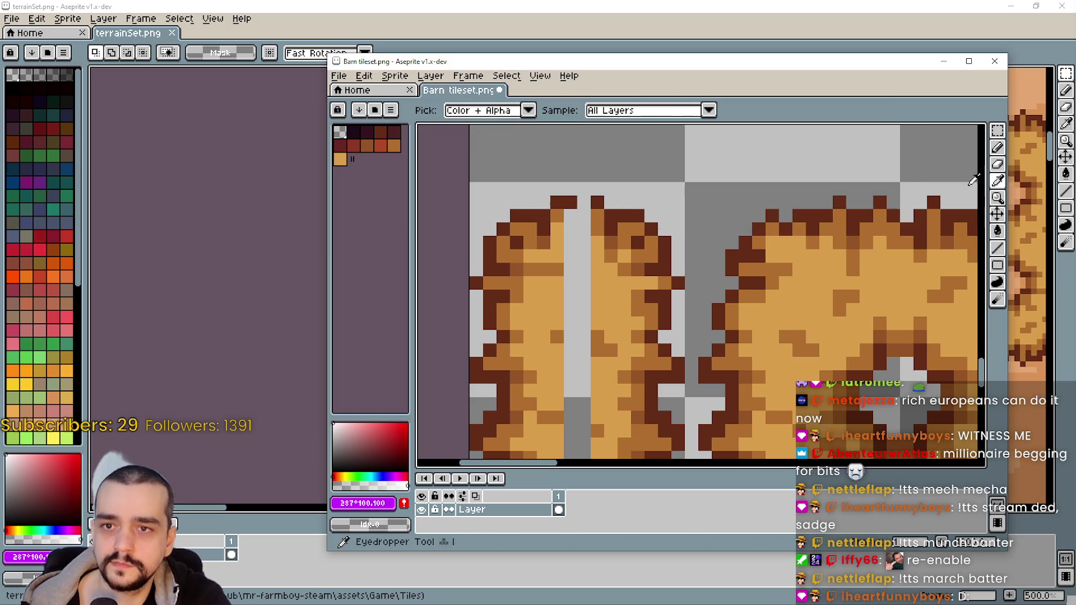
left_click(539, 213)
left_click(996, 147)
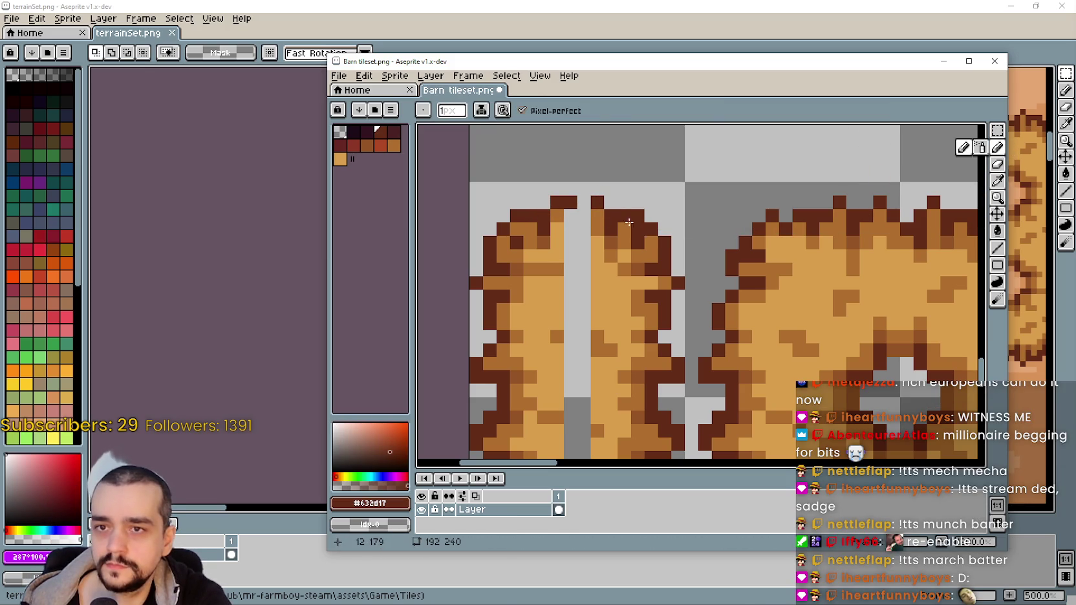
left_click(583, 214)
scroll(580, 210, "down", 2)
scroll(607, 233, "up", 1)
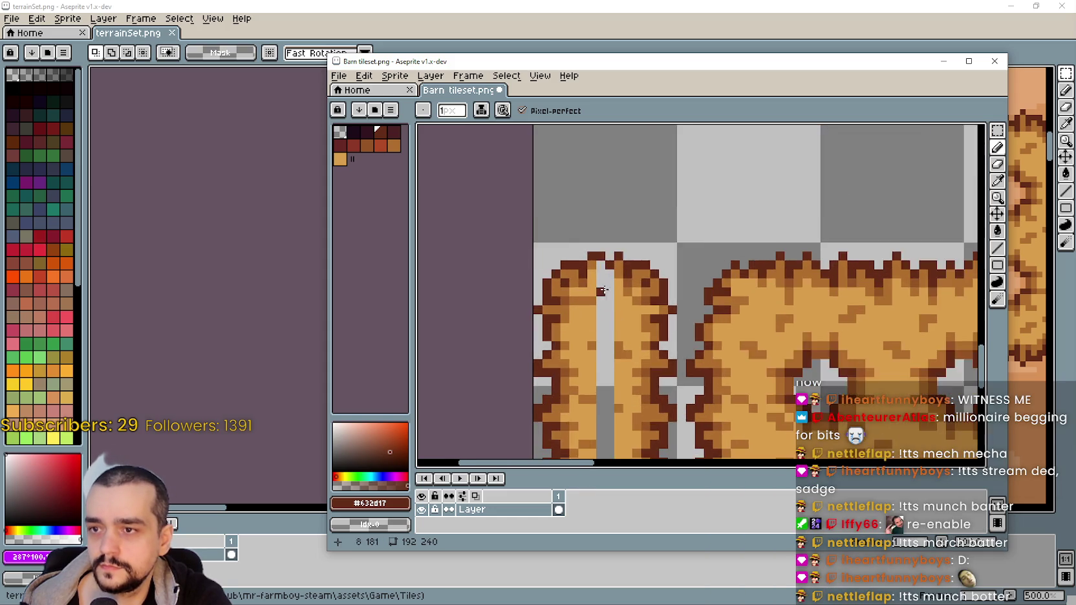
scroll(618, 241, "up", 1)
left_click(616, 243)
scroll(600, 347, "down", 2)
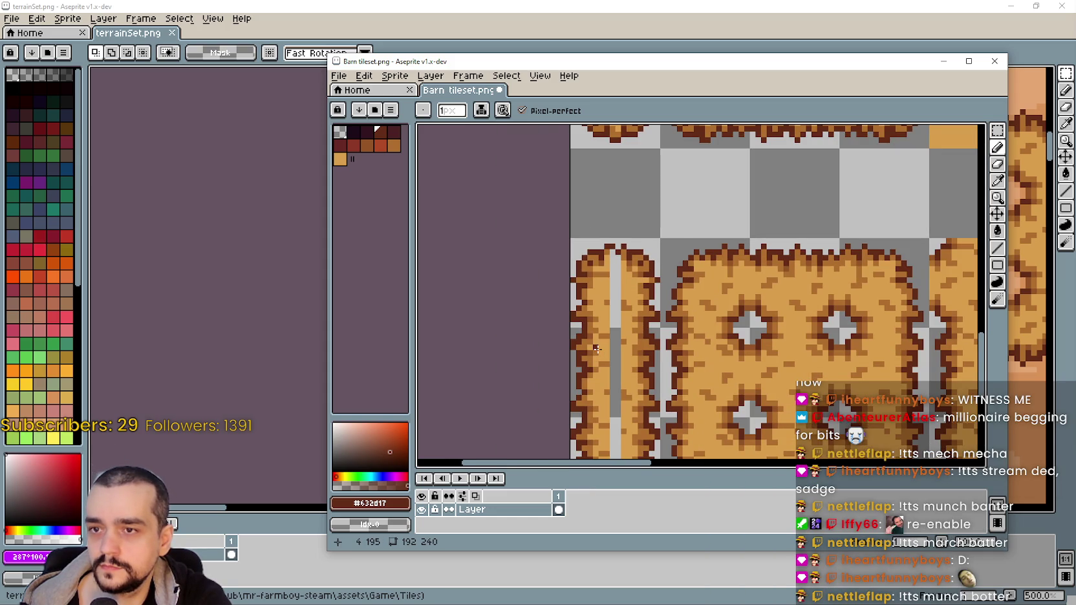
scroll(596, 347, "up", 1)
scroll(694, 196, "up", 1)
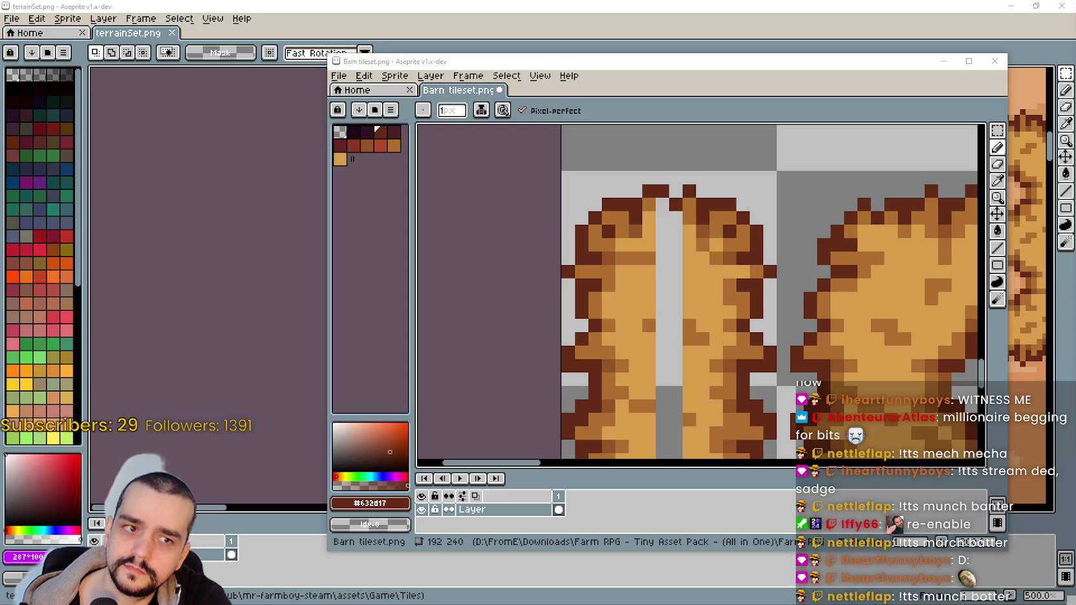
scroll(844, 323, "down", 2)
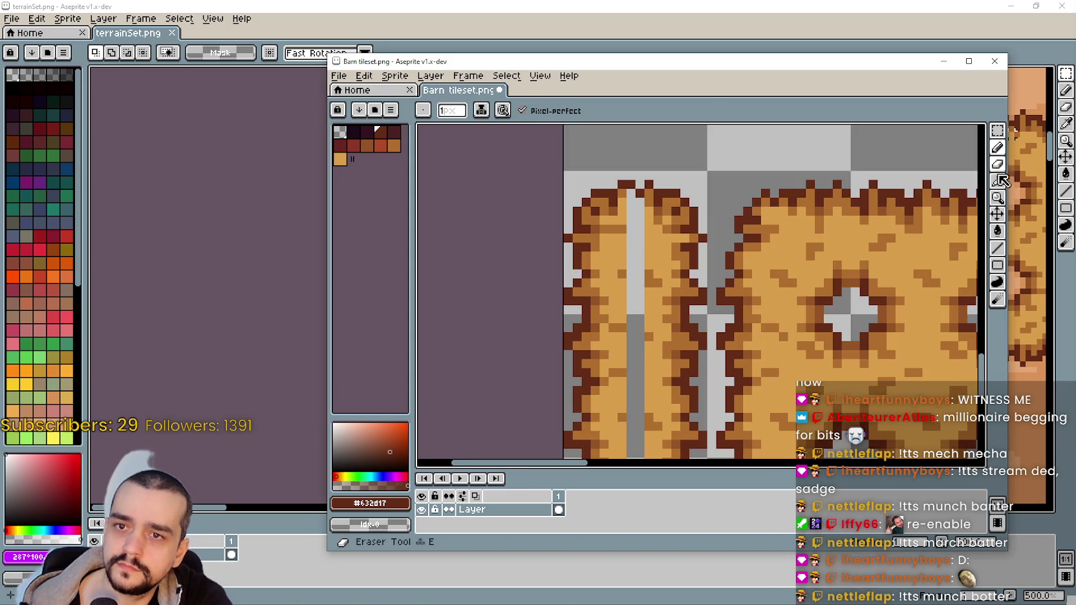
Eyedrop orange #b06f2e and pencil pixels capping the top of the grey gap
left_click(997, 181)
scroll(793, 211, "up", 1)
scroll(706, 200, "up", 1)
left_click(703, 205)
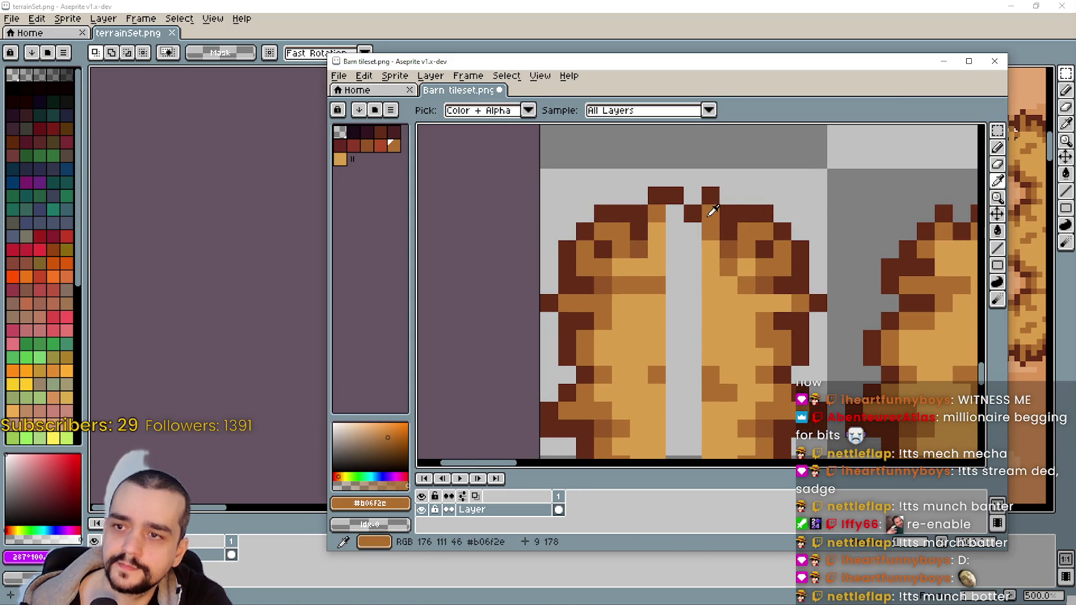
left_click(997, 148)
left_click(693, 224)
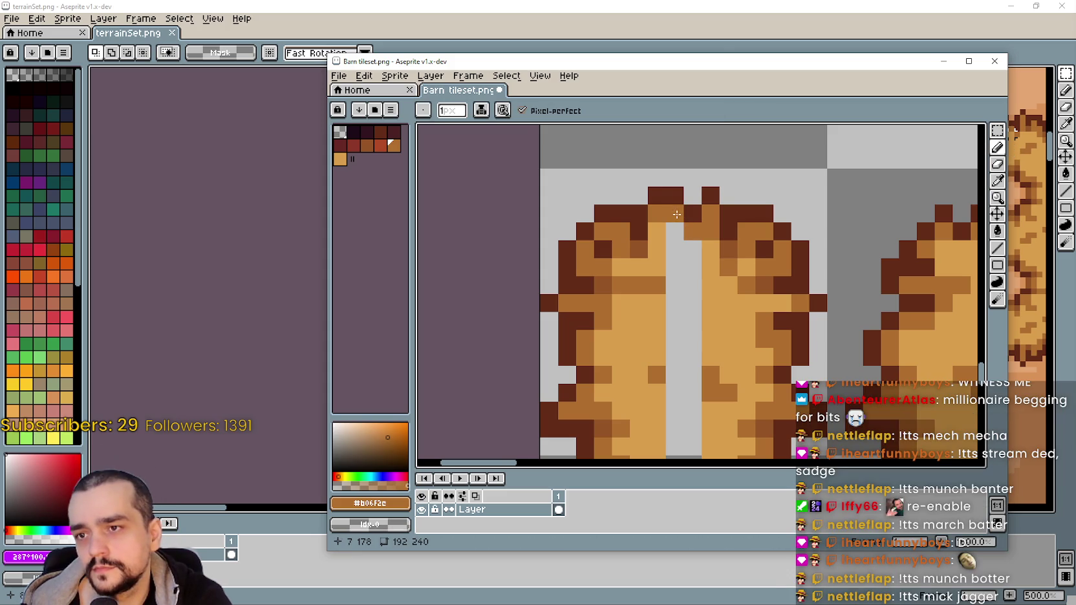
left_click(677, 304)
left_click_drag(677, 305, 670, 287)
scroll(695, 219, "down", 5)
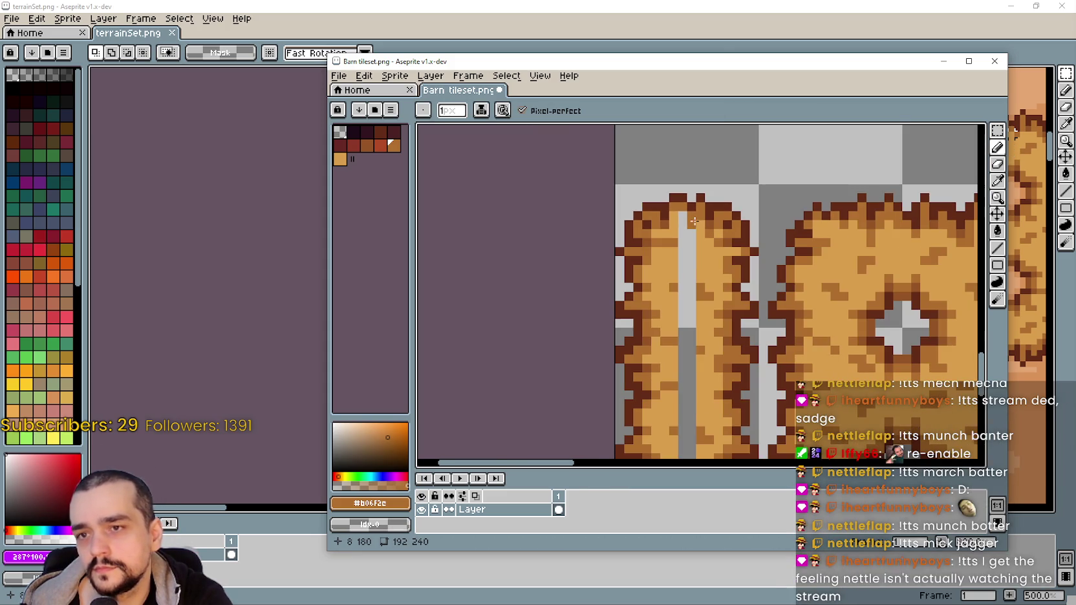
scroll(684, 206, "up", 3)
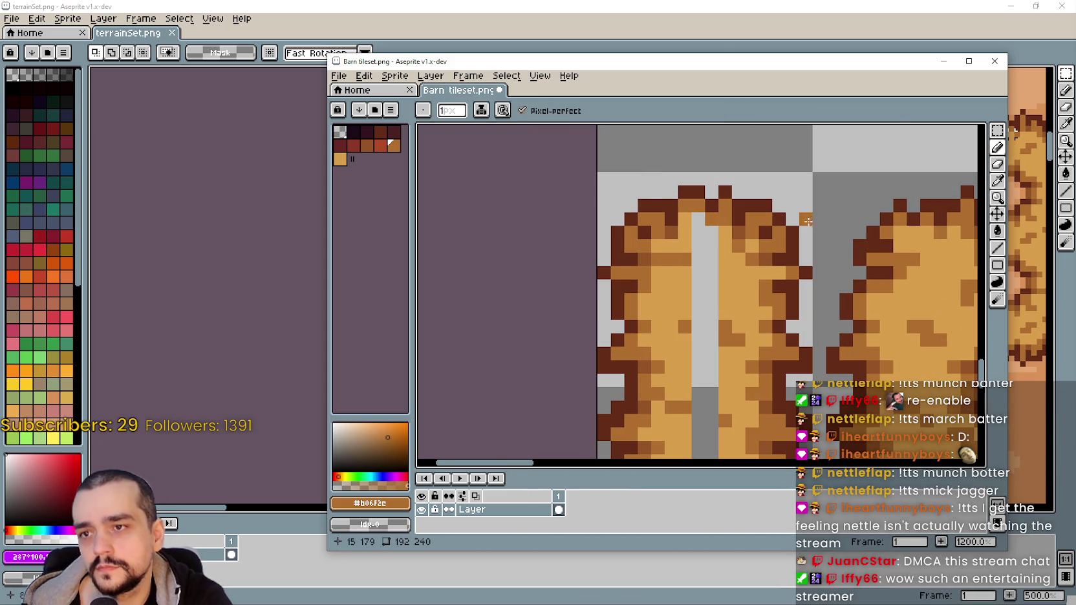
Reposition the Barn tileset window and marquee-select the split bale's top 16×16 tile
left_click(998, 180)
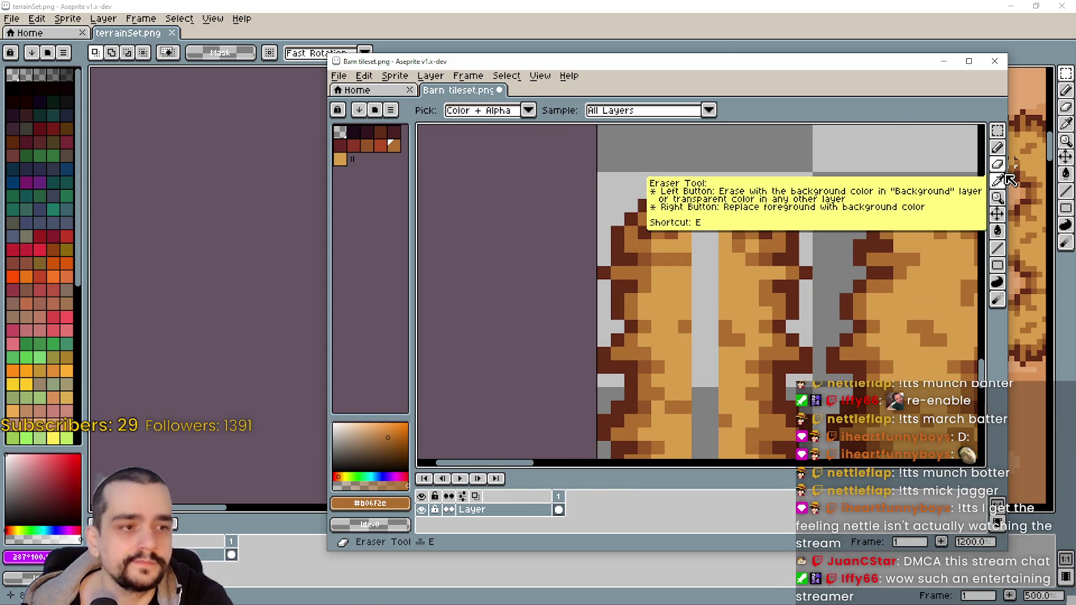
left_click_drag(786, 330, 759, 307)
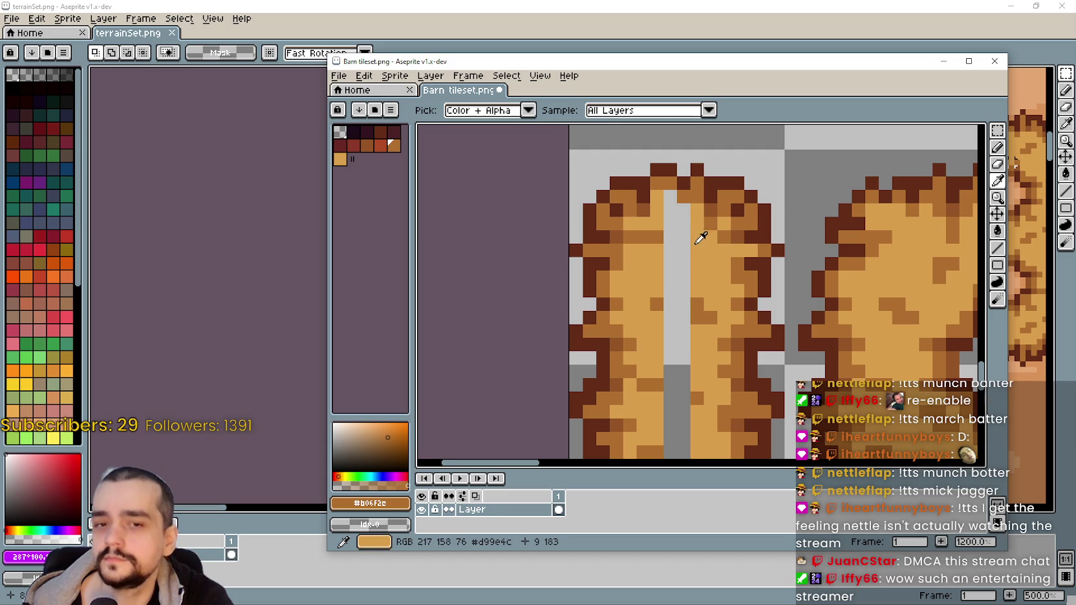
scroll(692, 336, "down", 4)
scroll(684, 427, "down", 2)
scroll(711, 336, "up", 4)
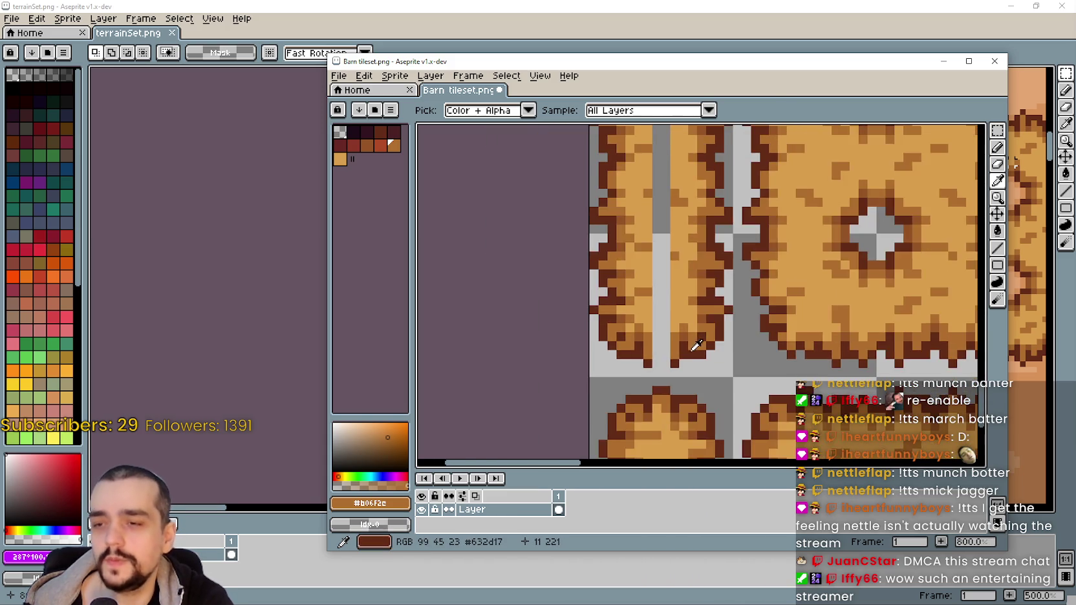
scroll(691, 340, "down", 2)
scroll(685, 331, "down", 1)
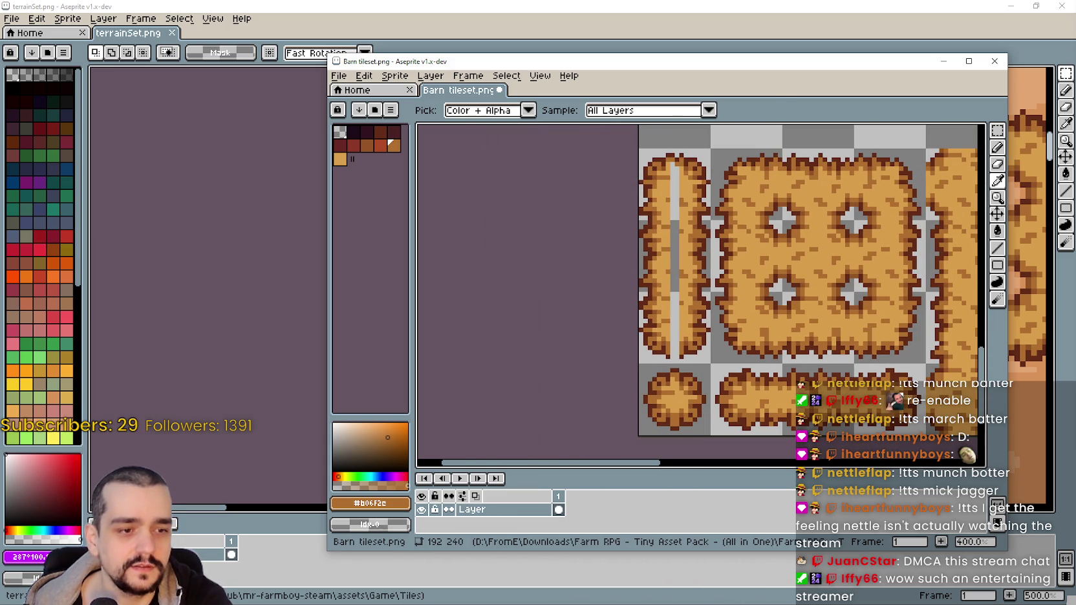
scroll(714, 222, "up", 1)
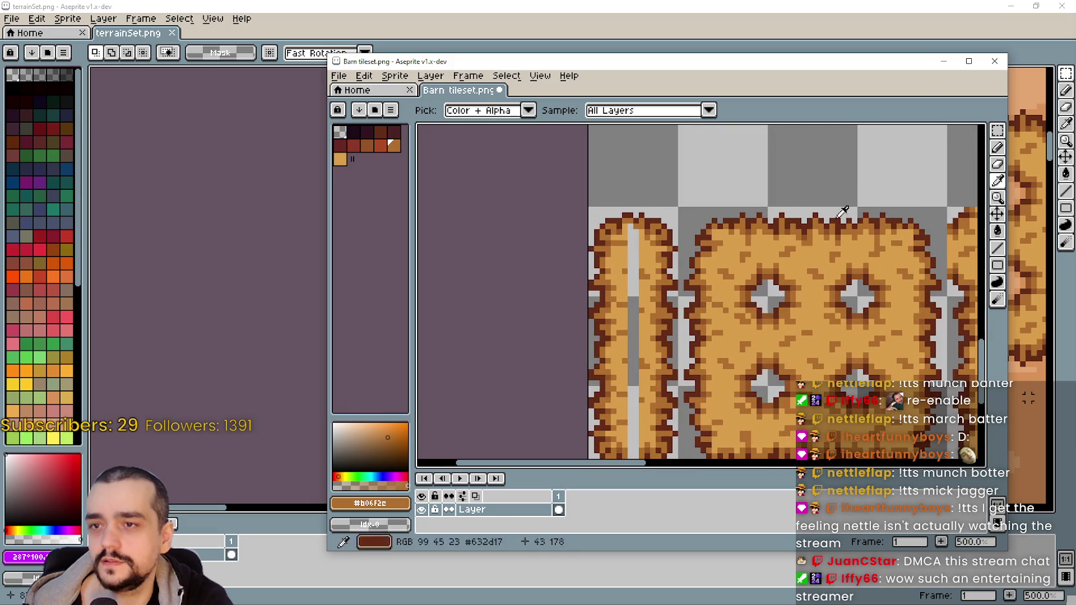
left_click(996, 120)
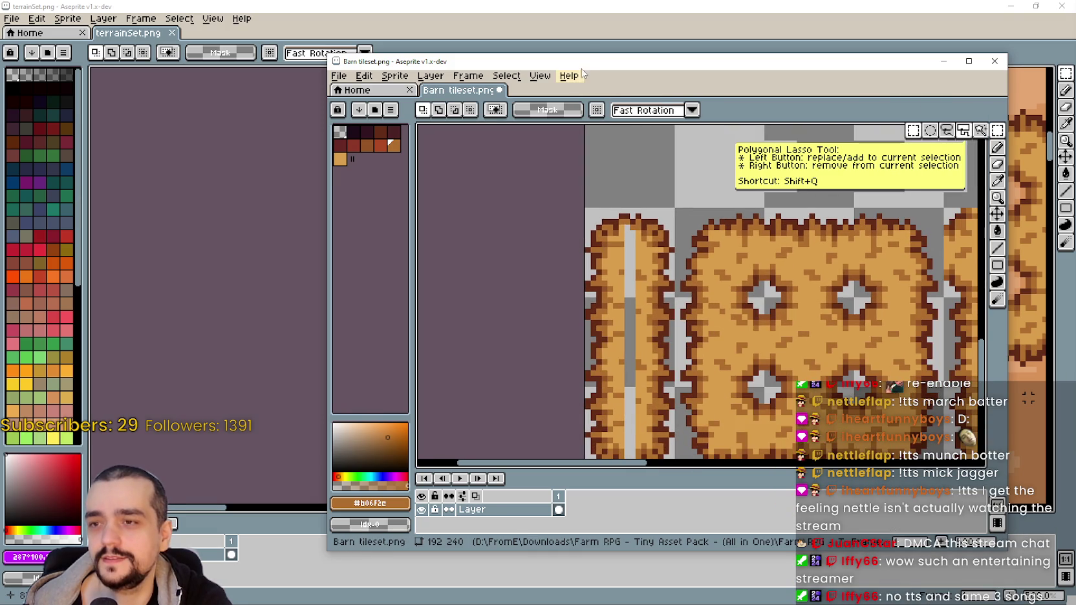
mouse_move(582, 73)
left_mouse_down()
mouse_move(603, 266)
mouse_move(604, 147)
left_mouse_up()
scroll(613, 251, "down", 2)
scroll(613, 251, "up", 1)
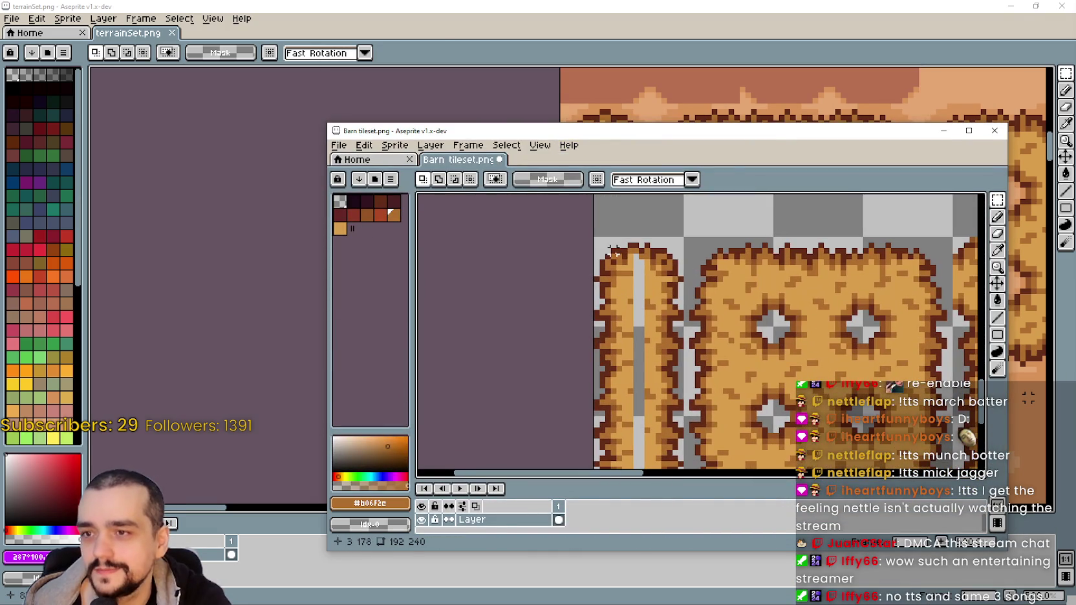
left_click_drag(612, 250, 684, 327)
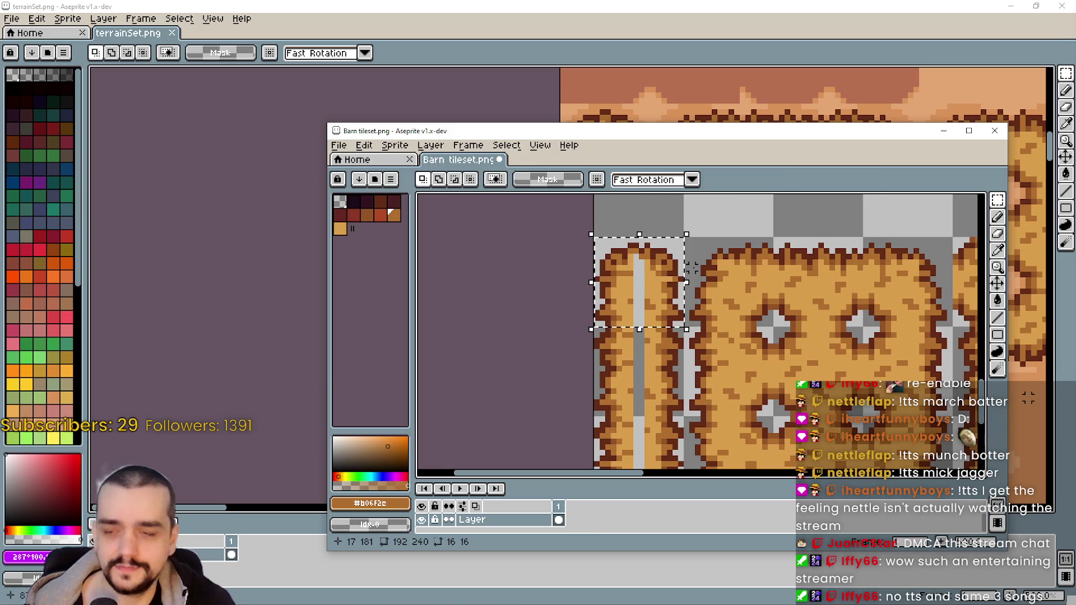
Shift the selected top tile up one pixel, comparing the result against terrainSet.png
key("Up")
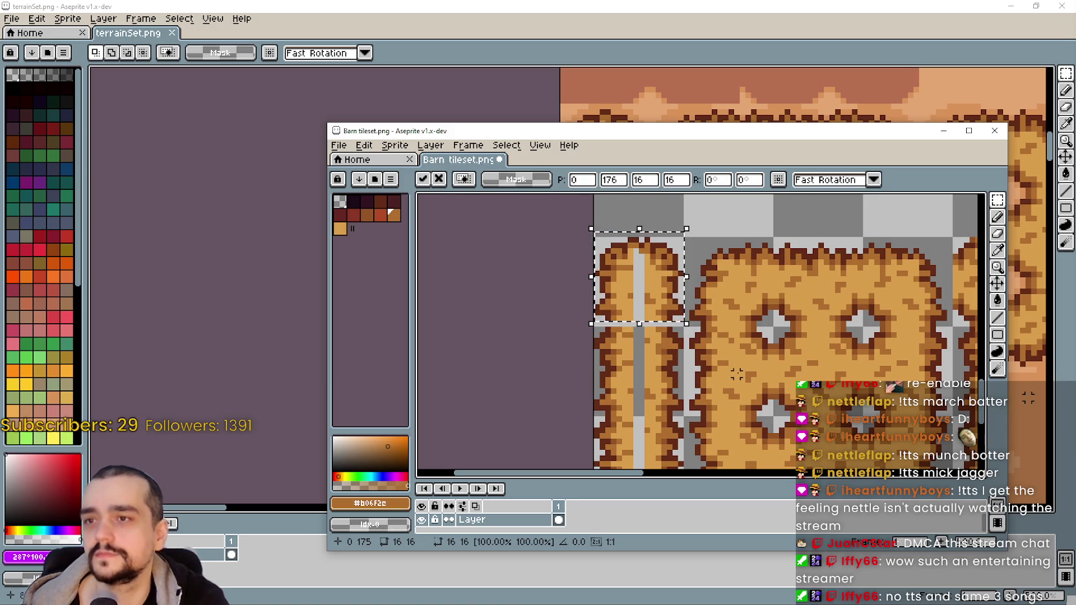
key("ctrl+d")
scroll(641, 245, "up", 1)
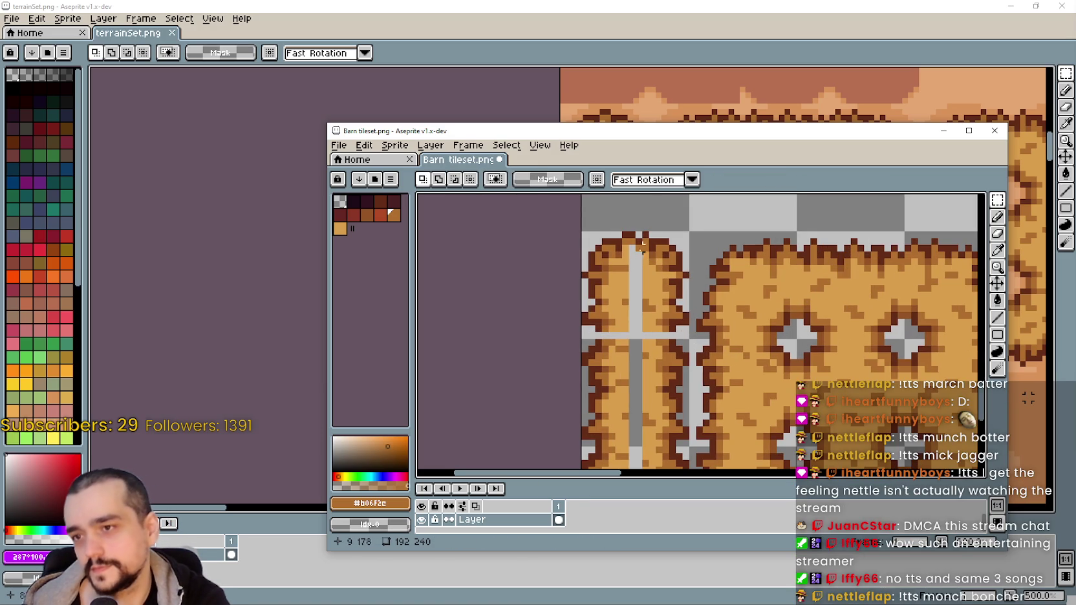
key("ctrl+z")
key("alt+Tab")
scroll(579, 194, "up", 4)
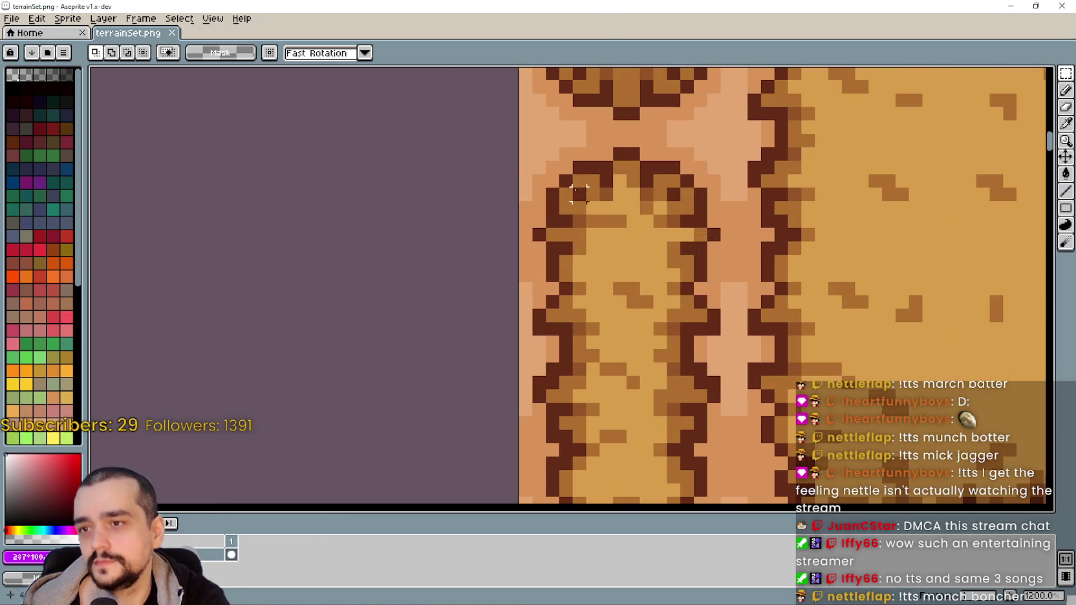
key("ctrl+z")
key("ctrl+y")
key("alt+Tab")
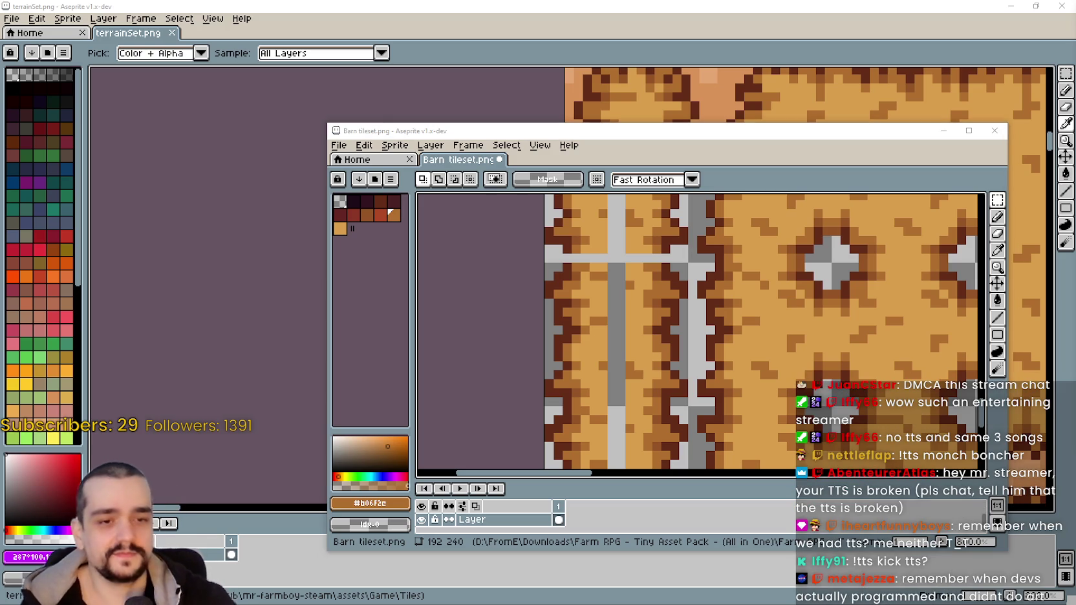
Select a one-pixel strip across the bale's middle, stretch the gap to two pixels tall, and commit
scroll(672, 338, "up", 1)
scroll(672, 339, "up", 1)
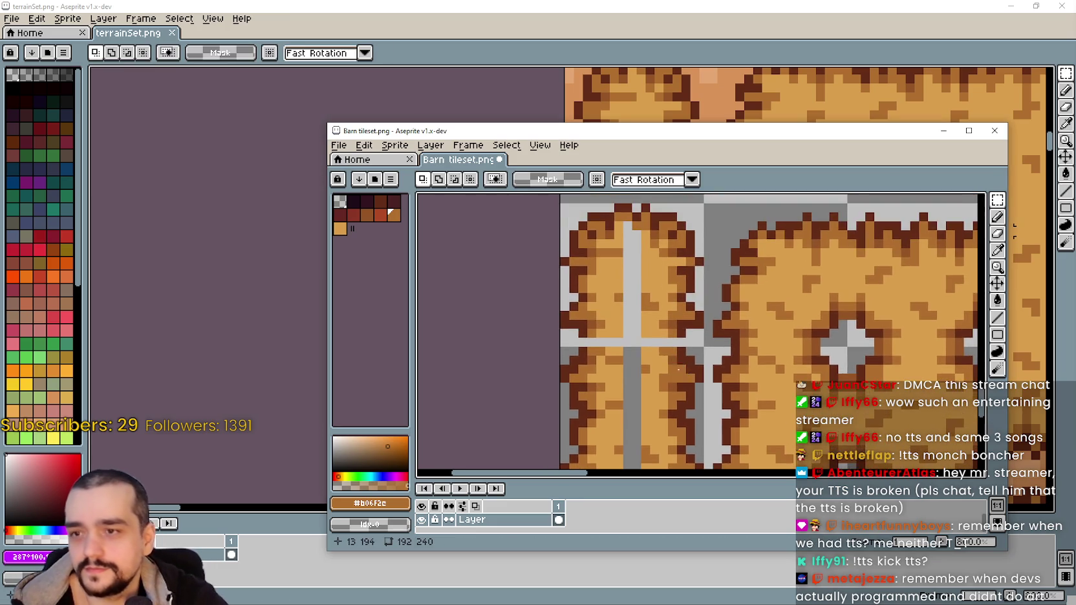
scroll(672, 339, "up", 1)
left_click_drag(688, 320, 494, 320)
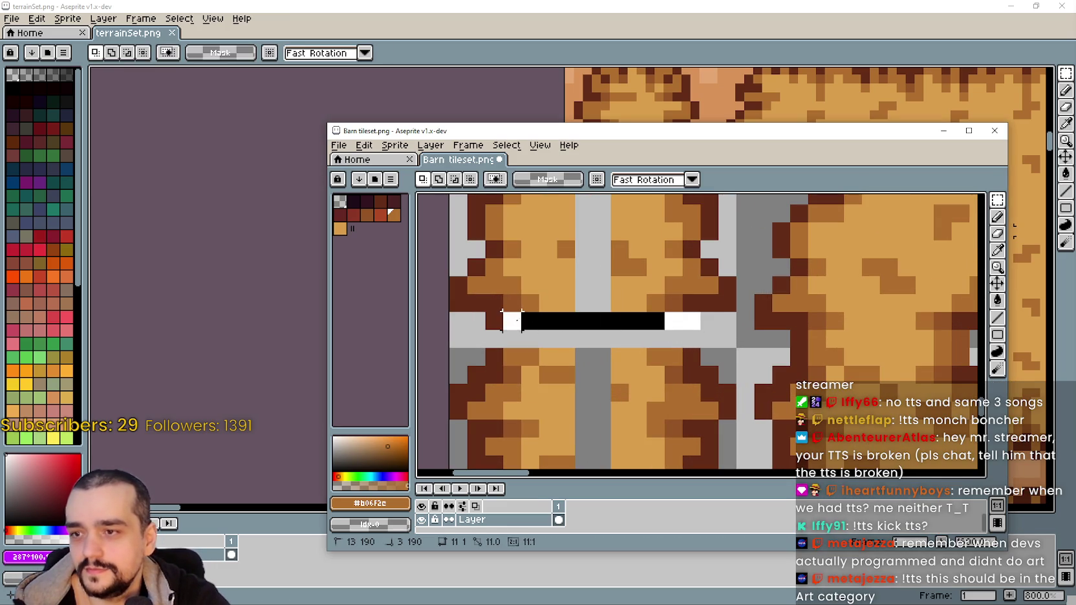
scroll(546, 393, "down", 1)
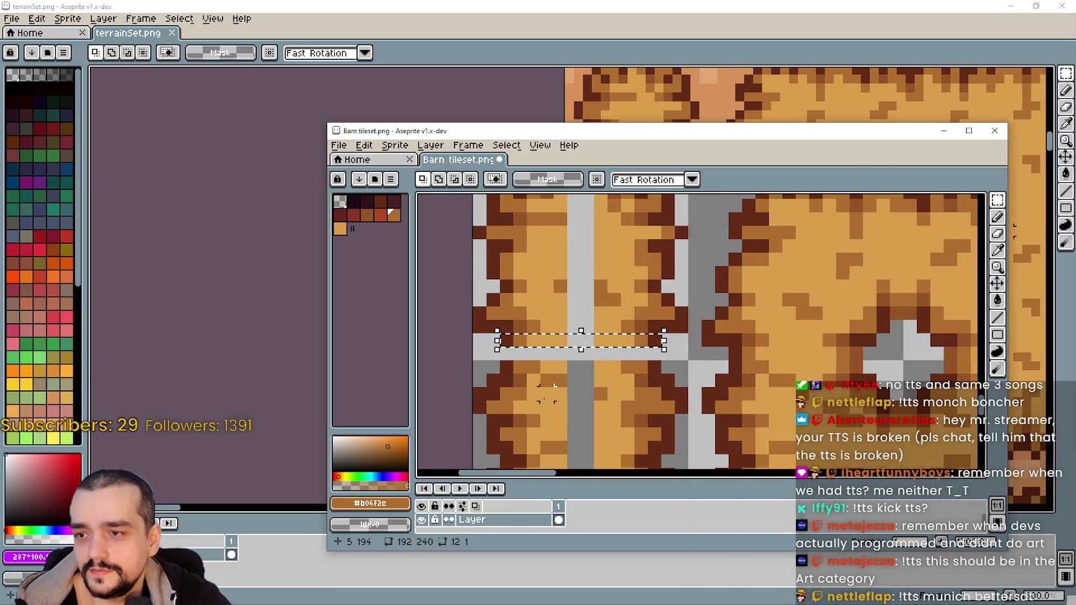
scroll(547, 393, "down", 1)
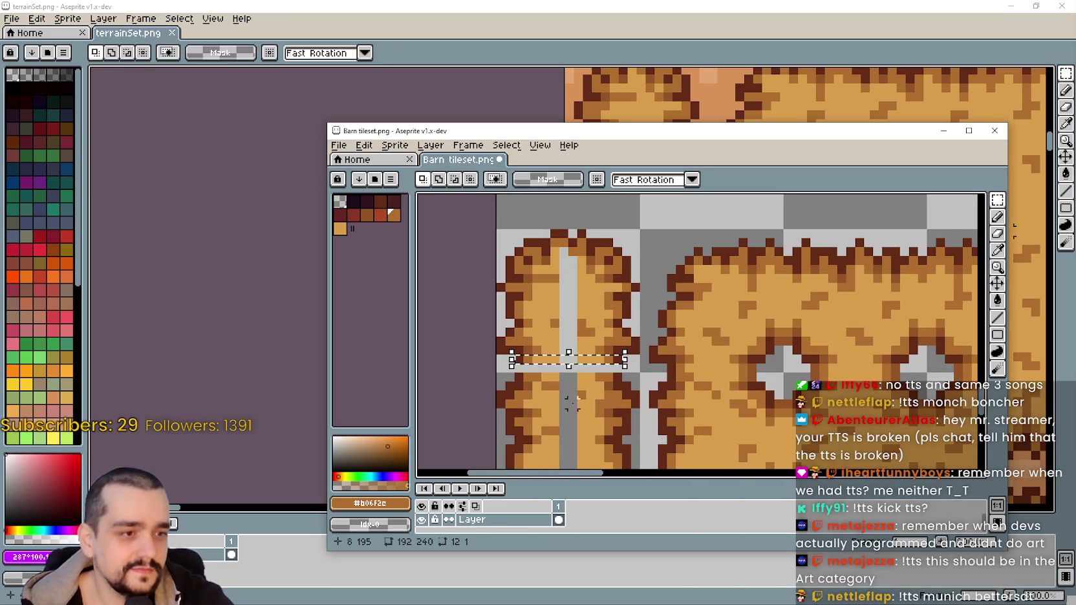
left_click_drag(597, 396, 592, 376)
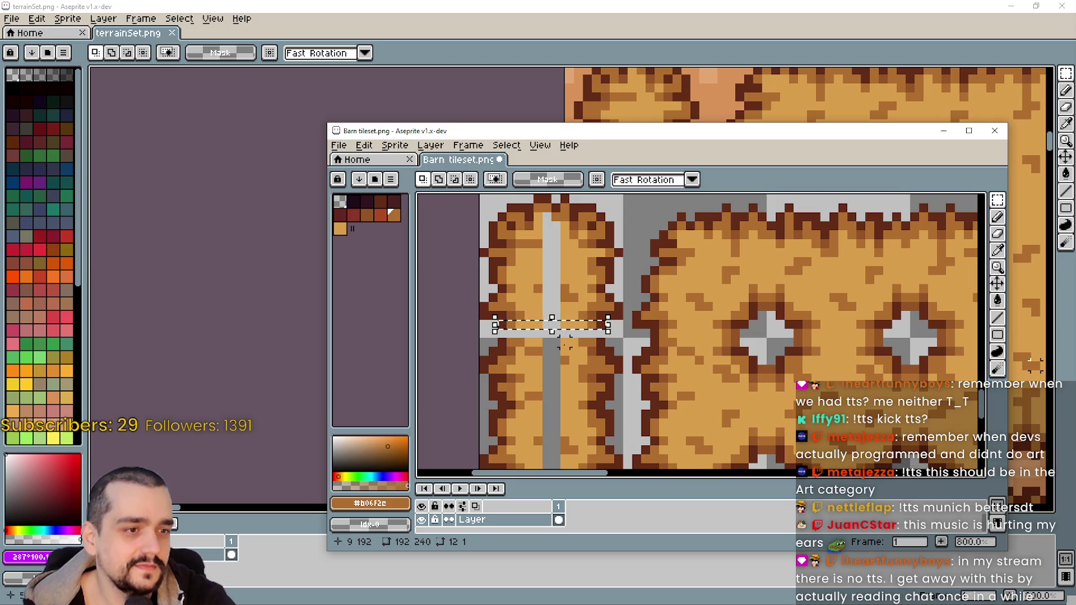
scroll(571, 400, "up", 1)
scroll(591, 330, "up", 1)
scroll(611, 272, "up", 1)
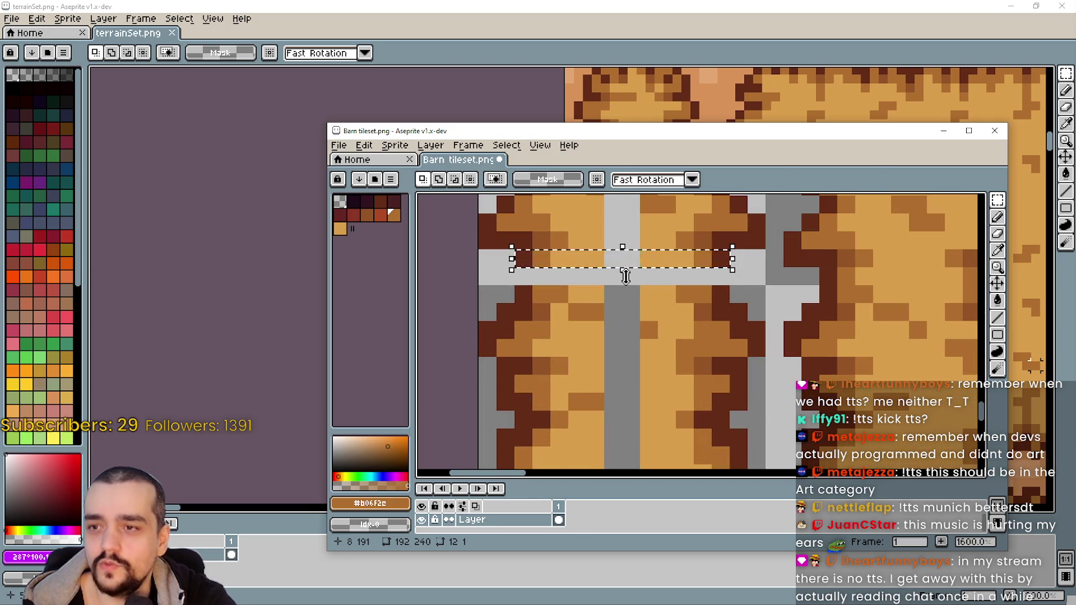
left_click_drag(623, 268, 627, 292)
key("Return")
Place a light-grey five-pixel crossbar across the strap near the top
scroll(618, 409, "down", 1)
scroll(619, 409, "down", 1)
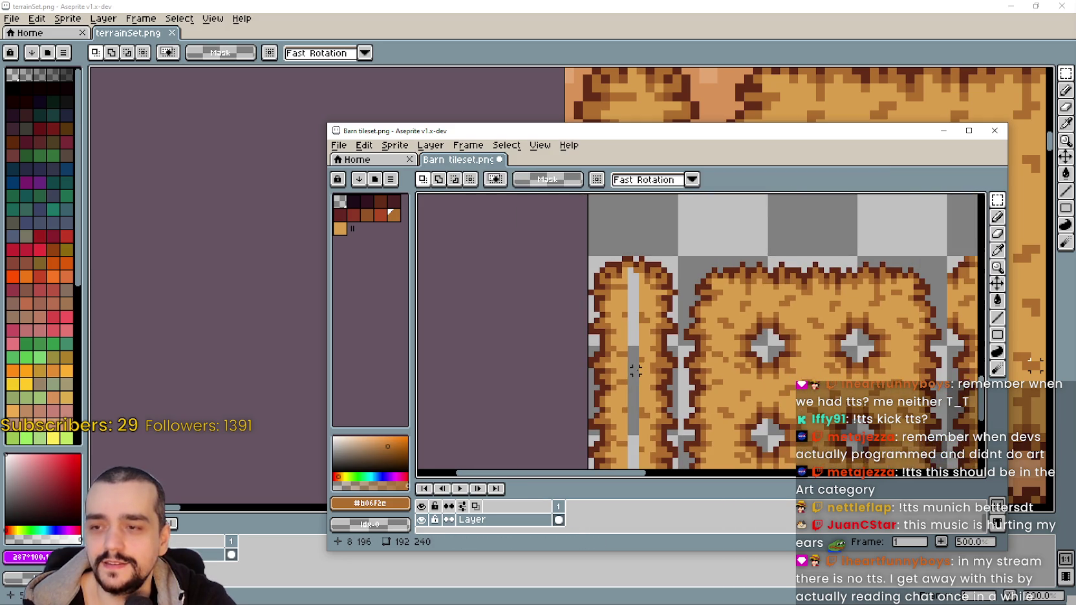
scroll(615, 398, "up", 2)
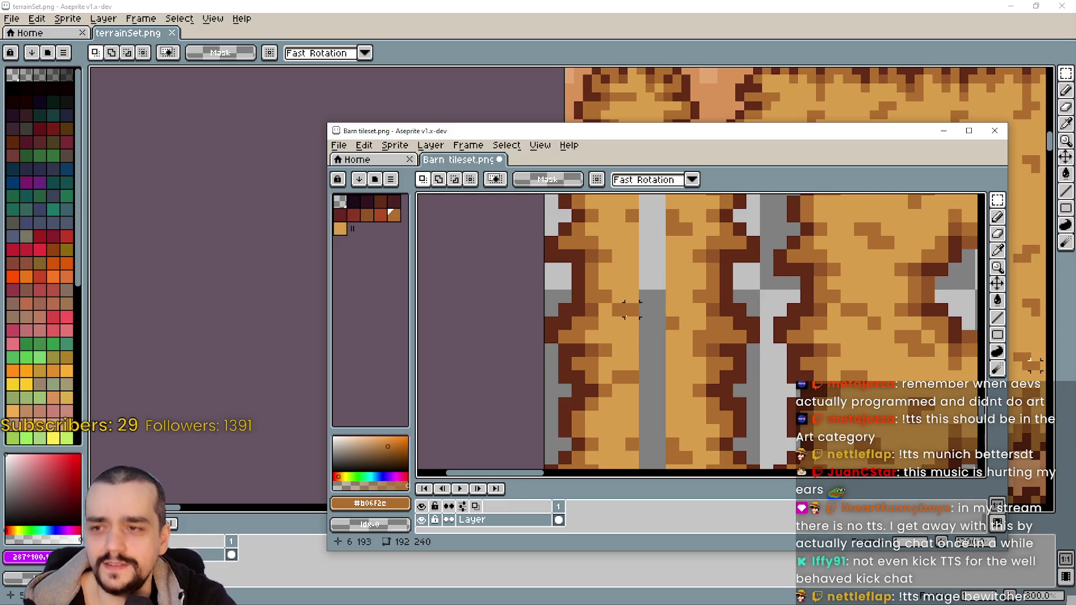
scroll(639, 299, "down", 1)
scroll(637, 307, "up", 1)
scroll(698, 278, "up", 1)
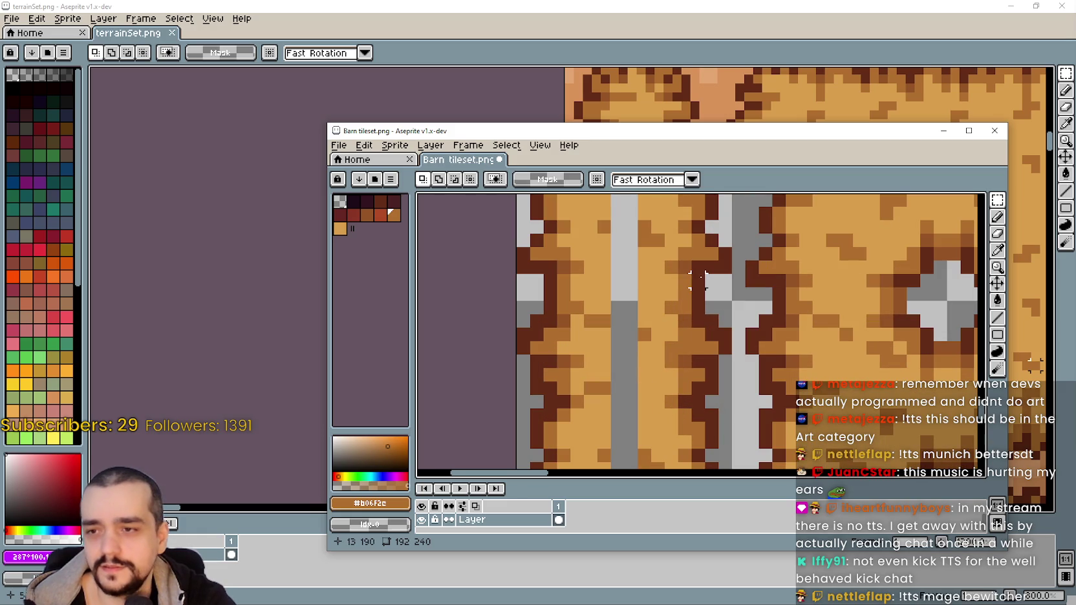
left_click_drag(697, 293, 541, 292)
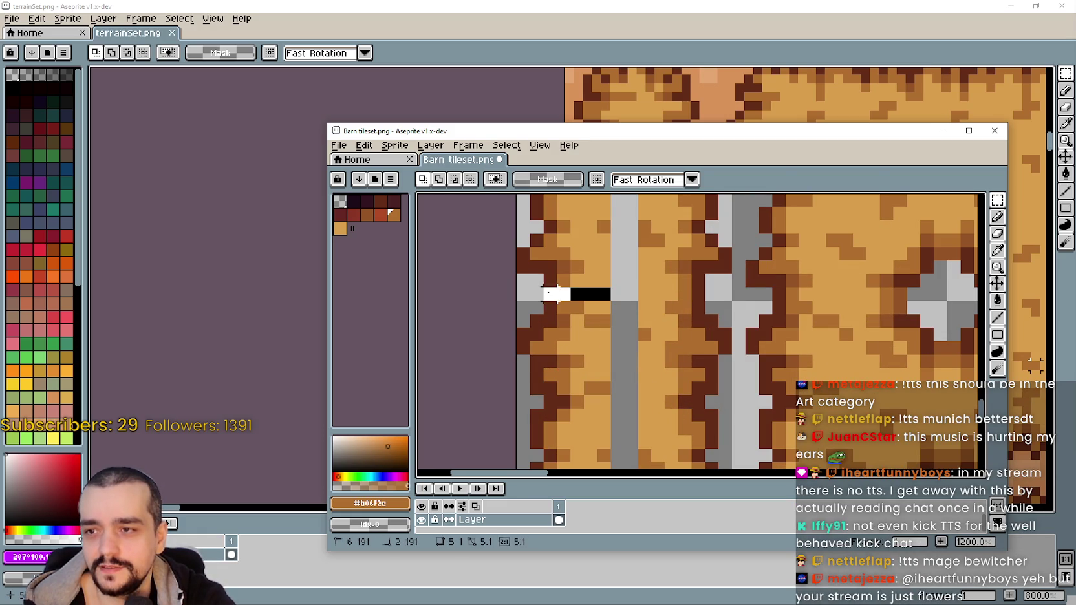
left_click_drag(603, 292, 530, 294)
key("Return")
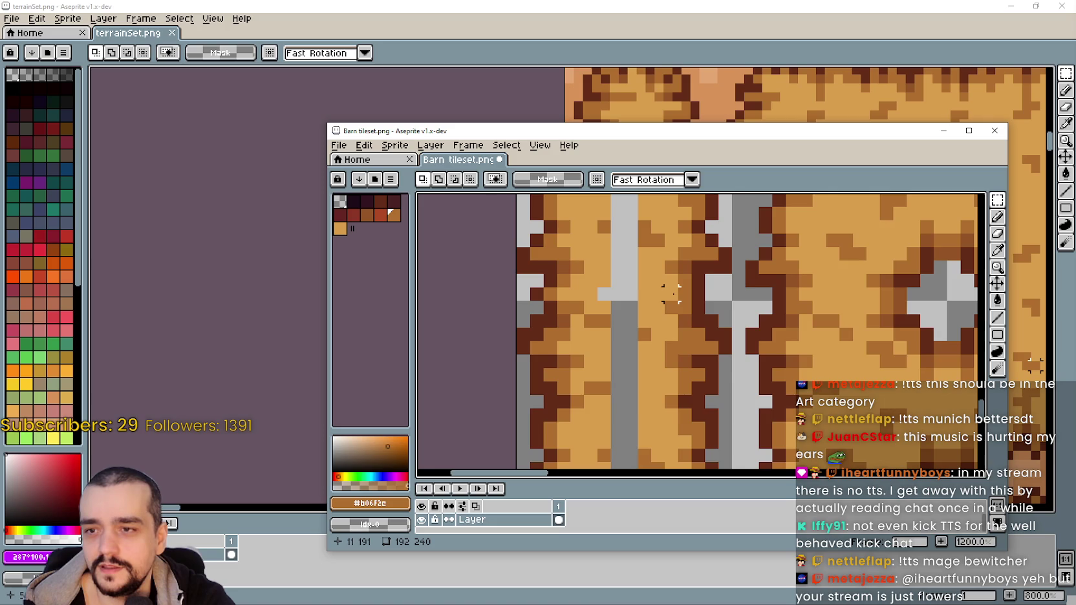
Pan to the whole narrow bale and select the five-pixel crossbar to reposition it
scroll(671, 292, "down", 3)
left_click_drag(671, 292, 685, 265)
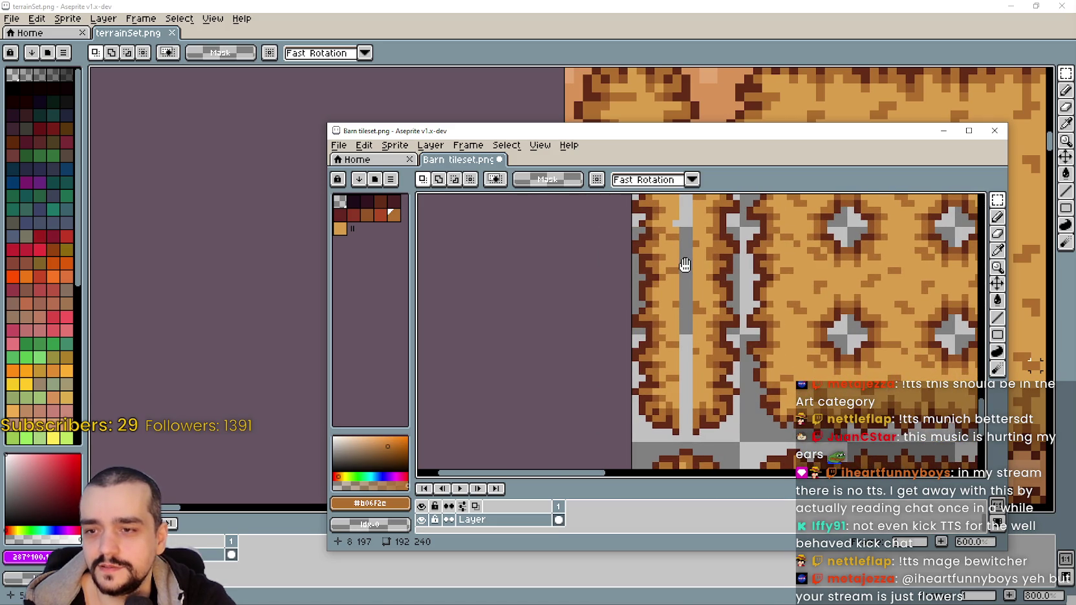
scroll(684, 265, "up", 2)
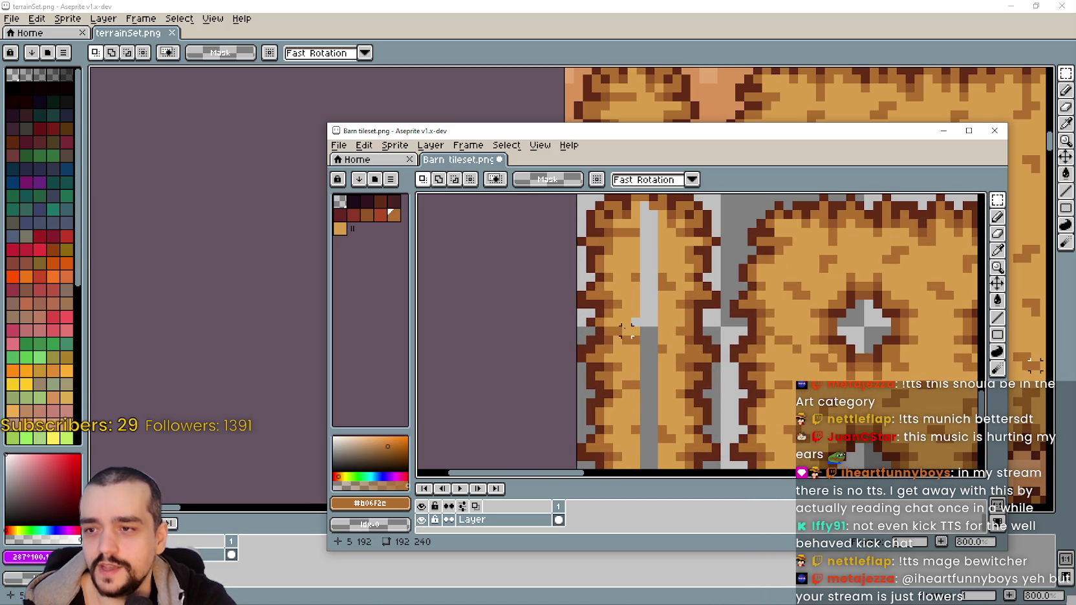
left_click_drag(665, 321, 713, 327)
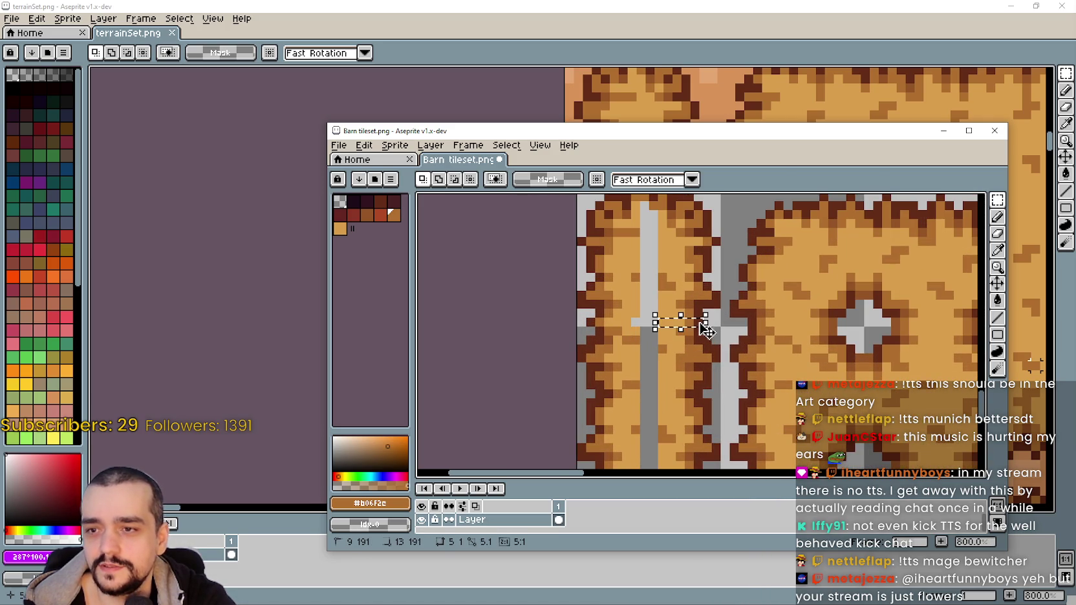
Drop the first crossbar in its new spot on the strap and deselect
left_click(696, 327)
key("ctrl+d")
scroll(647, 330, "down", 2)
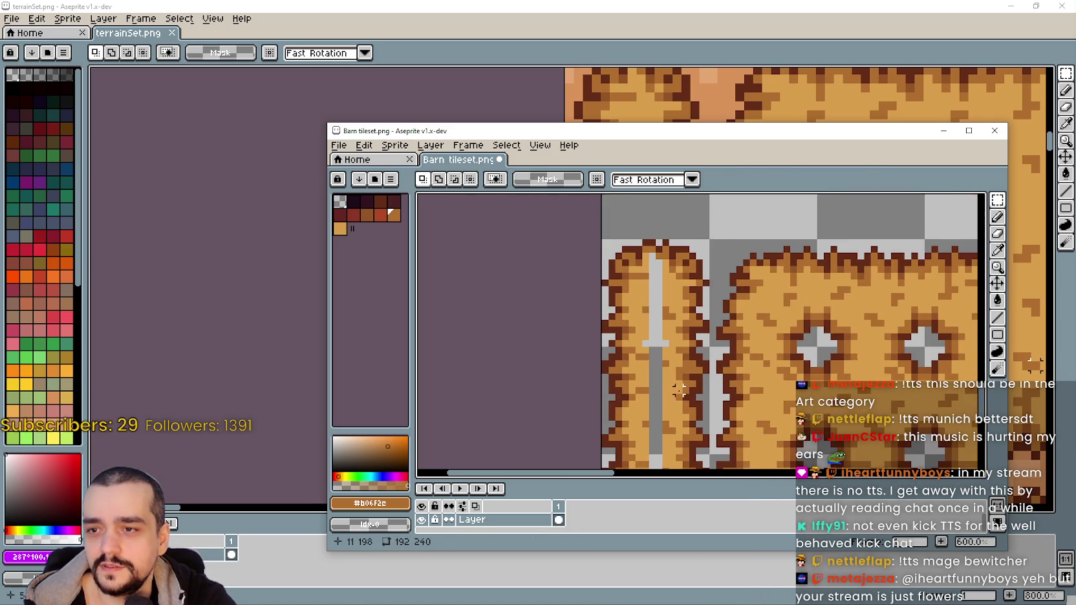
scroll(624, 333, "up", 4)
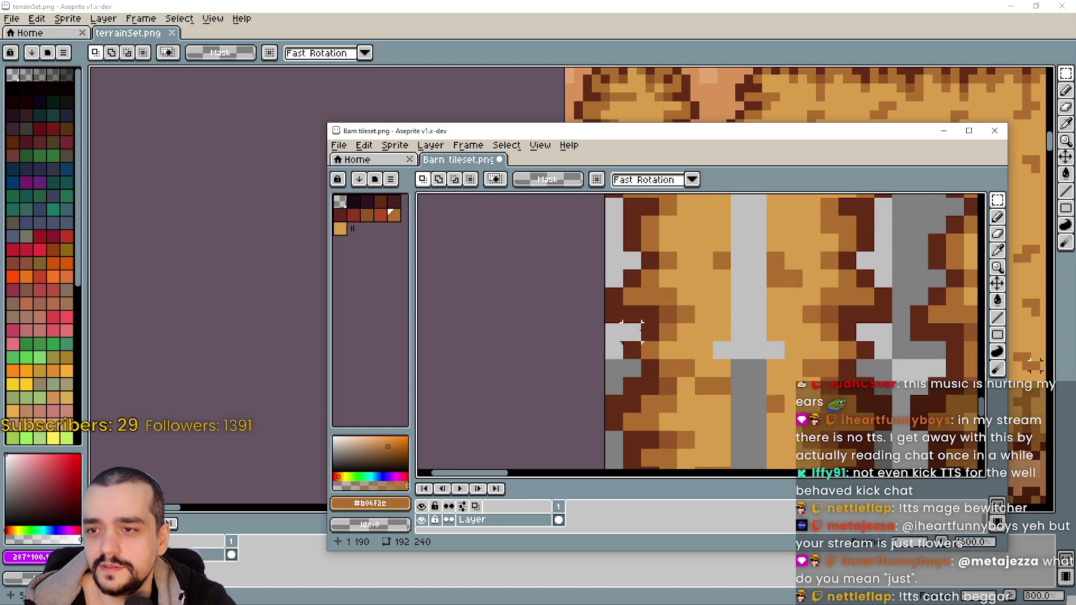
left_click(997, 250)
left_click(995, 217)
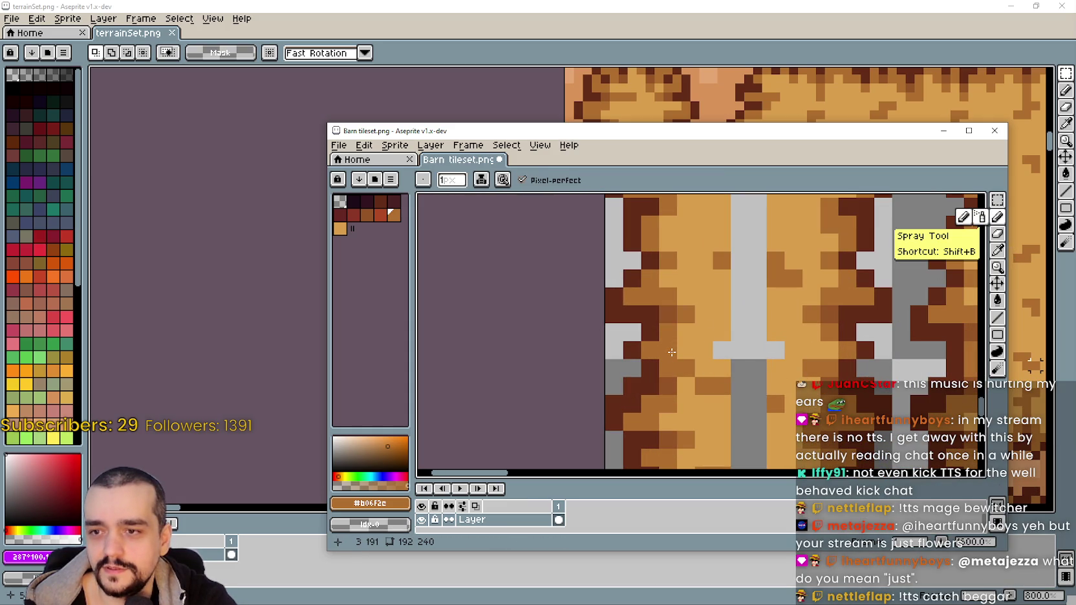
Shift a tile-sized area of the bale slightly down with the rectangular marquee
scroll(671, 352, "down", 2)
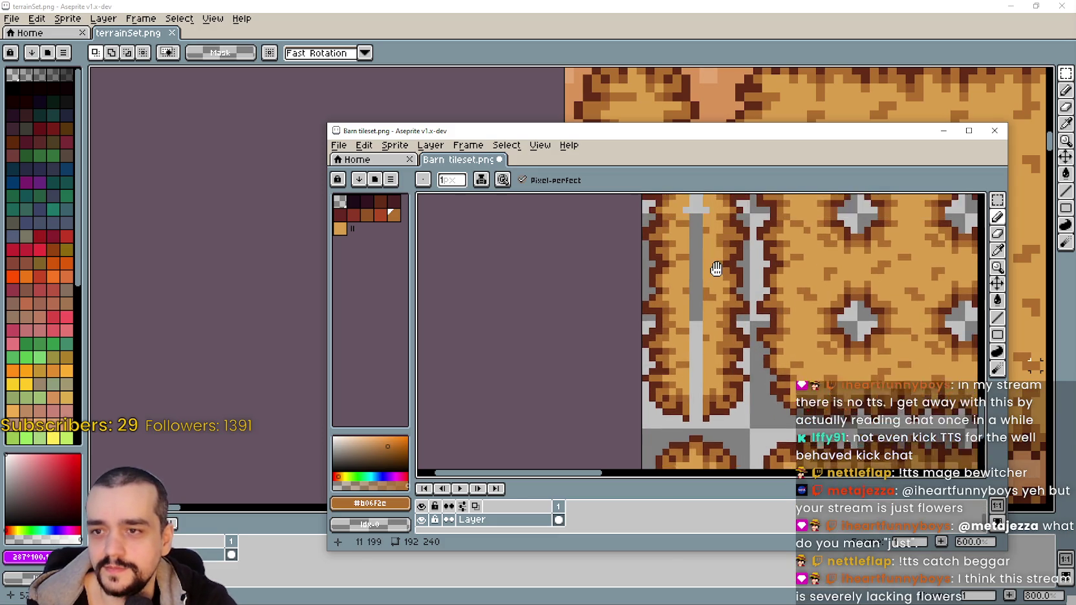
mouse_move(690, 398)
left_mouse_down()
mouse_move(711, 304)
mouse_move(699, 365)
left_mouse_up()
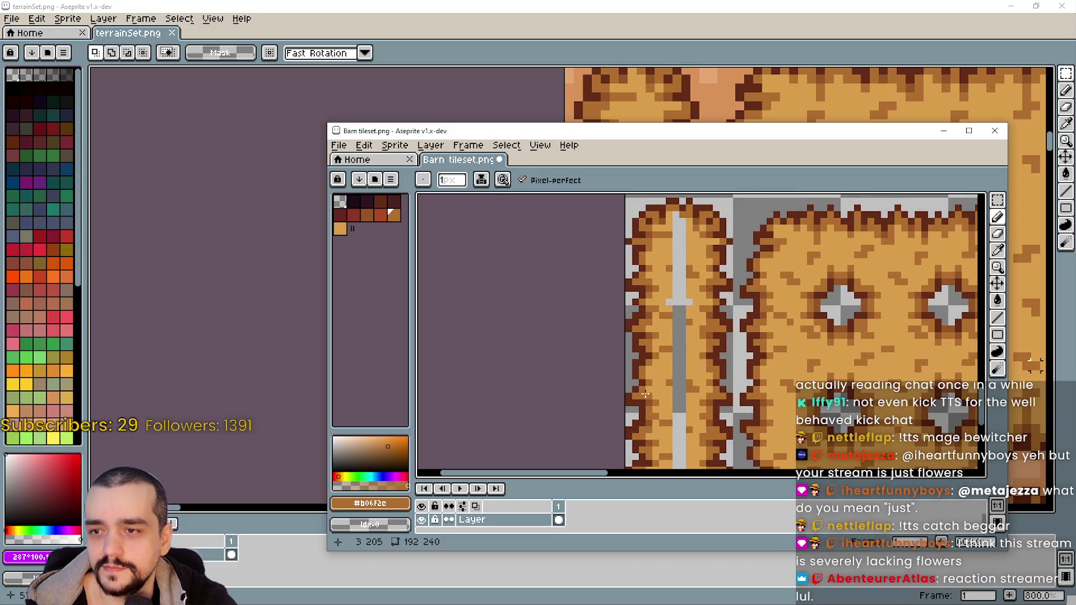
scroll(645, 393, "up", 1)
mouse_move(684, 271)
left_mouse_down()
mouse_move(682, 346)
mouse_move(703, 288)
left_mouse_up()
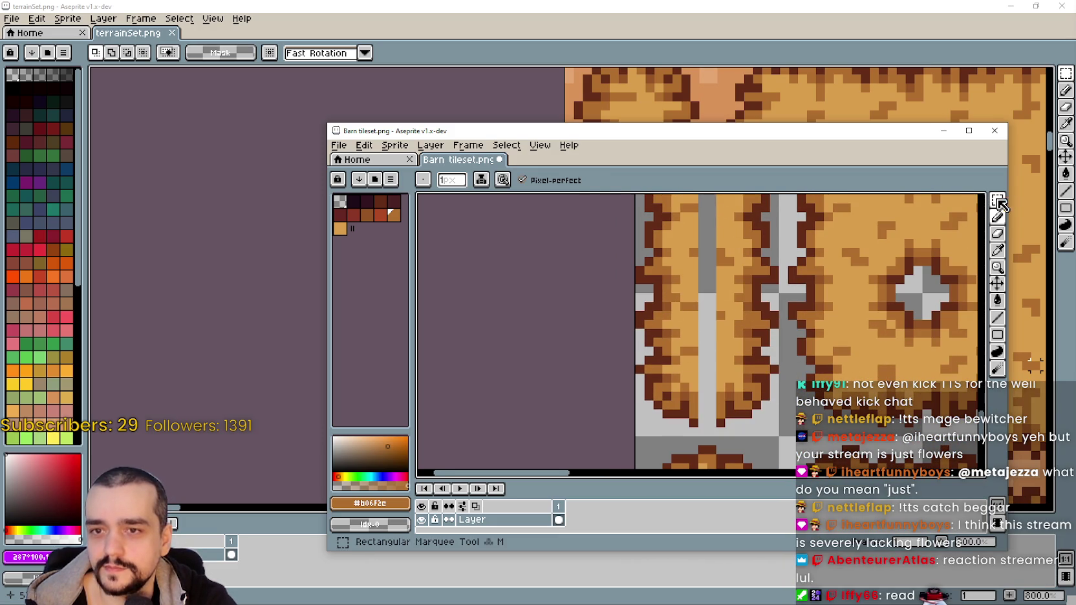
left_click(999, 203)
left_click_drag(633, 299, 780, 446)
mouse_move(698, 377)
left_mouse_down()
mouse_move(829, 351)
mouse_move(824, 376)
left_mouse_up()
left_click(622, 366)
Draw a second light-grey five-pixel crossbar lower on the strap
scroll(621, 367, "up", 1)
scroll(620, 367, "up", 1)
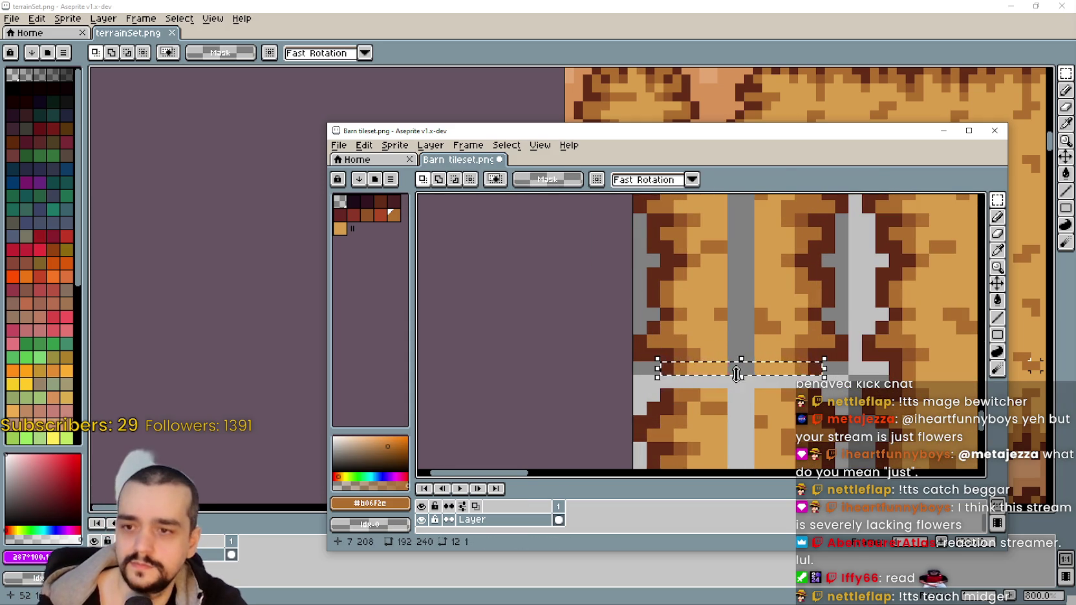
left_click_drag(737, 374, 739, 384)
left_click(665, 369)
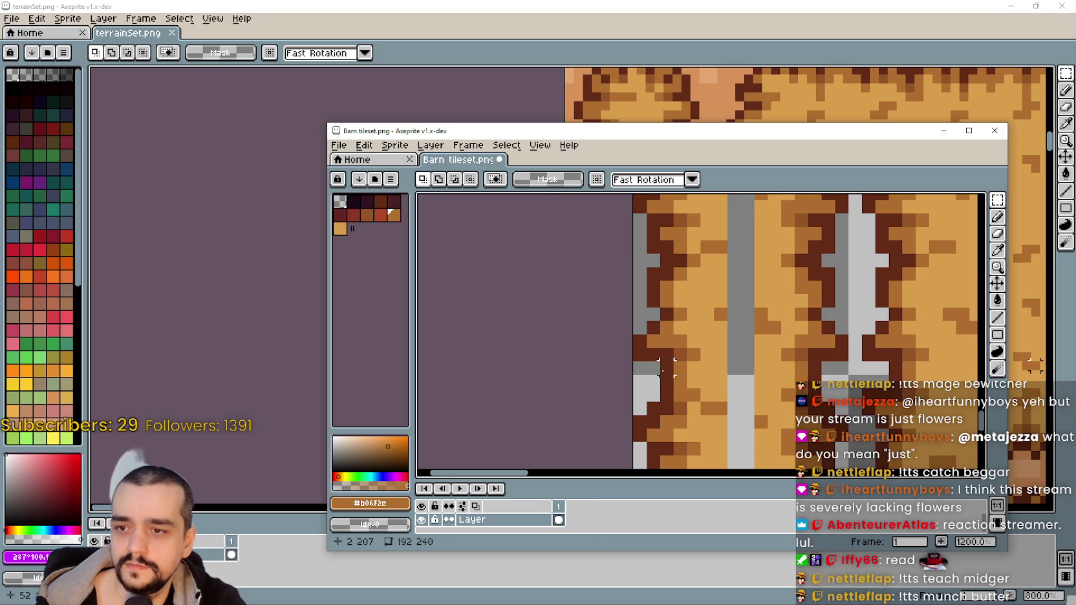
mouse_move(667, 367)
left_mouse_down()
mouse_move(760, 381)
mouse_move(672, 382)
mouse_move(732, 384)
left_mouse_up()
left_click(679, 395)
left_click(716, 380)
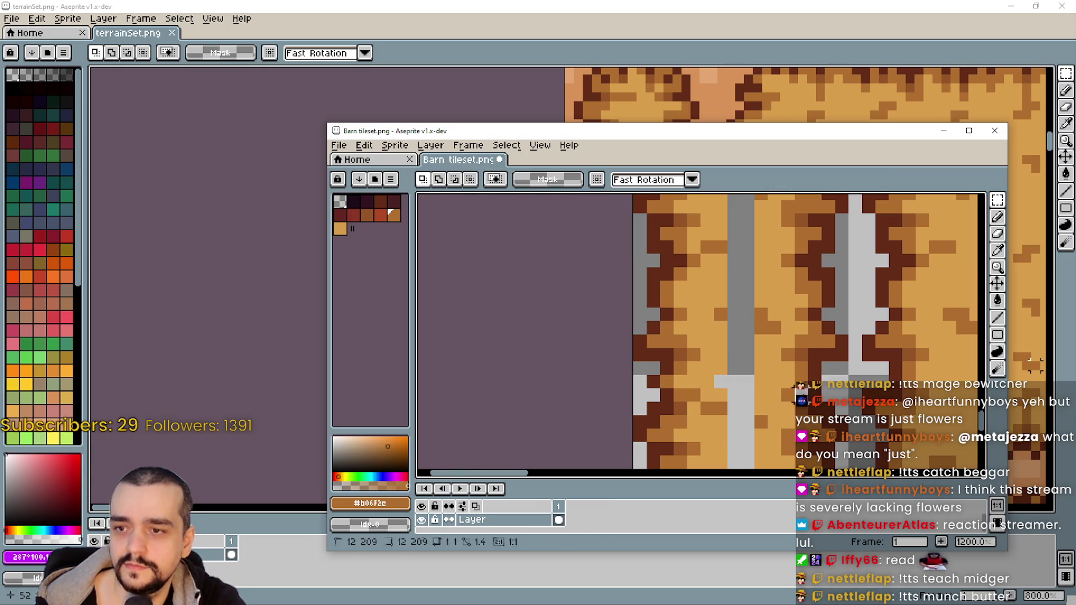
Settle the lower crossbar's position on the strap and commit it
left_click_drag(769, 381, 833, 385)
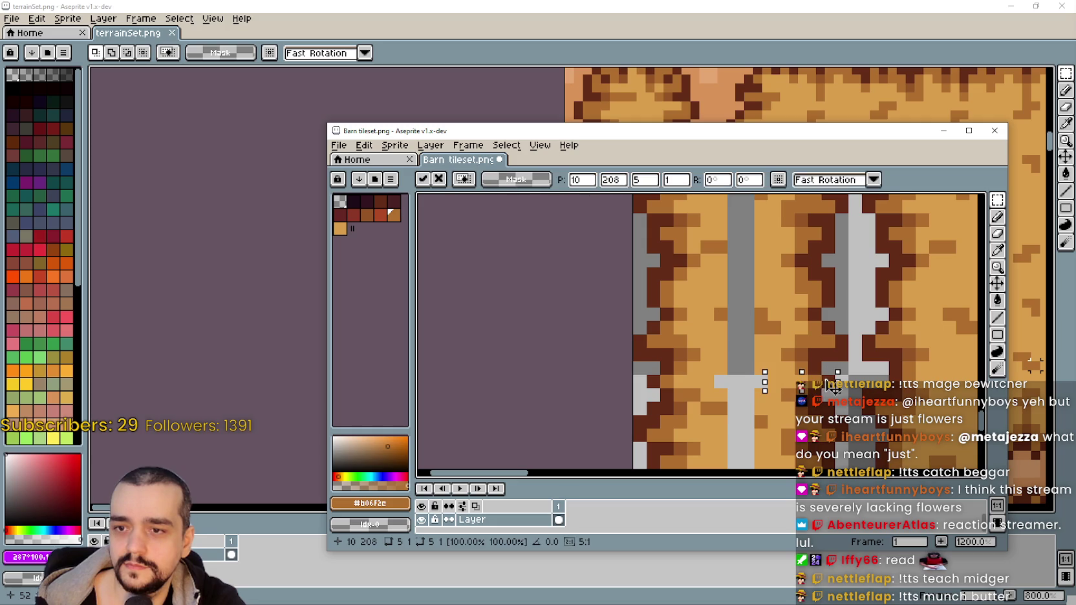
key("Return")
scroll(770, 381, "down", 3)
scroll(766, 369, "down", 2)
scroll(762, 359, "down", 1)
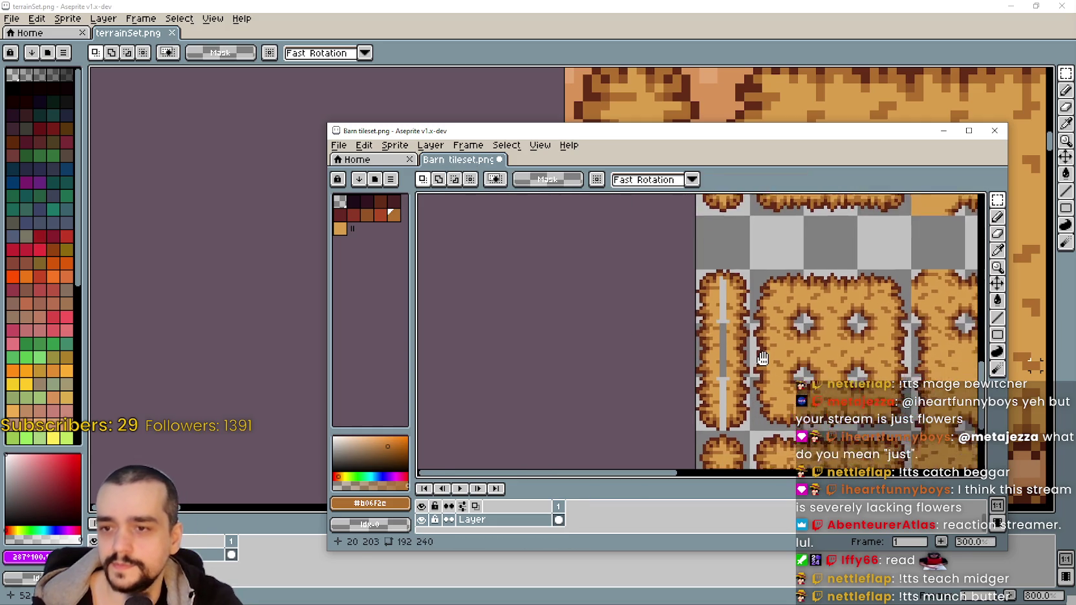
Select a small hay patch at the narrow bale's top
scroll(709, 356, "up", 1)
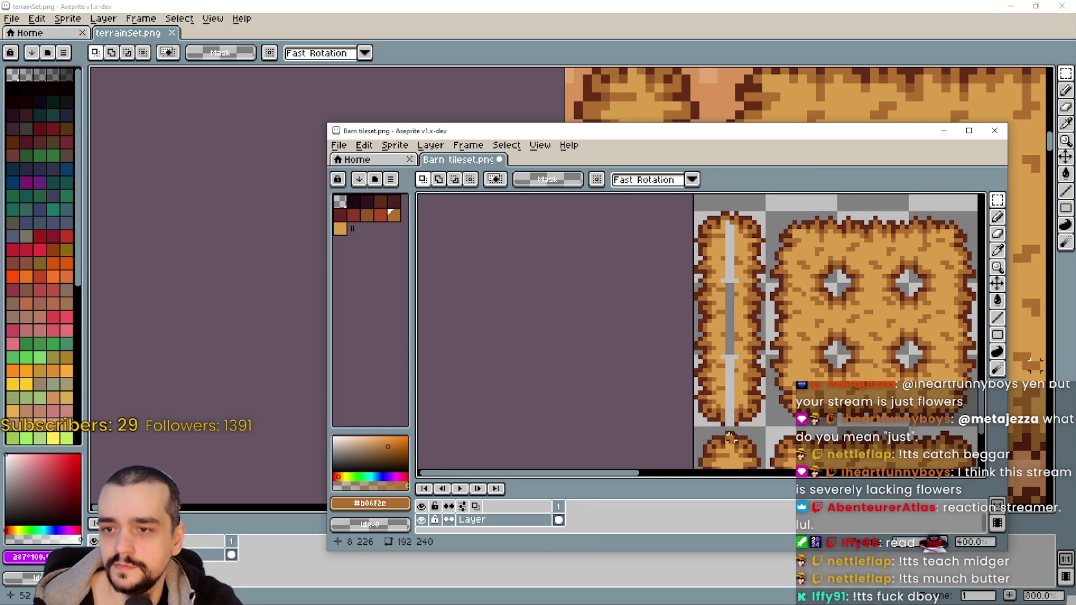
scroll(754, 240, "up", 2)
scroll(754, 240, "up", 2)
scroll(754, 240, "up", 1)
left_click_drag(711, 223, 743, 249)
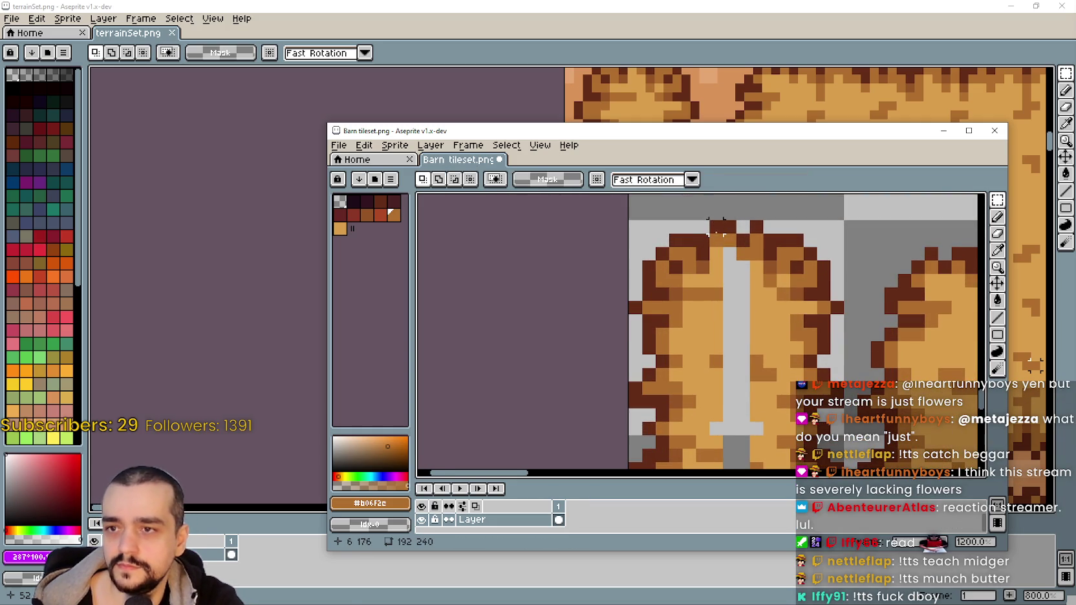
scroll(743, 245, "down", 1)
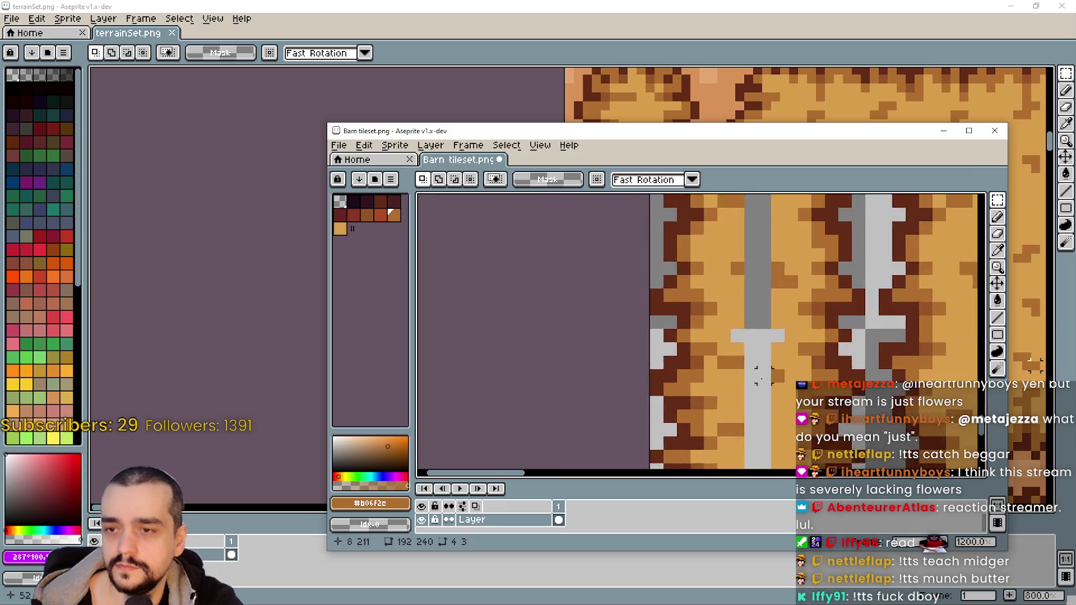
left_click_drag(704, 343, 727, 297)
Paste the hay patch as a 4×3 block over the strap's bottom end
key("ctrl+v")
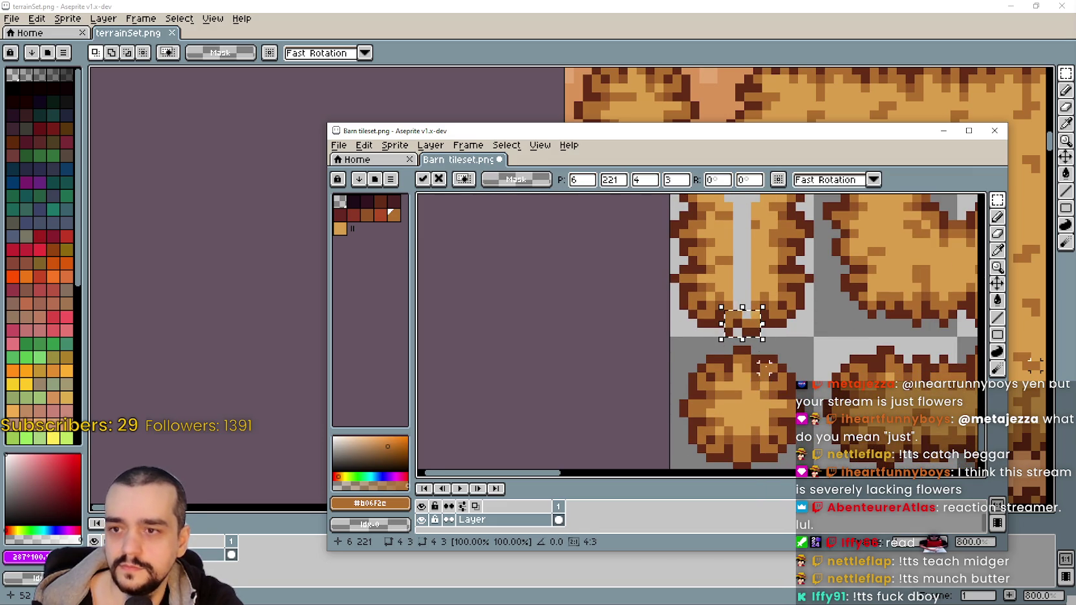
scroll(744, 310, "up", 5)
mouse_move(733, 289)
left_mouse_down()
mouse_move(737, 345)
mouse_move(735, 262)
left_mouse_up()
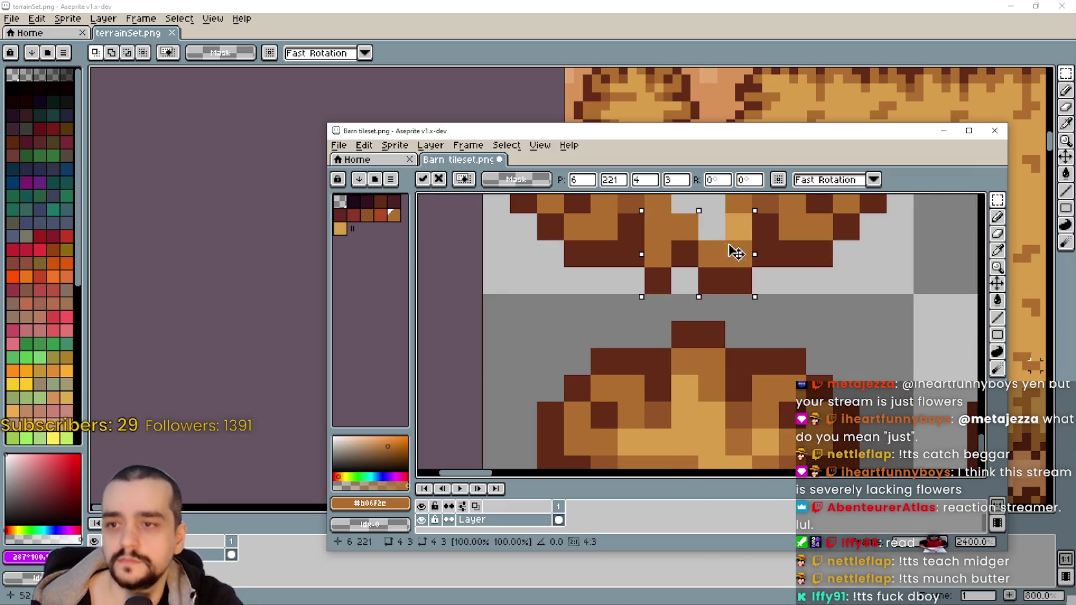
scroll(735, 263, "down", 2)
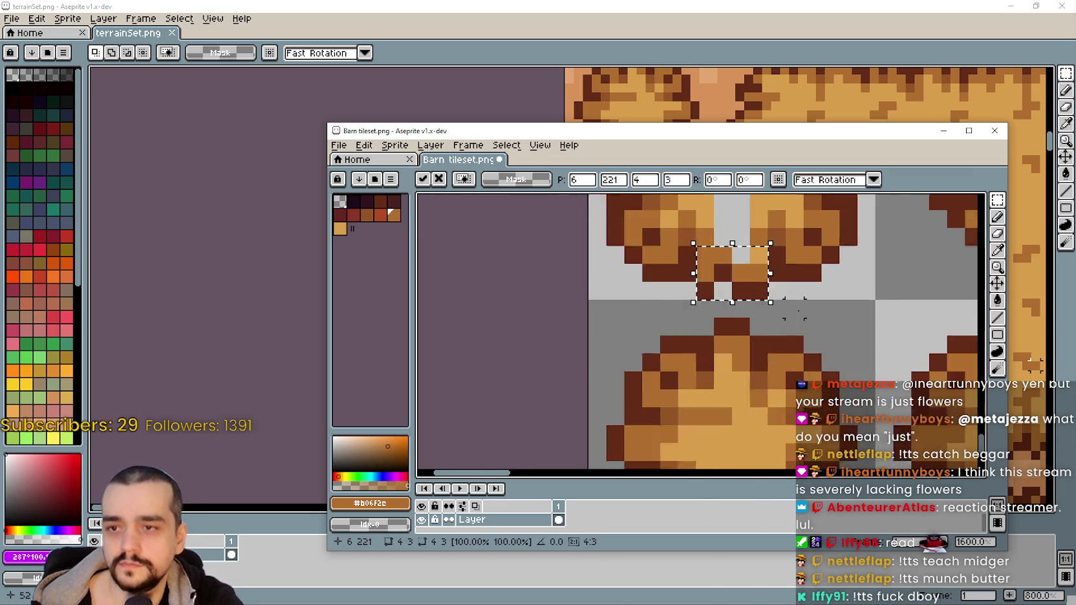
key("Return")
scroll(712, 323, "down", 3)
left_click_drag(694, 403, 717, 361)
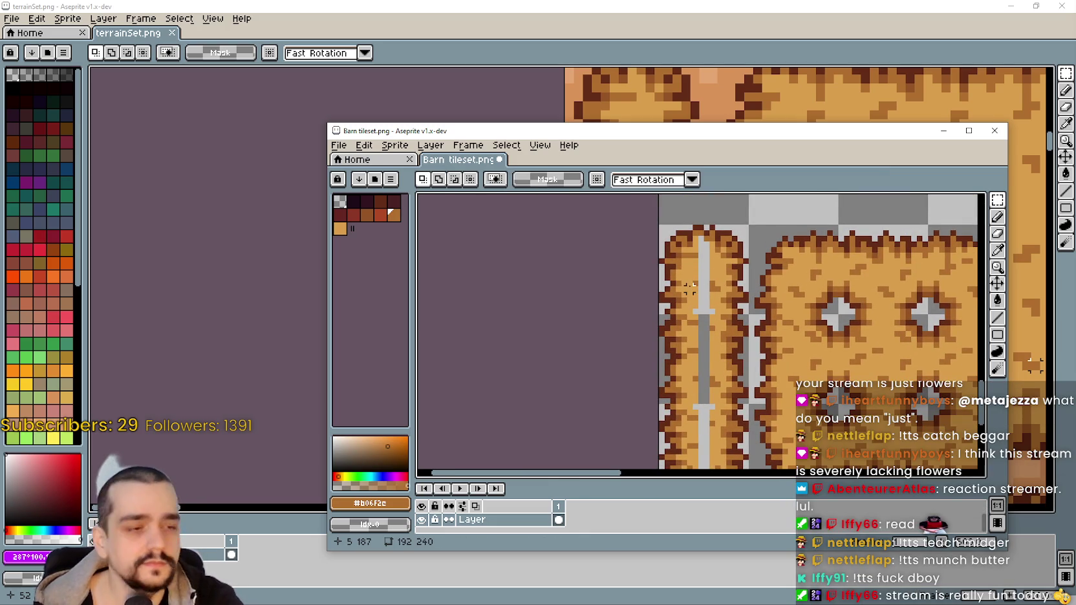
Eyedrop the light tan hay shade #d99e4c from the bale as the drawing colour
scroll(863, 372, "up", 1)
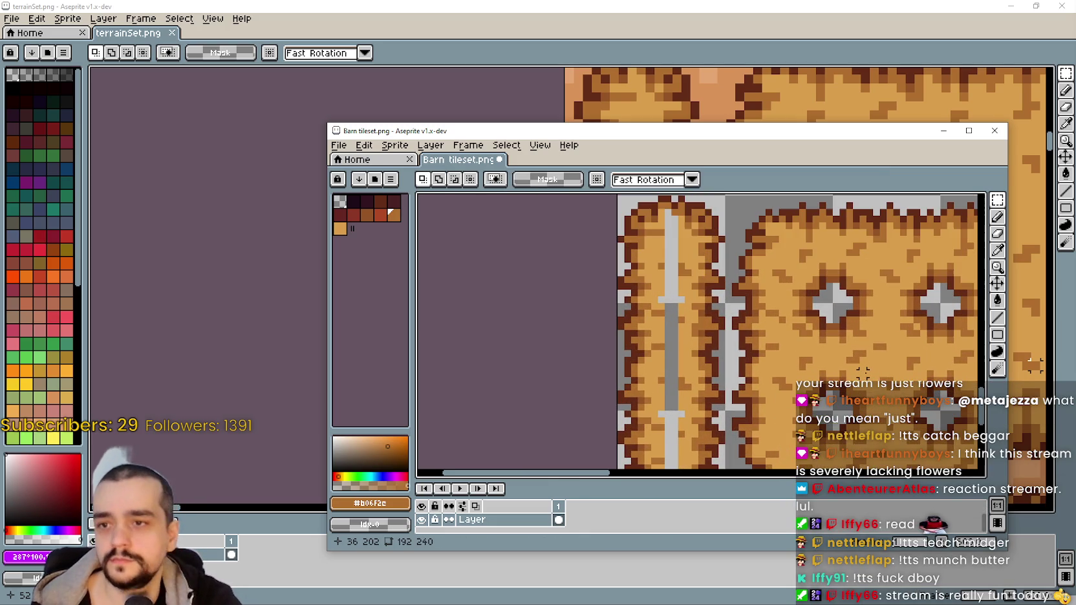
scroll(643, 291, "up", 2)
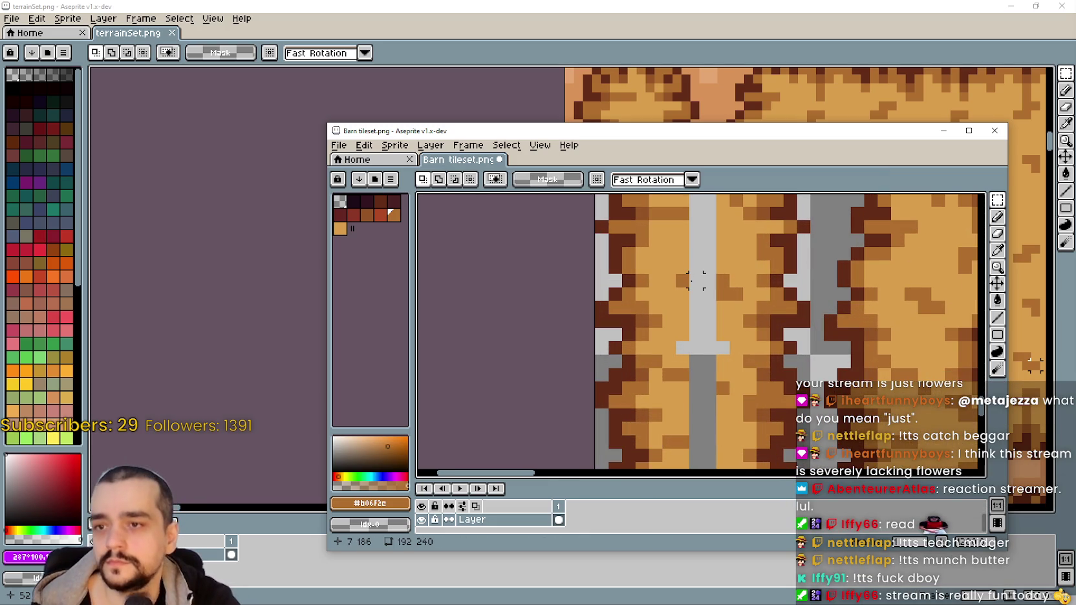
scroll(694, 279, "down", 2)
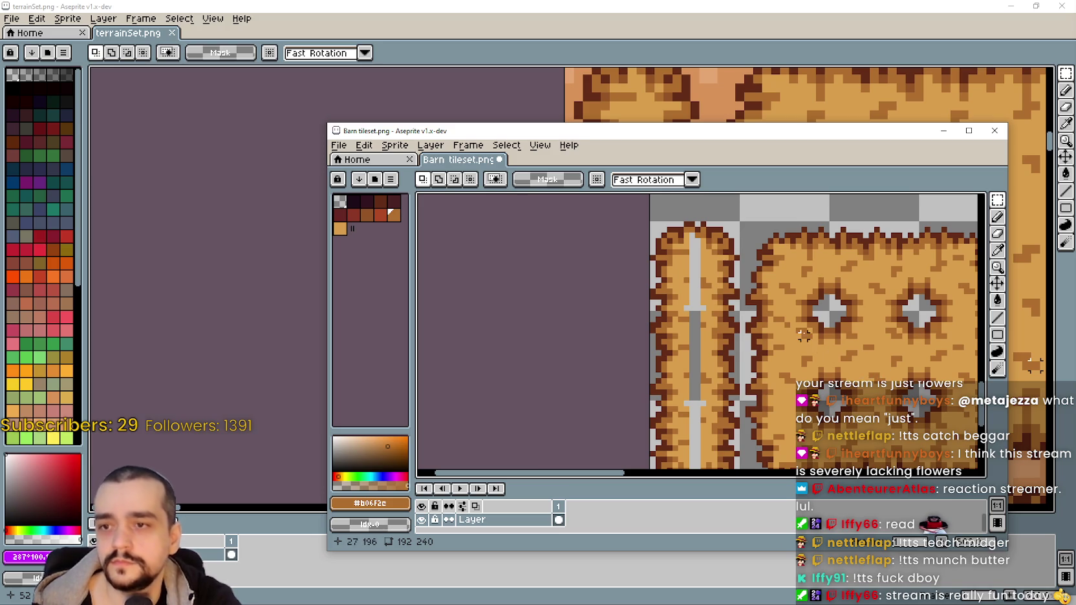
key("i")
scroll(813, 259, "up", 2)
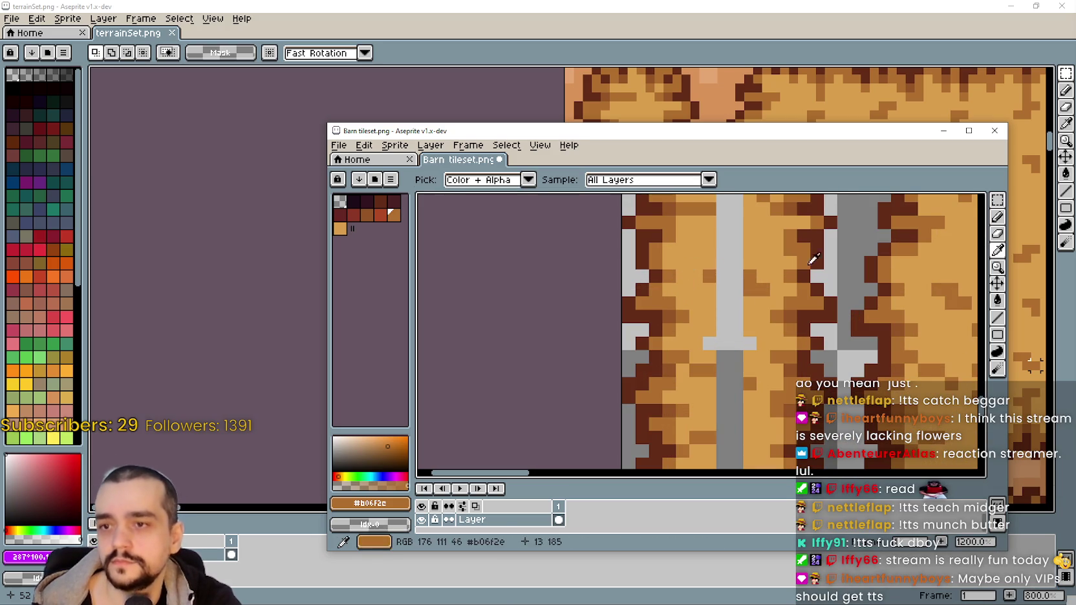
left_click(998, 218)
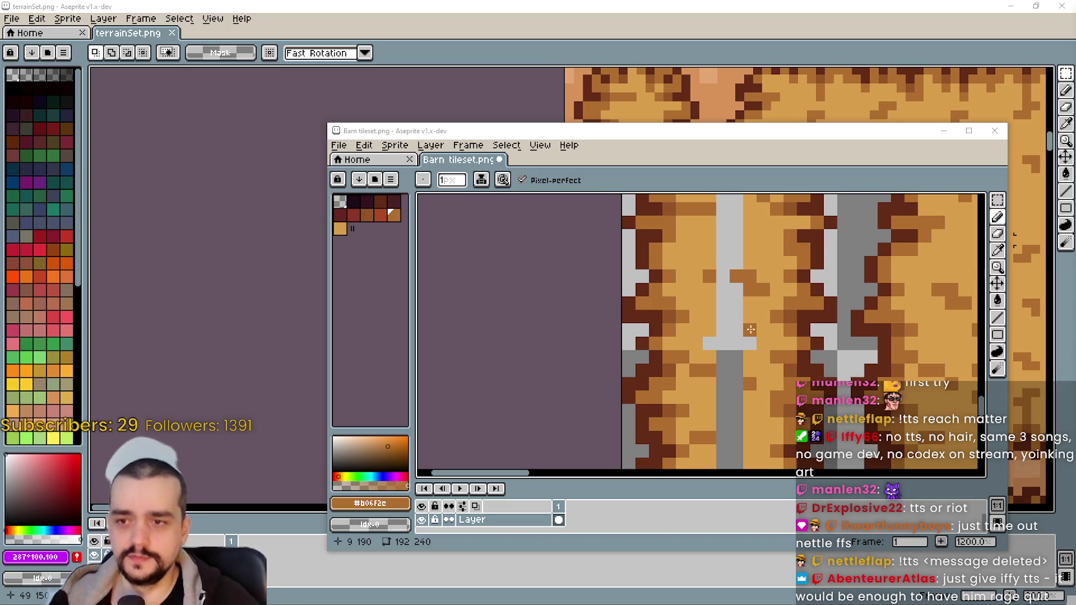
scroll(750, 330, "down", 1)
scroll(841, 291, "down", 2)
scroll(922, 246, "down", 1)
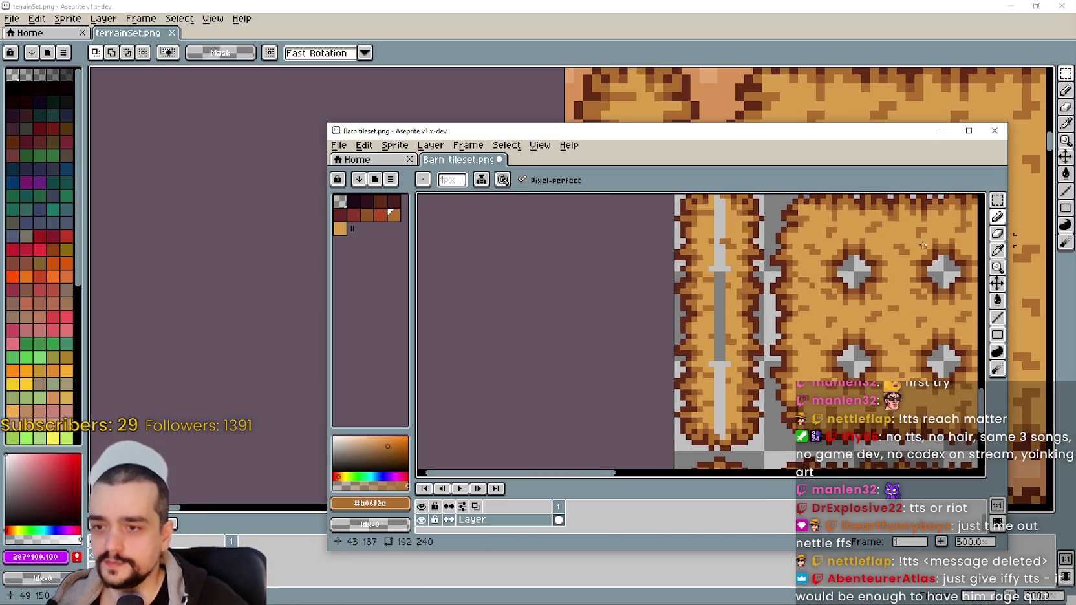
left_click(996, 250)
scroll(715, 264, "up", 1)
scroll(724, 278, "up", 1)
left_click(735, 293)
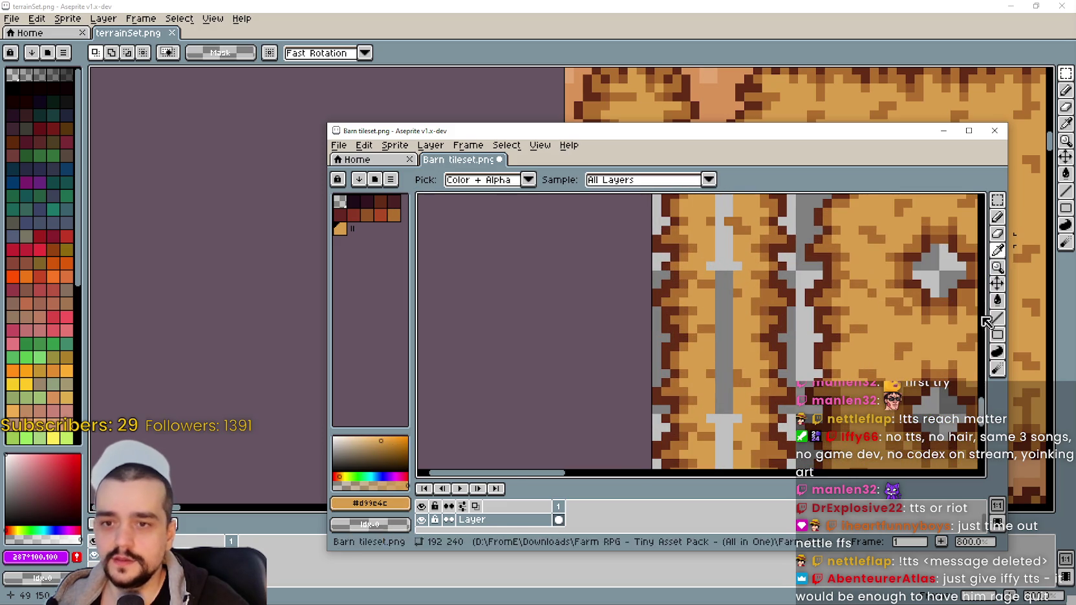
Undo the earlier fill, then fill the tall bale's grey stripe tan with a contiguous Paint Bucket
left_click(997, 300)
scroll(775, 310, "down", 1)
scroll(726, 322, "down", 1)
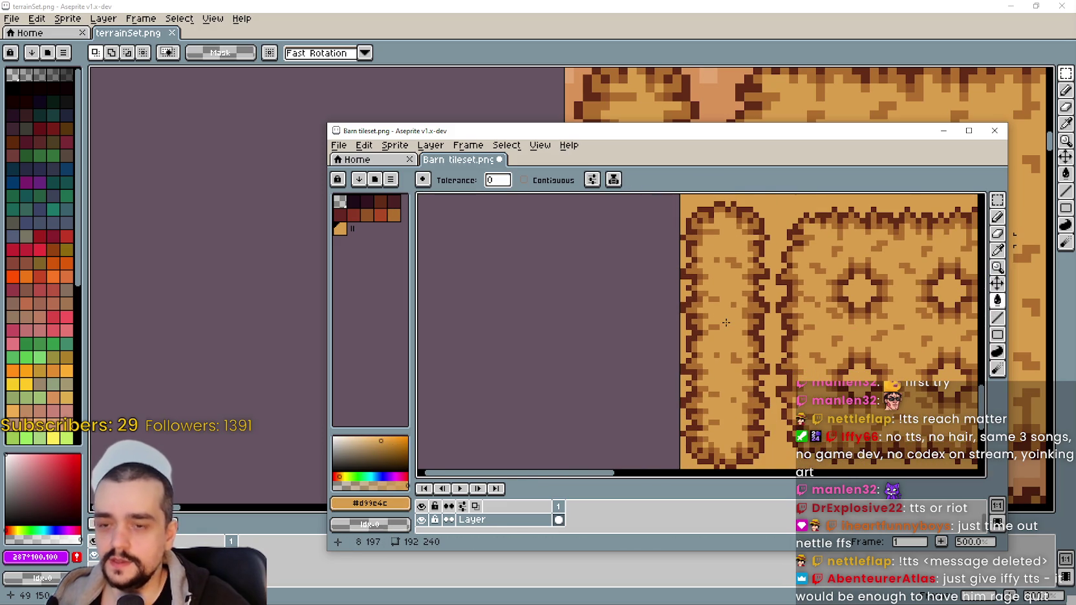
key("ctrl+z")
left_click(523, 180)
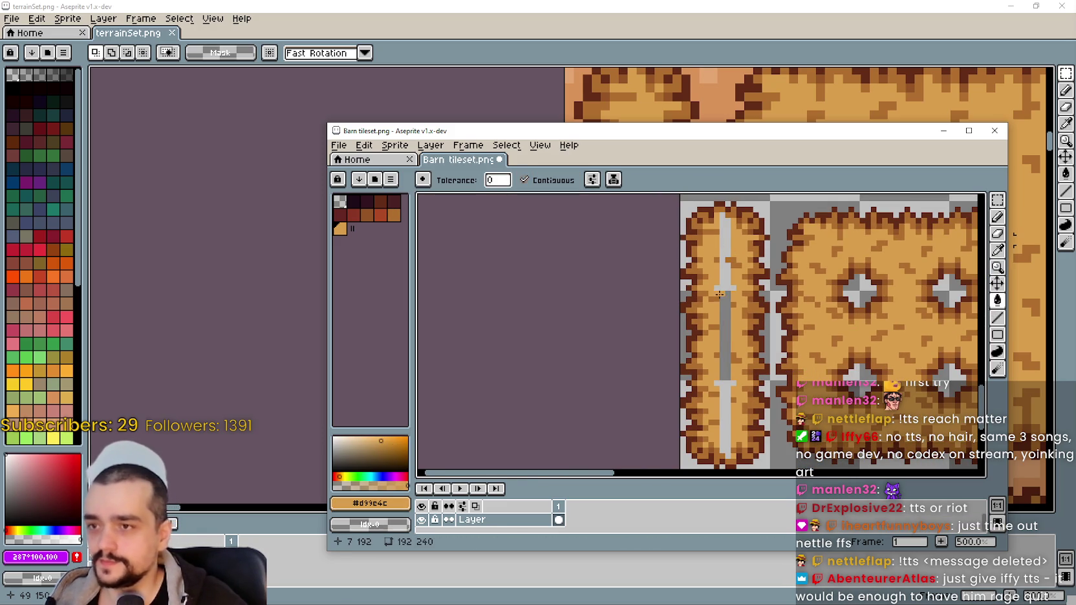
left_click(720, 294)
scroll(775, 323, "up", 1)
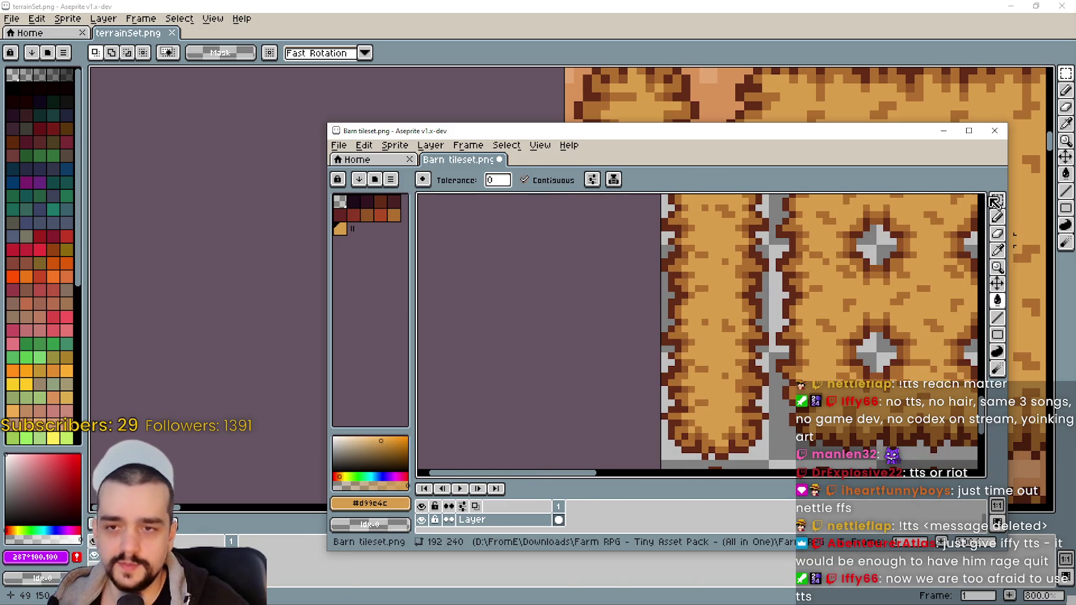
Pick up the mid-brown hay shade #b06f2e as the active Pencil colour
left_click(995, 202)
scroll(629, 360, "up", 1)
scroll(648, 333, "up", 1)
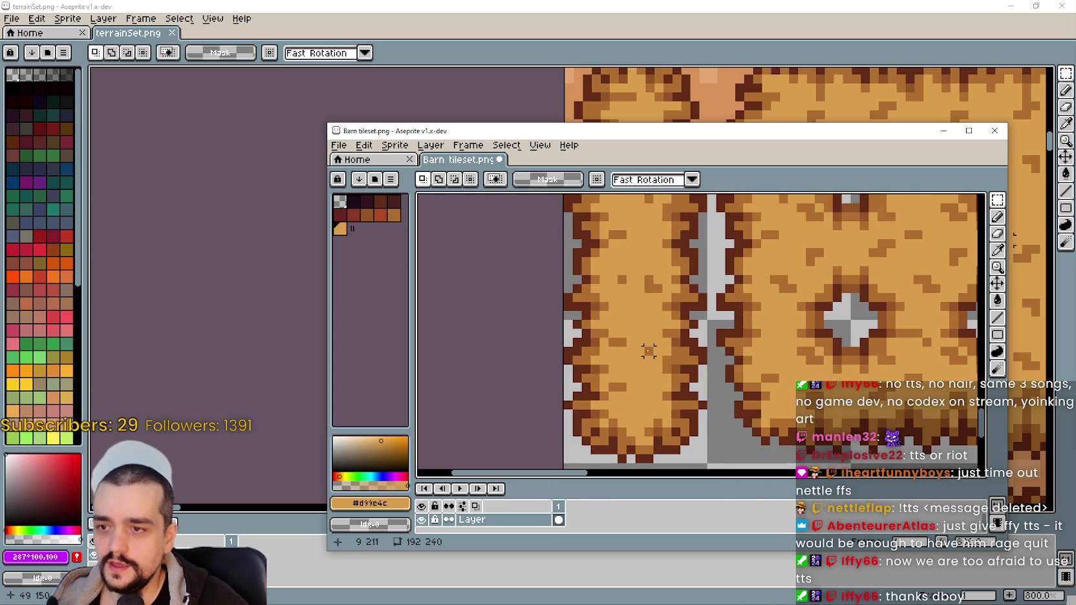
scroll(649, 351, "up", 1)
scroll(649, 349, "down", 2)
scroll(643, 343, "up", 1)
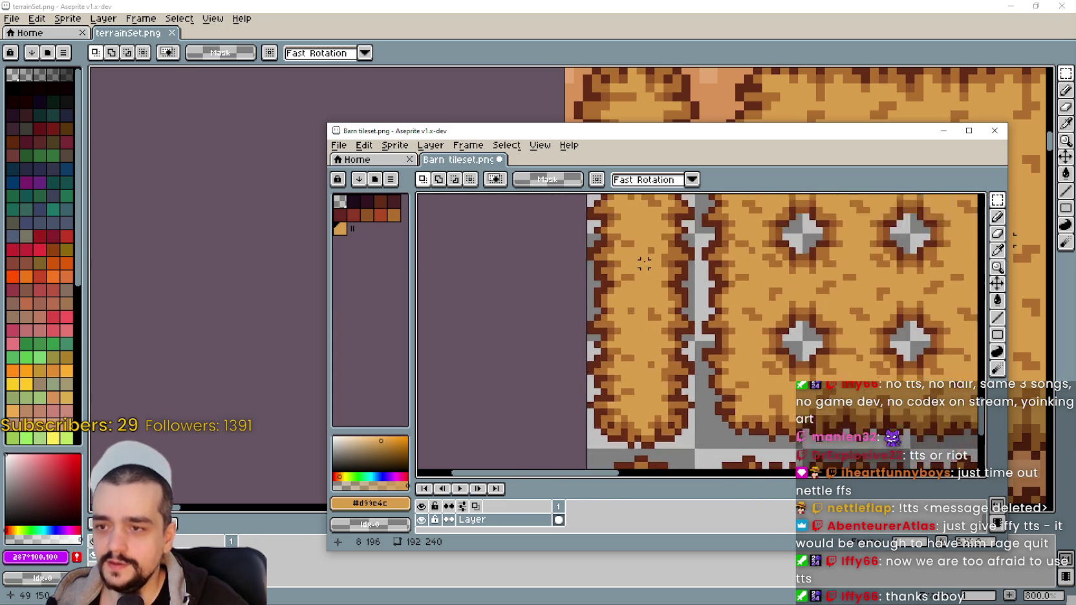
scroll(629, 327, "up", 2)
scroll(664, 327, "down", 1)
key("i")
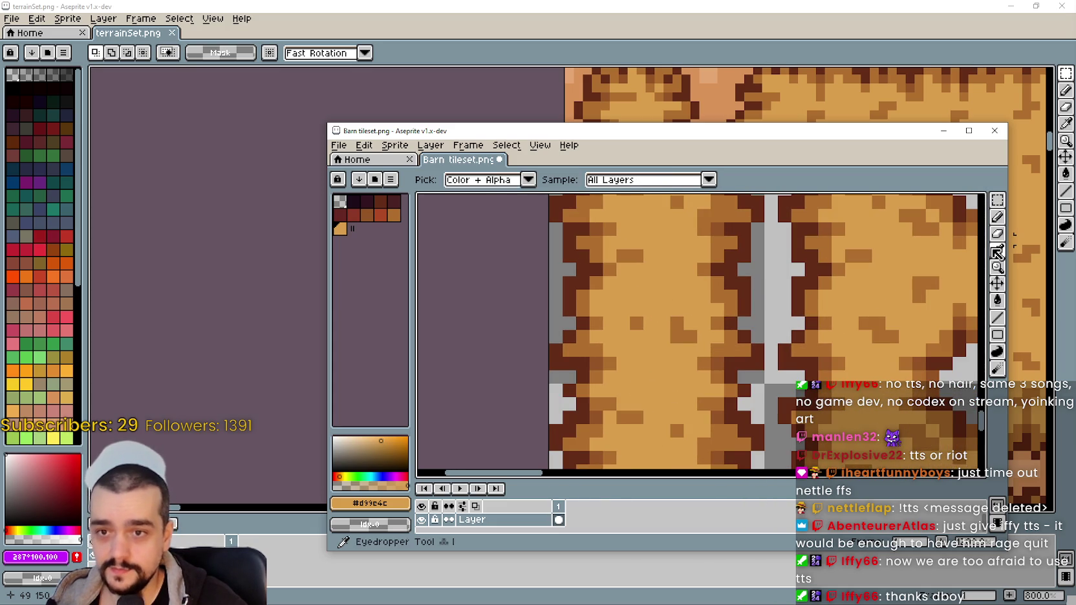
left_click(679, 327)
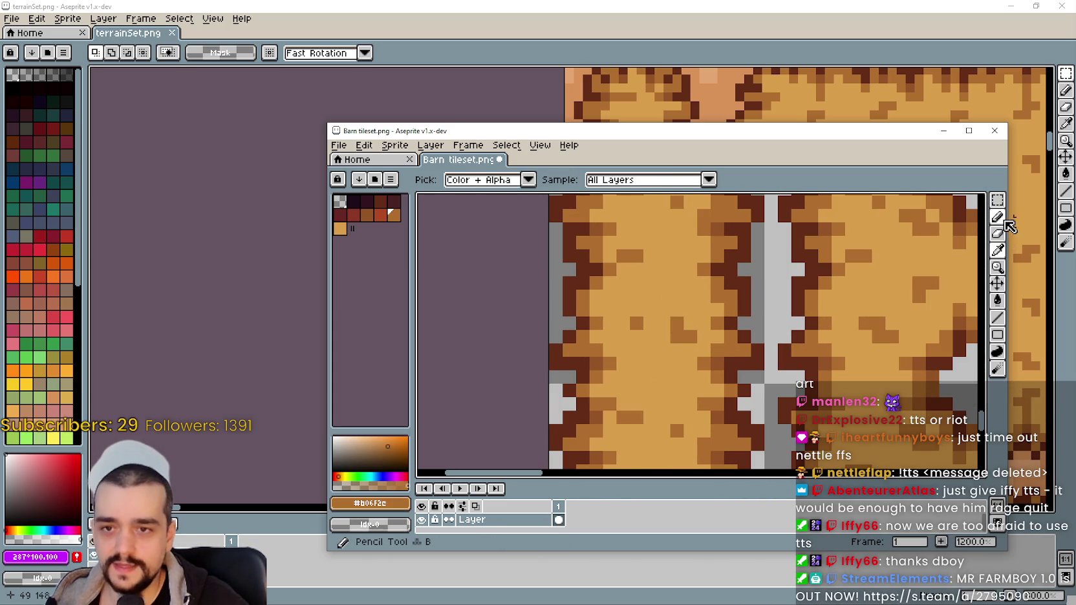
left_click(997, 217)
Pan the view over to the four-diamond bale tile
scroll(668, 318, "down", 3)
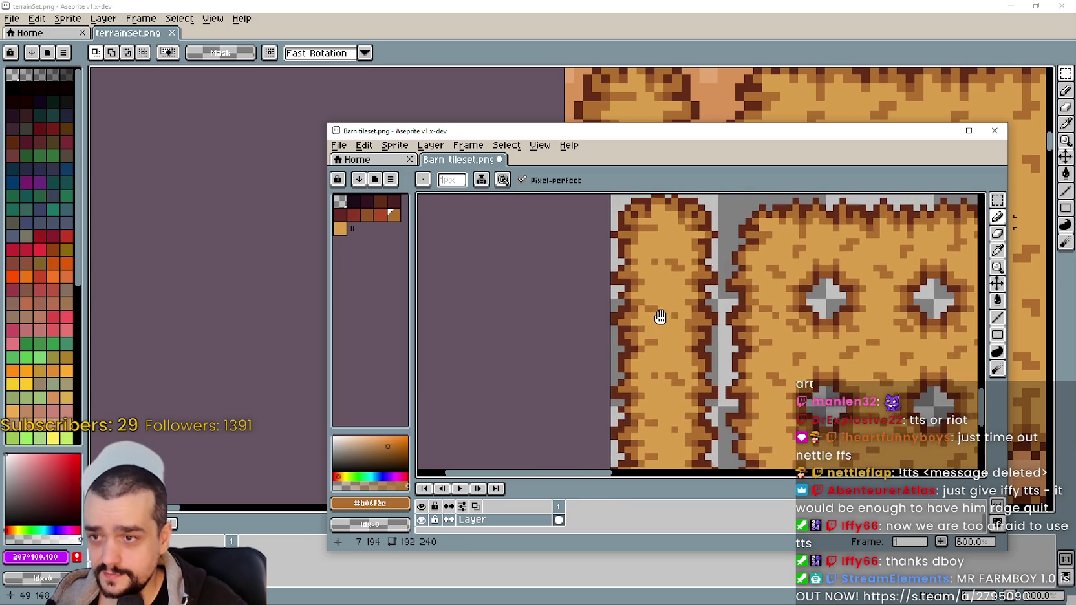
scroll(697, 367, "down", 1)
mouse_move(749, 343)
left_mouse_down()
mouse_move(588, 437)
mouse_move(805, 444)
left_mouse_up()
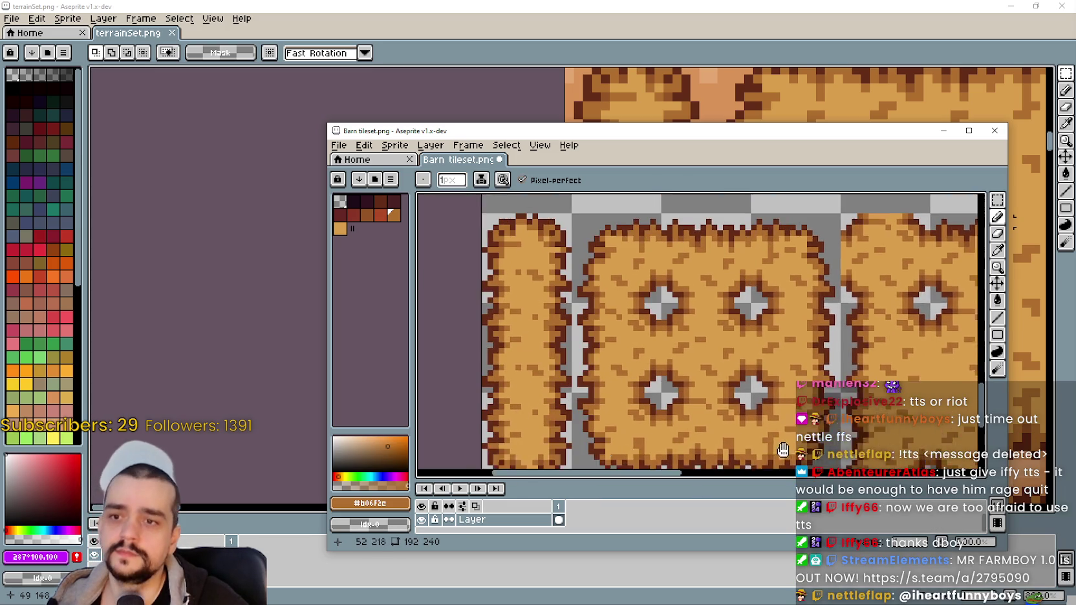
left_click_drag(550, 305, 362, 303)
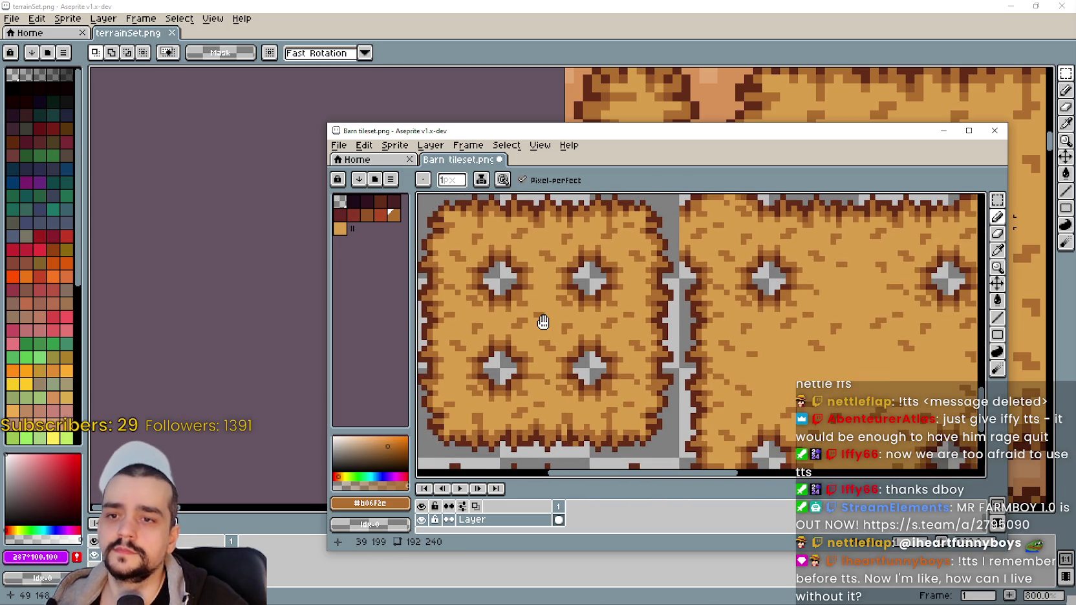
mouse_move(543, 322)
left_mouse_down()
mouse_move(684, 338)
mouse_move(590, 337)
mouse_move(545, 300)
mouse_move(542, 333)
mouse_move(523, 266)
mouse_move(461, 242)
mouse_move(841, 361)
mouse_move(486, 212)
mouse_move(650, 282)
left_mouse_up()
scroll(650, 282, "down", 2)
scroll(650, 282, "up", 2)
scroll(746, 286, "right", 3)
scroll(746, 286, "down", 2)
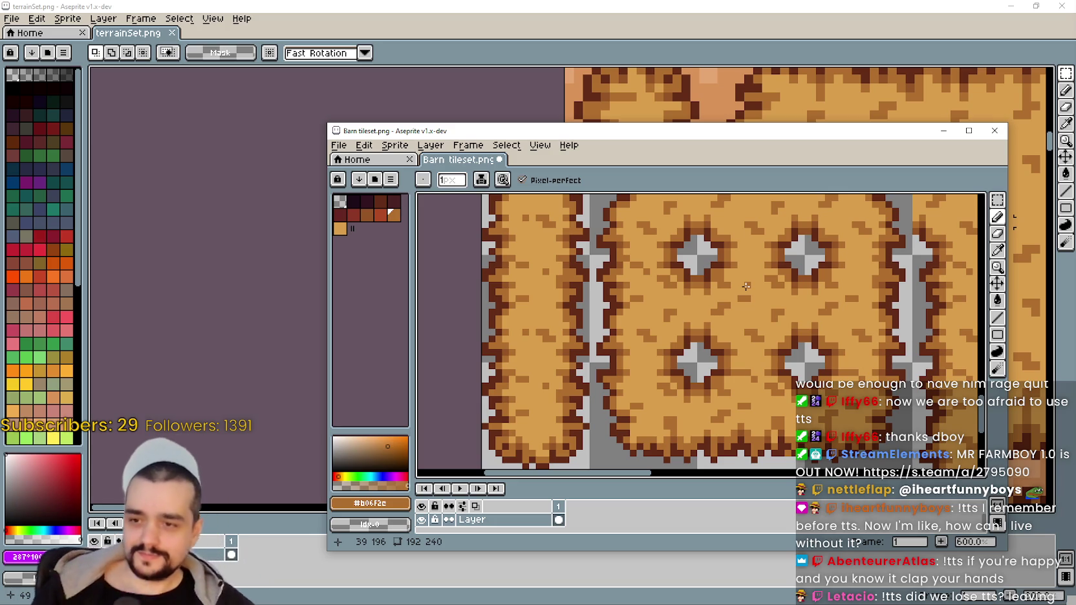
scroll(613, 321, "down", 2)
scroll(612, 321, "down", 1)
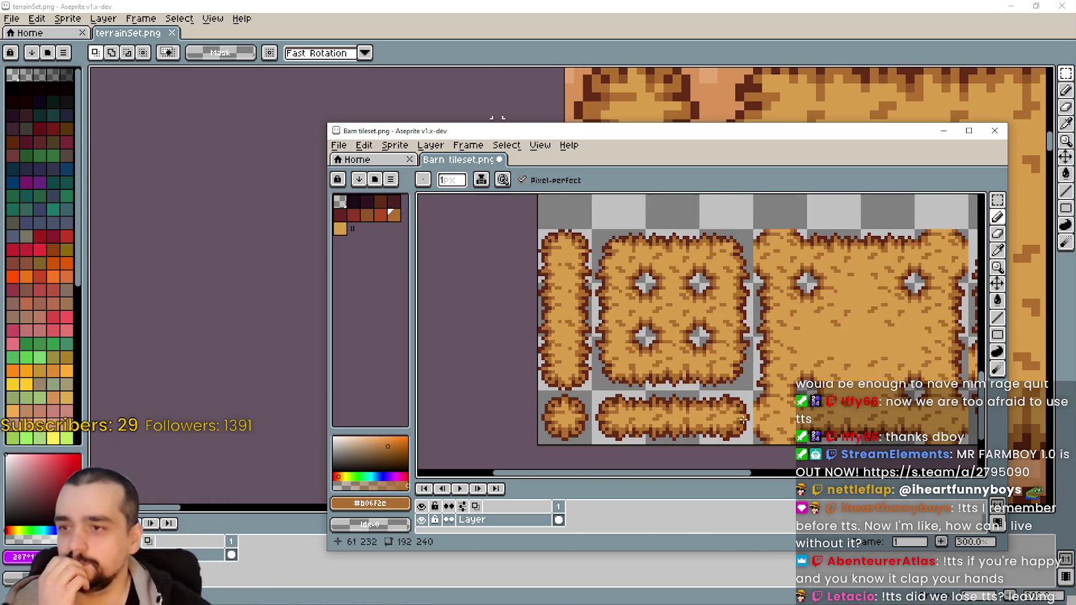
scroll(544, 365, "up", 1)
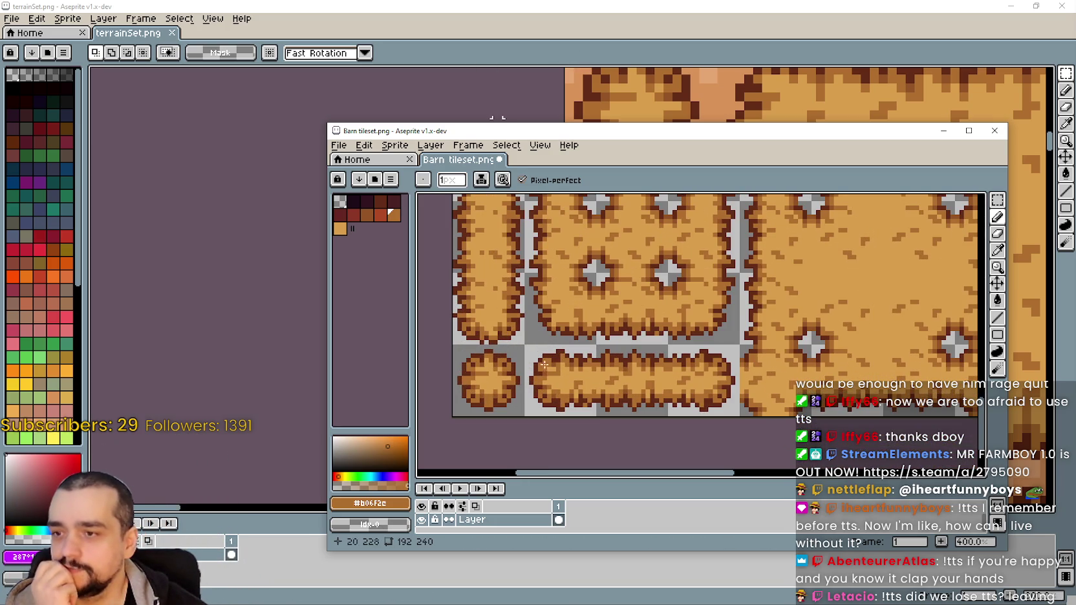
Switch to the rectangular marquee and adjust the zoom around the bale tiles
left_click(996, 200)
scroll(747, 445, "up", 2)
scroll(747, 445, "up", 1)
scroll(747, 445, "down", 1)
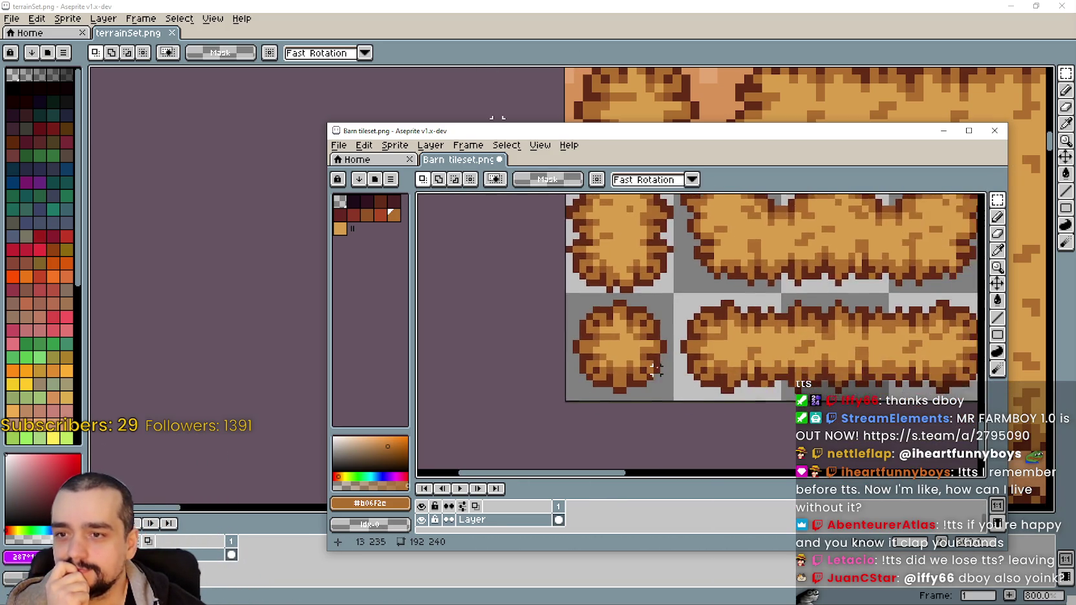
scroll(724, 381, "down", 1)
scroll(697, 315, "down", 1)
scroll(697, 315, "down", 1)
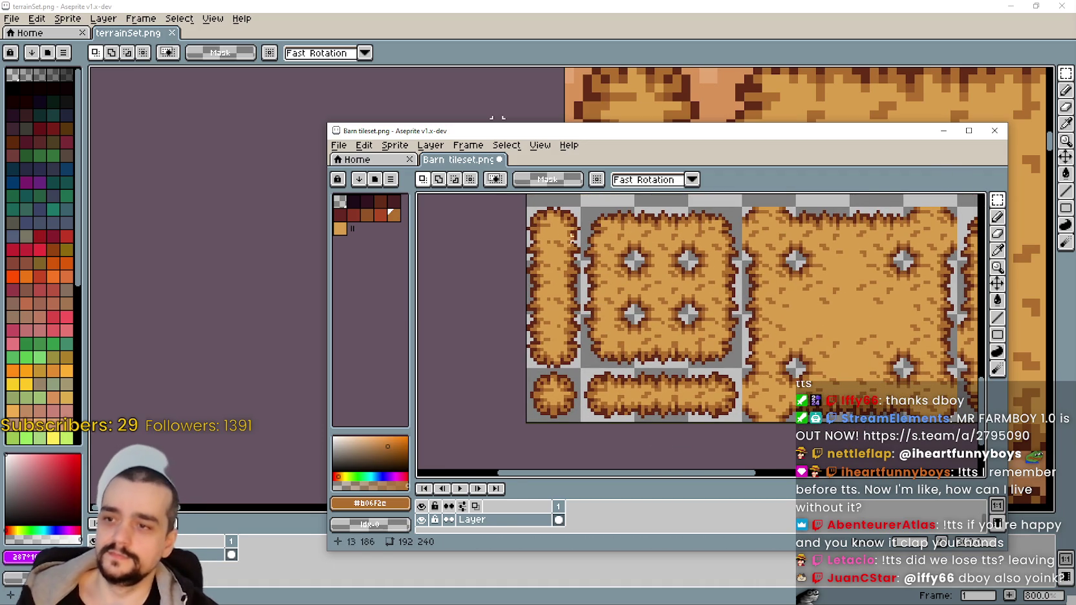
Marquee-select the tall hay bale tile on the left
left_click_drag(554, 228, 553, 349)
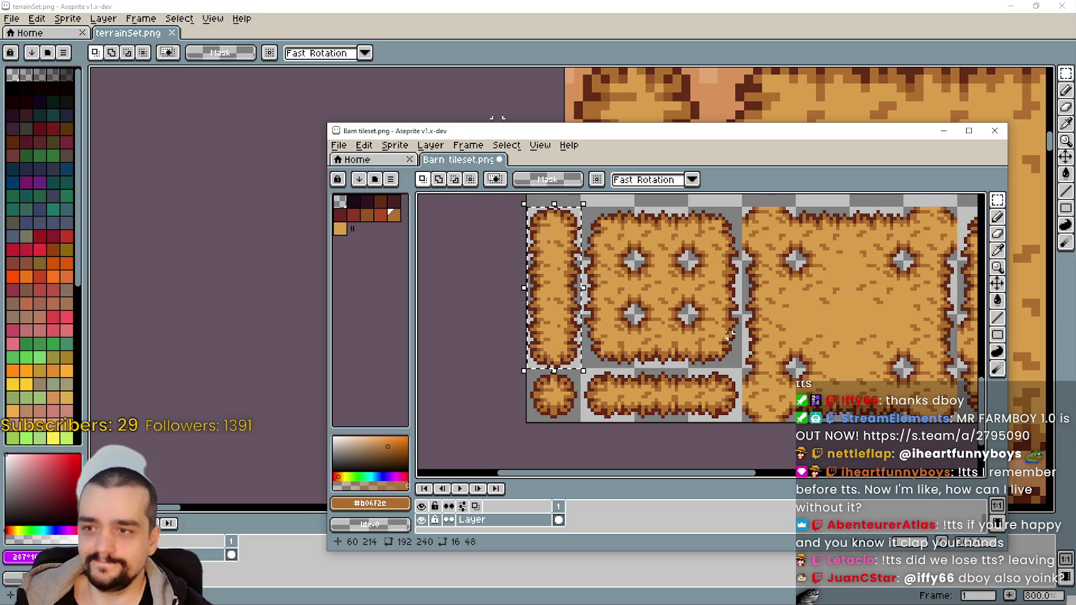
scroll(717, 384, "up", 3)
scroll(708, 354, "down", 2)
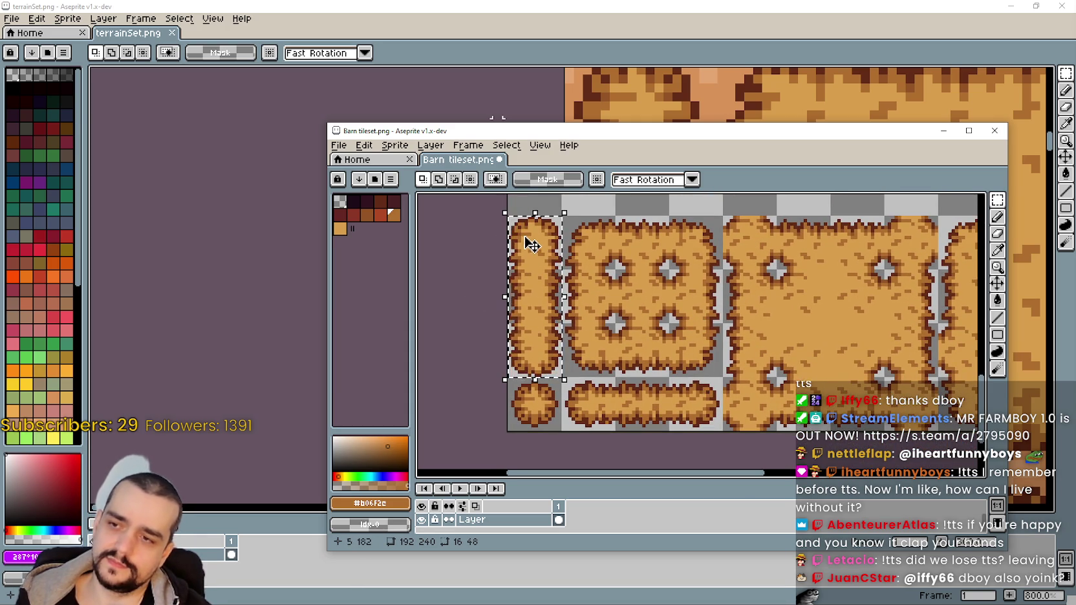
scroll(538, 252, "left", 3)
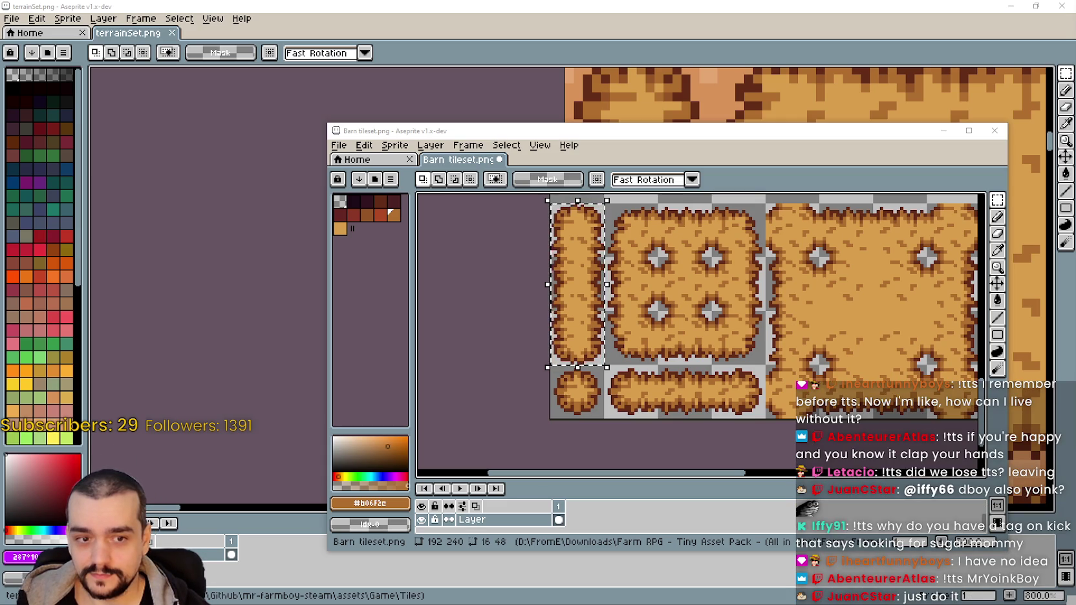
scroll(690, 366, "right", 3)
scroll(691, 366, "up", 1)
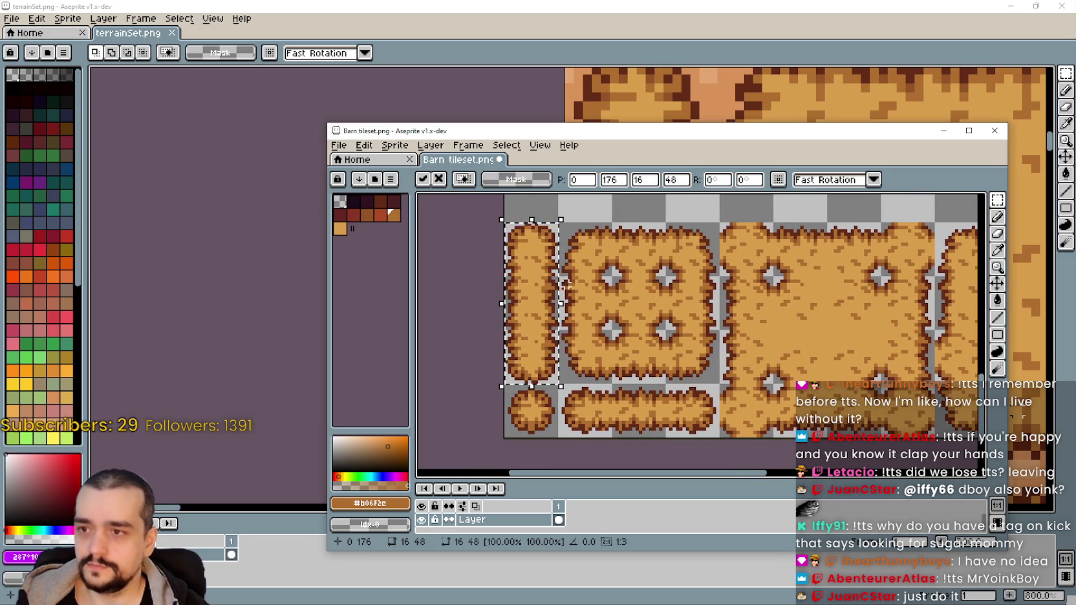
Duplicate the tall bale, rotate the copy 90 degrees, and place it in the bottom row
left_click_drag(536, 298, 615, 331)
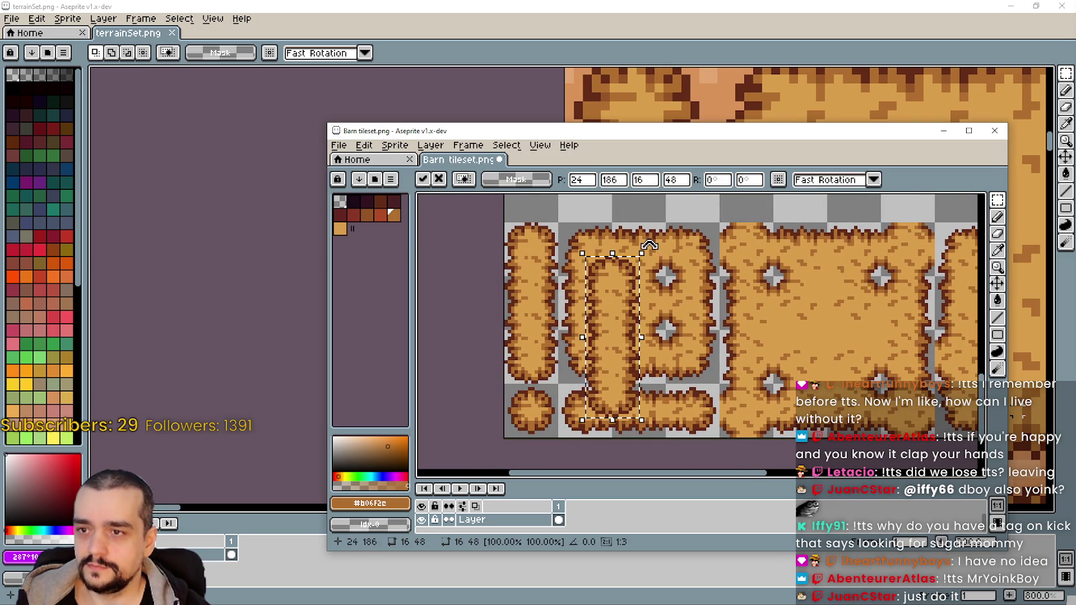
mouse_move(649, 245)
left_mouse_down()
mouse_move(742, 359)
mouse_move(731, 386)
left_mouse_up()
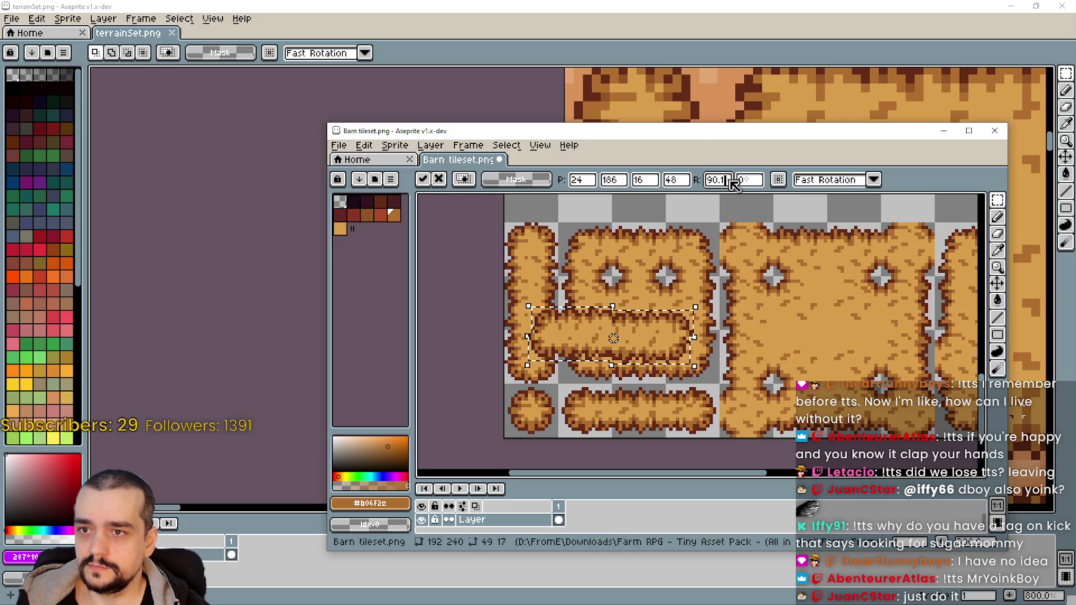
type("-90")
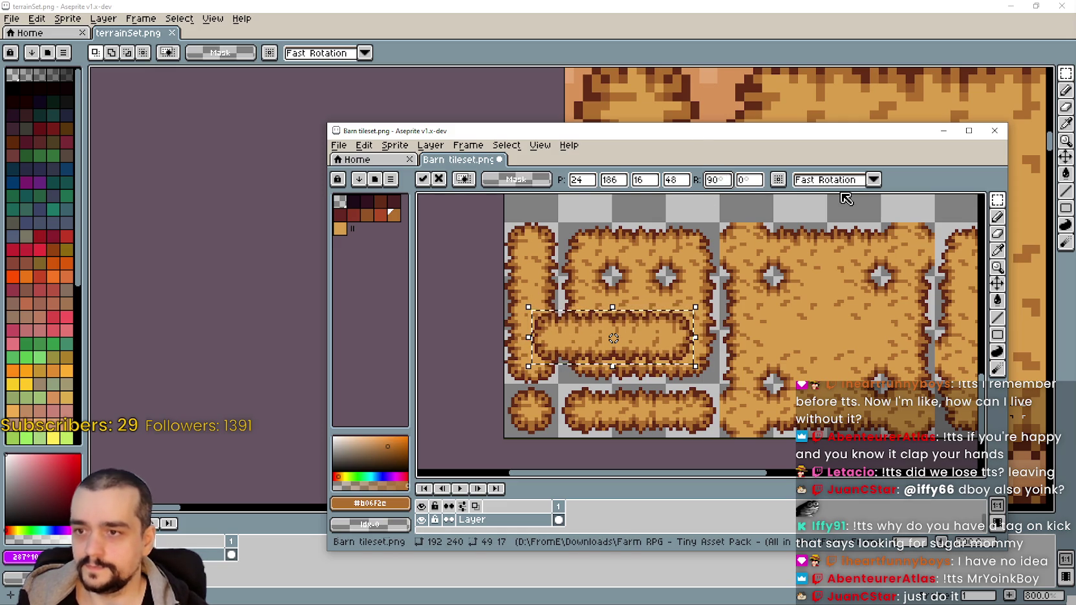
left_click_drag(665, 333, 693, 409)
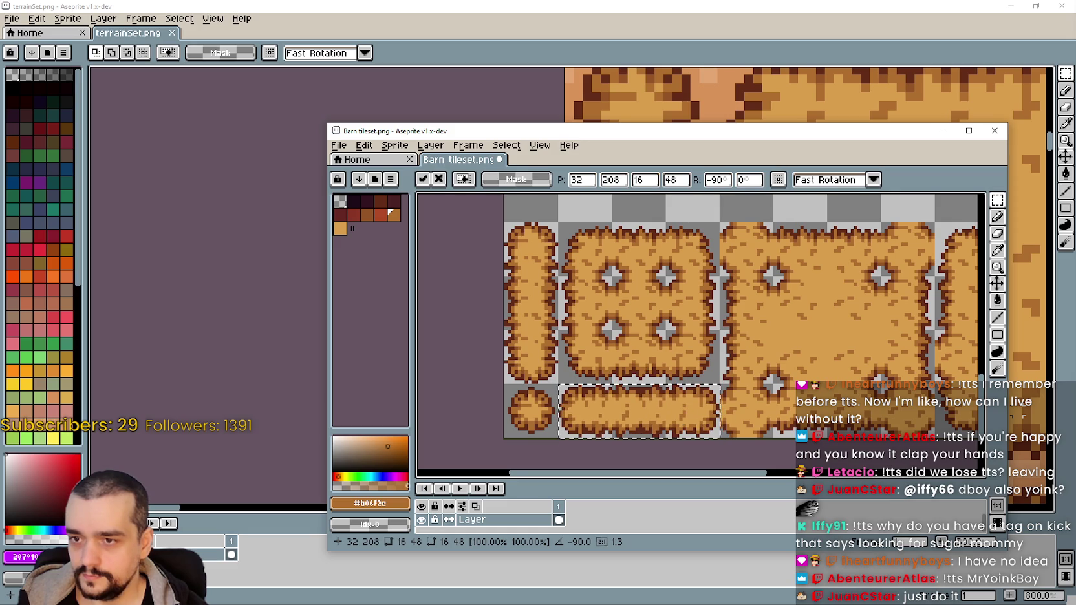
key("Return")
scroll(585, 393, "up", 1)
scroll(585, 393, "up", 1)
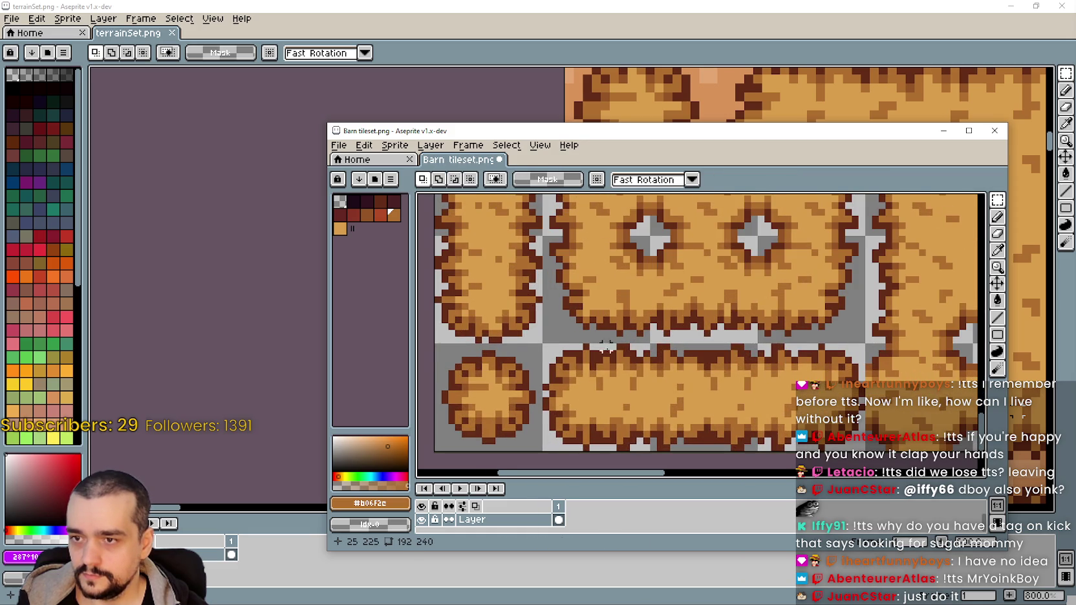
scroll(605, 347, "down", 1)
mouse_move(606, 347)
left_mouse_down()
mouse_move(637, 376)
mouse_move(658, 294)
mouse_move(653, 337)
left_mouse_up()
scroll(682, 414, "down", 1)
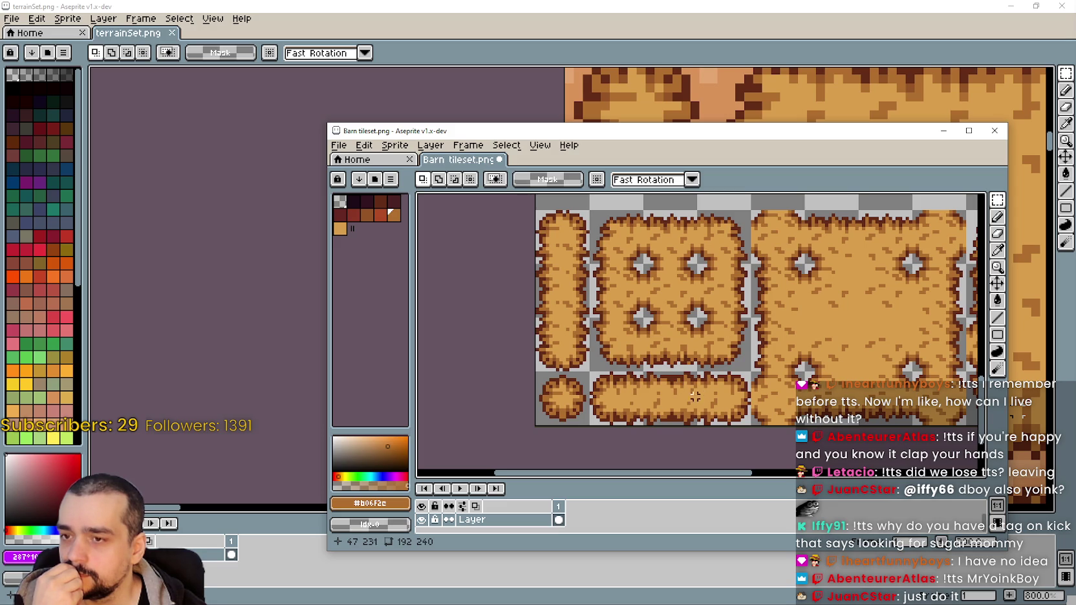
Undo the earlier paste, try a -90 rotation on a lifted bale copy, then discard it
key("ctrl+z")
key("ctrl+z")
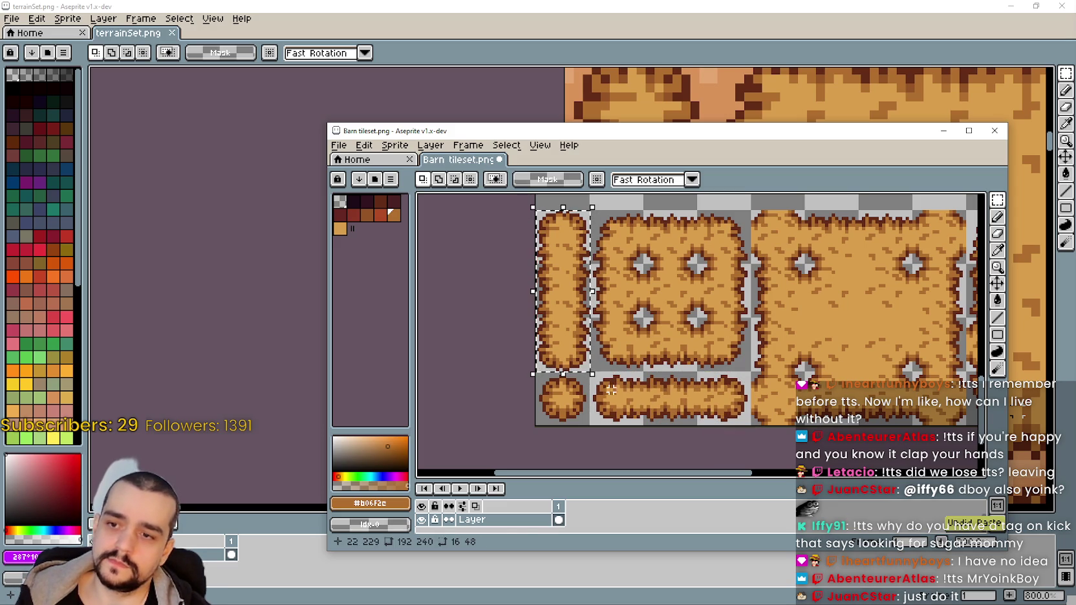
key("ctrl+z")
key("ctrl+z")
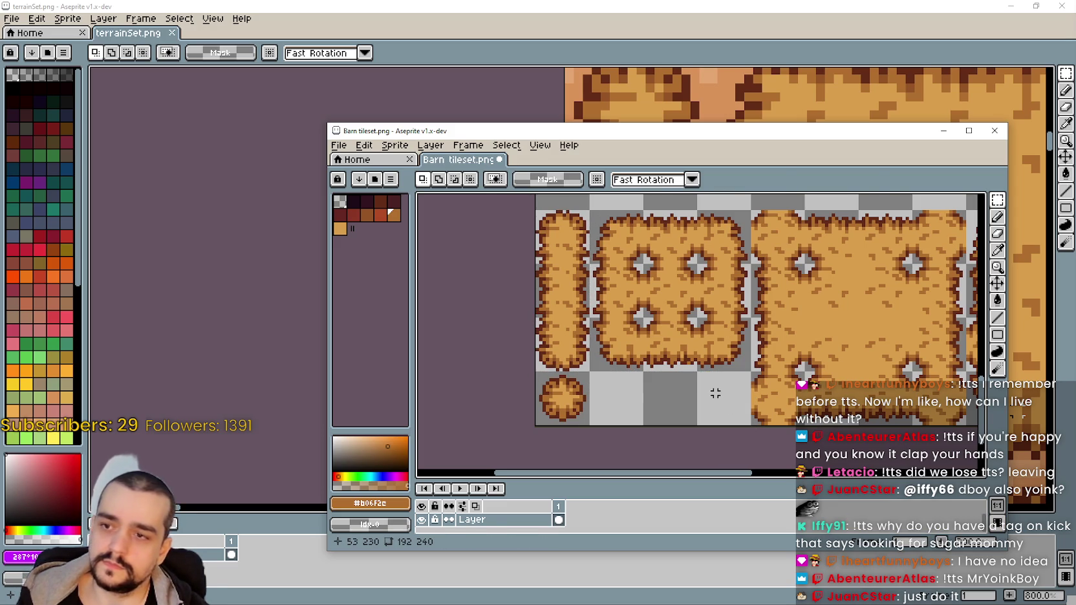
key("ctrl+y")
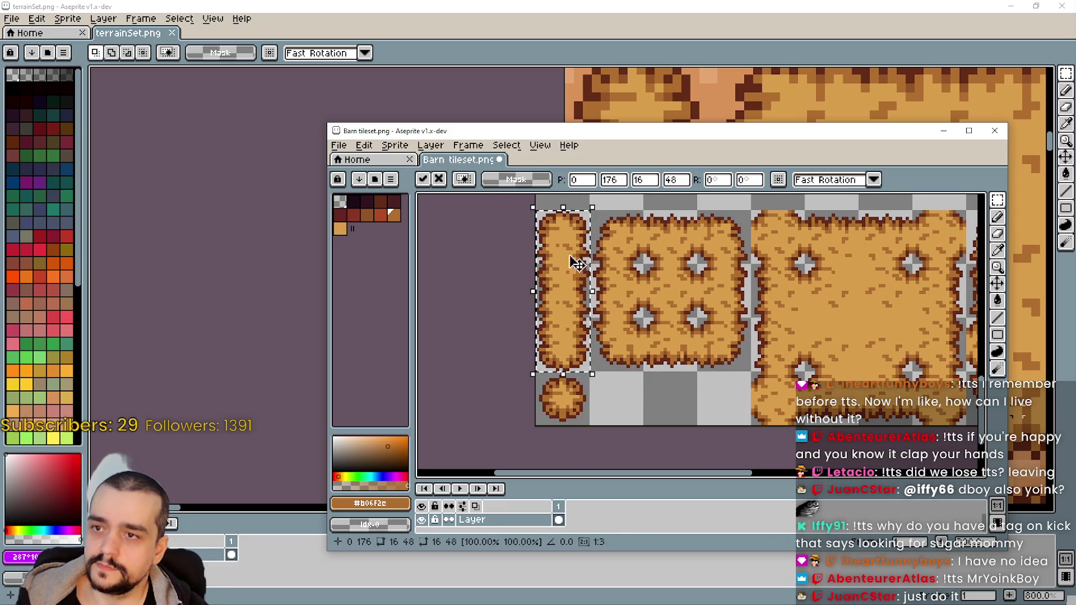
left_click_drag(577, 264, 678, 309)
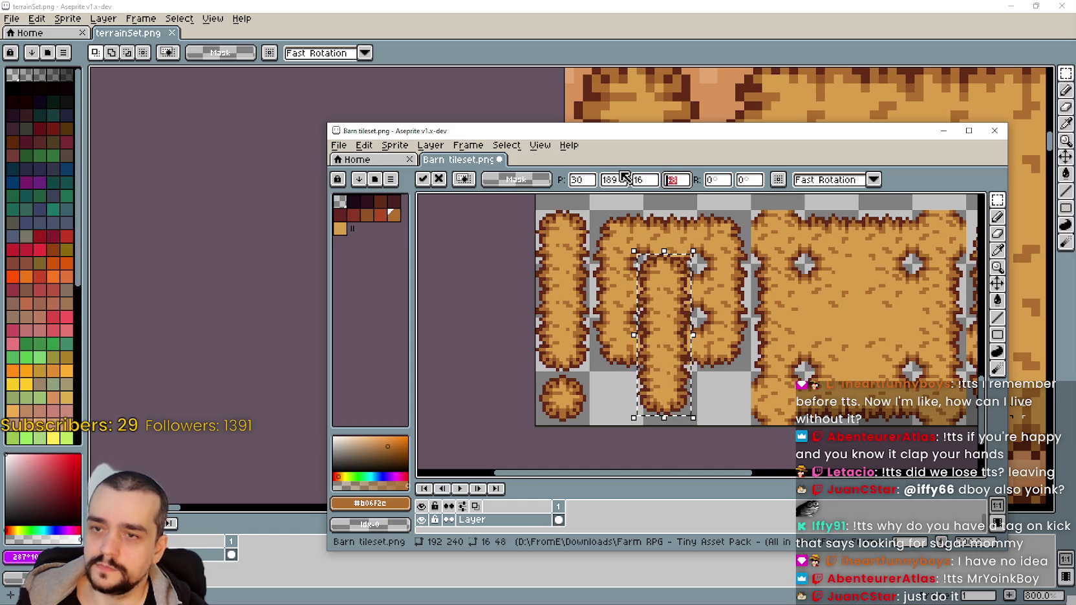
type("-90")
key("Return")
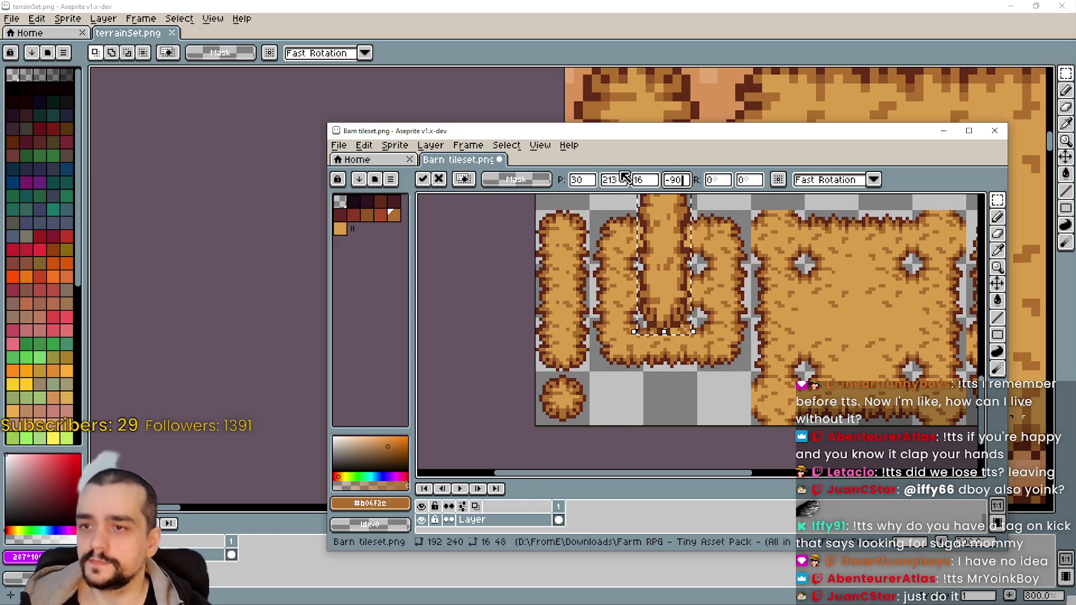
key("BackSpace")
key("BackSpace")
key("ctrl+z")
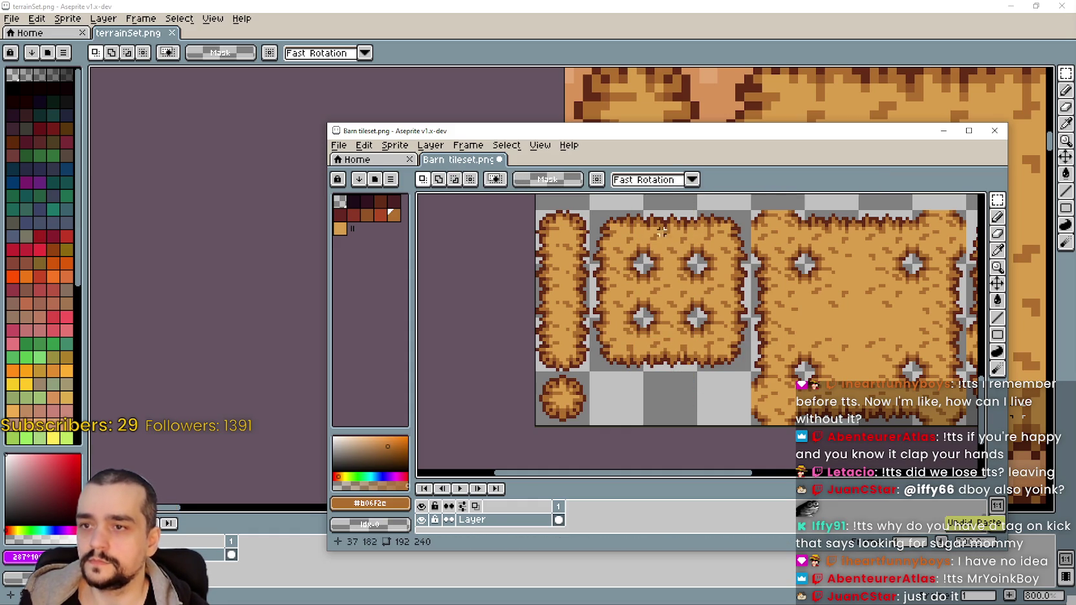
Paste the tall bale, rotate it exactly 90 degrees, and commit it in the bottom row
key("ctrl+v")
left_click_drag(566, 265, 683, 283)
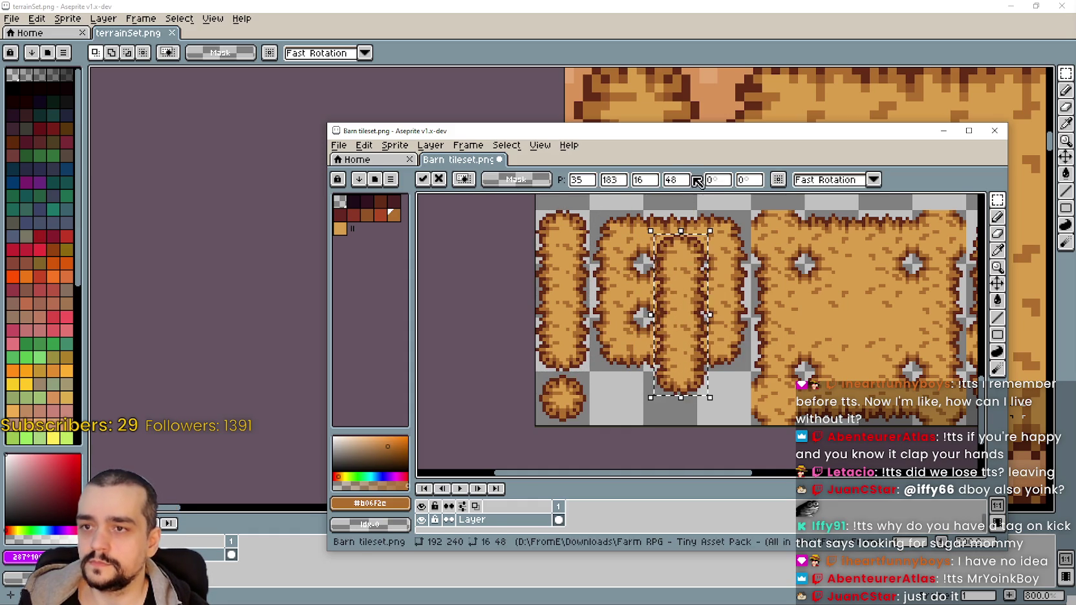
left_click_drag(712, 219, 819, 315)
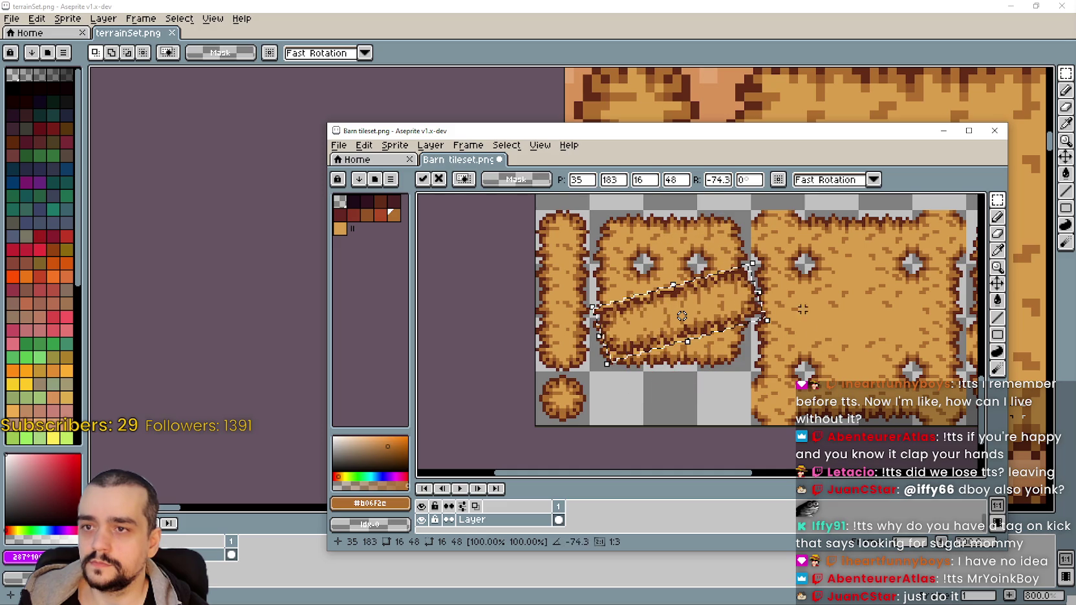
double_click(717, 180)
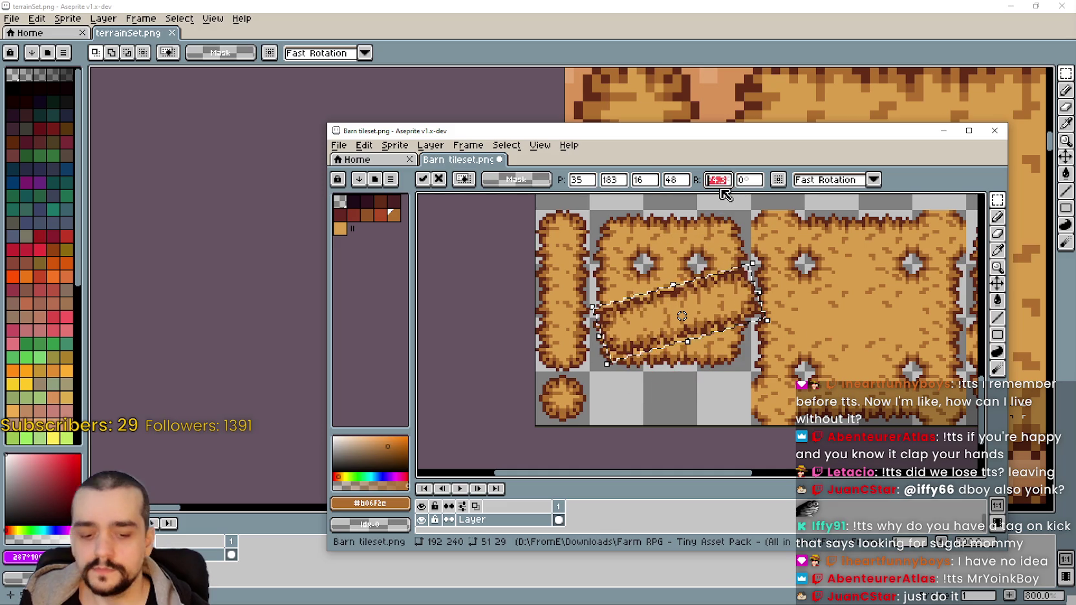
type("90")
key("Return")
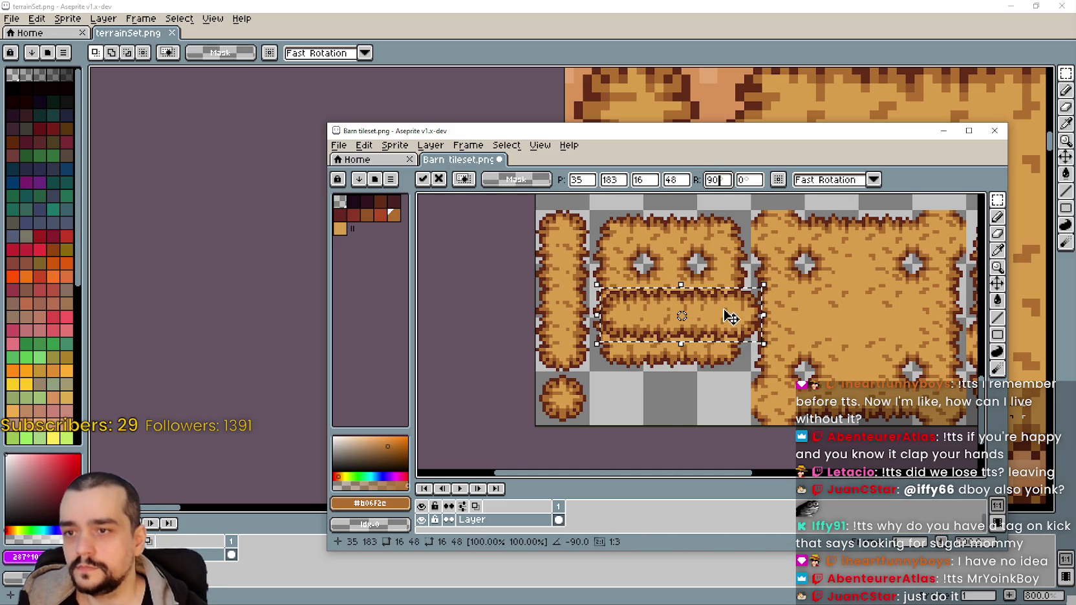
left_click_drag(725, 313, 730, 390)
key("Return")
Scroll and pan the view to inspect the lower bales
scroll(648, 341, "up", 1)
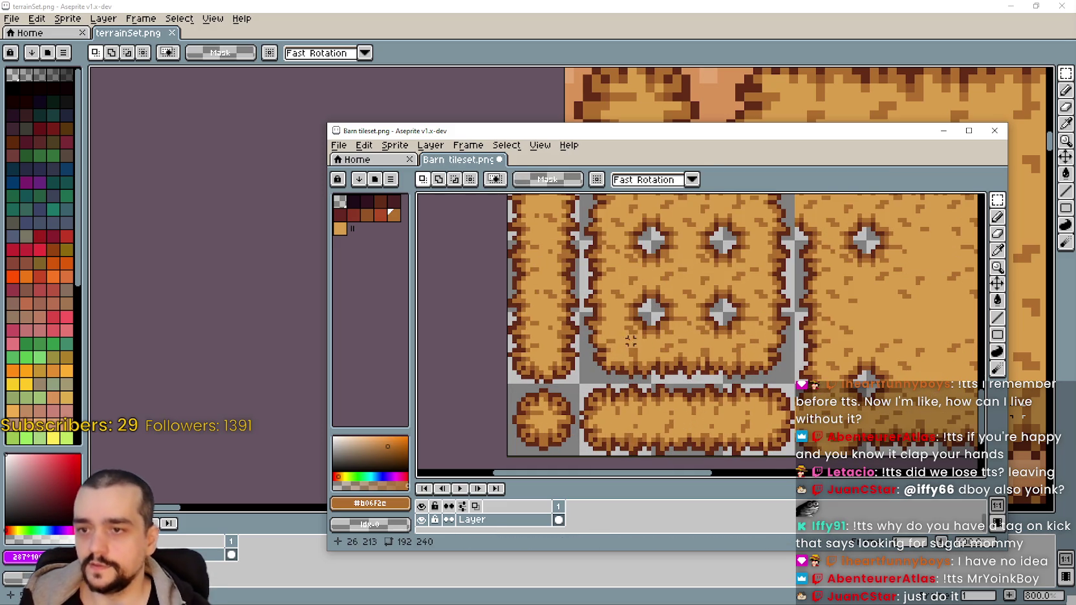
left_click_drag(648, 341, 648, 362)
scroll(649, 362, "down", 1)
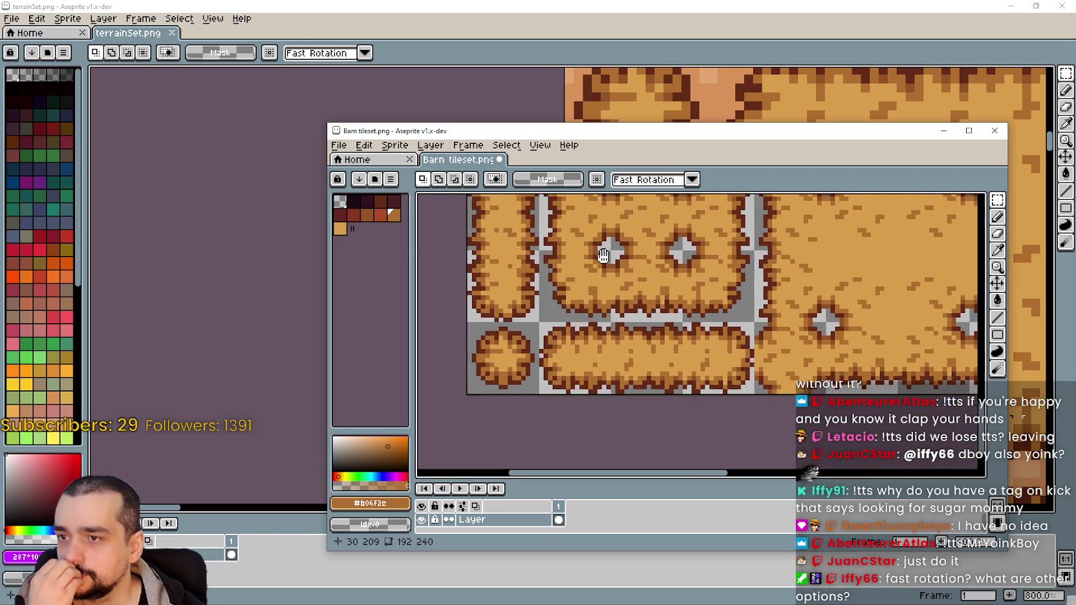
scroll(666, 367, "down", 1)
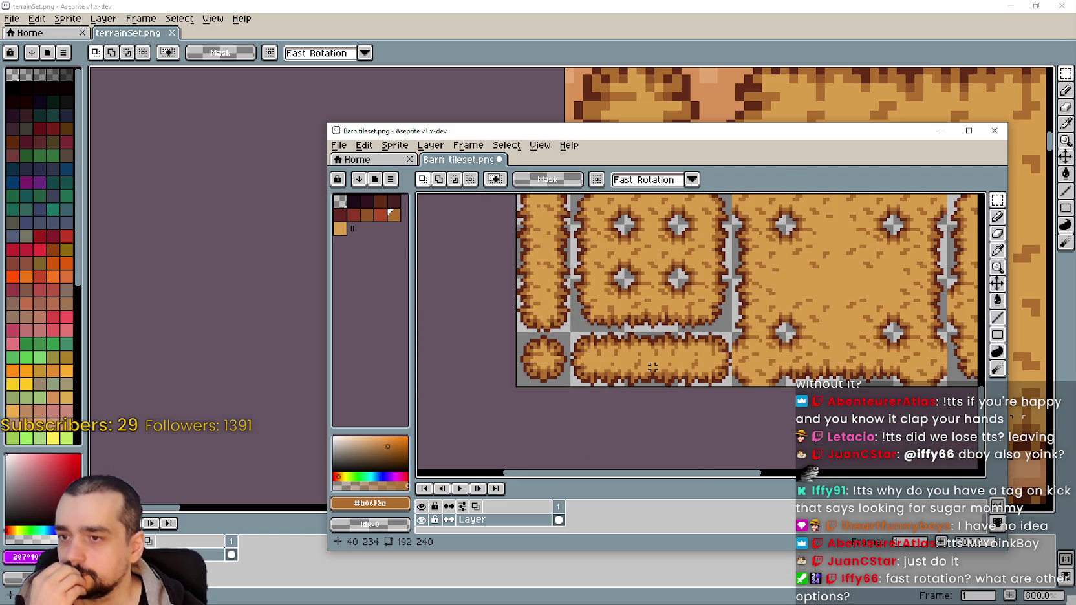
scroll(652, 366, "down", 1)
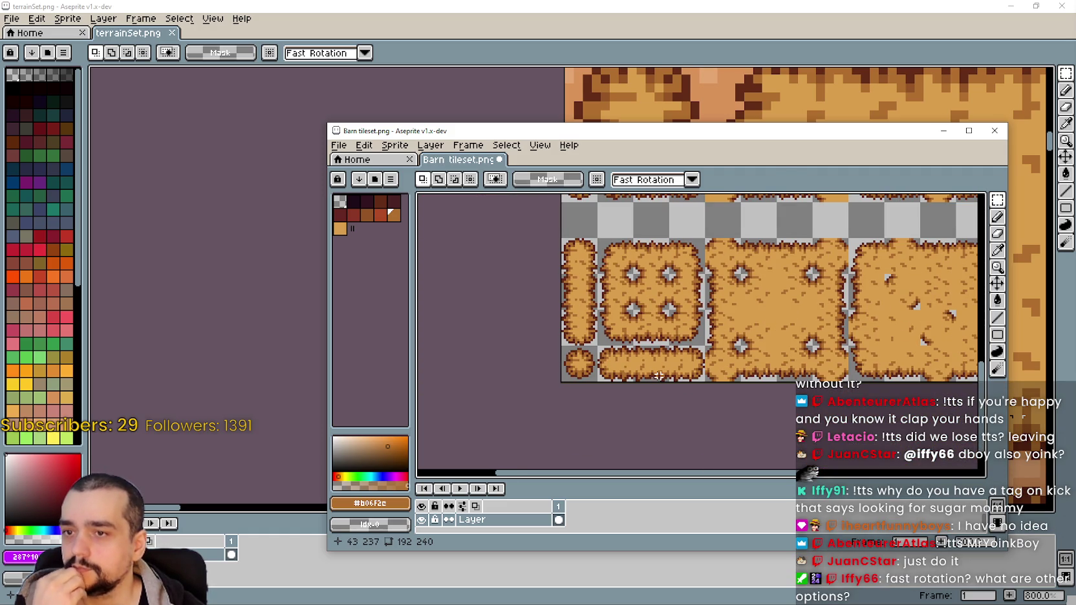
scroll(605, 339, "up", 1)
scroll(634, 379, "up", 2)
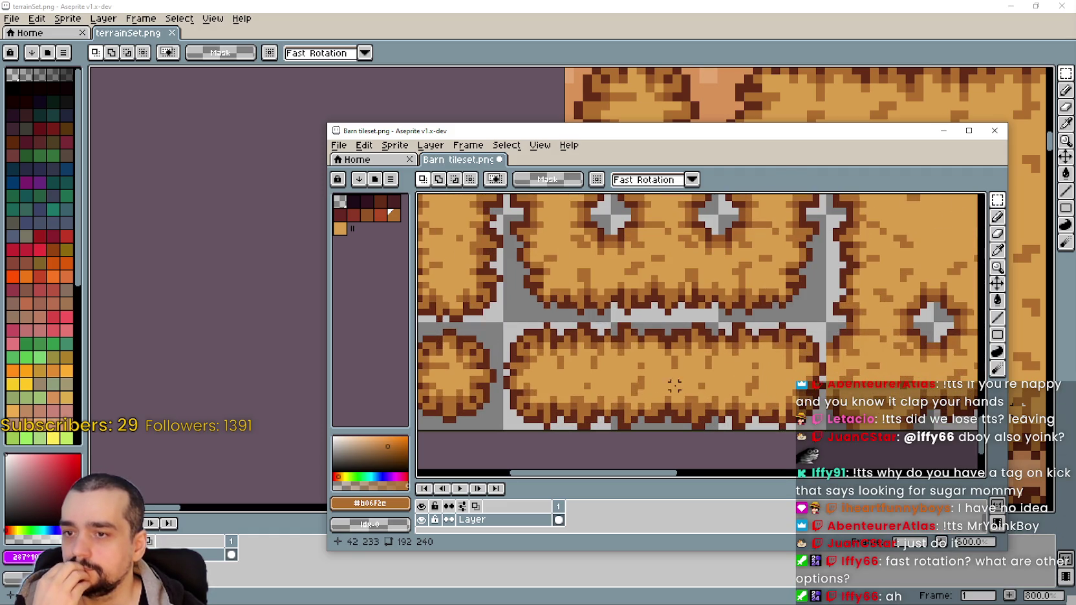
scroll(627, 379, "down", 1)
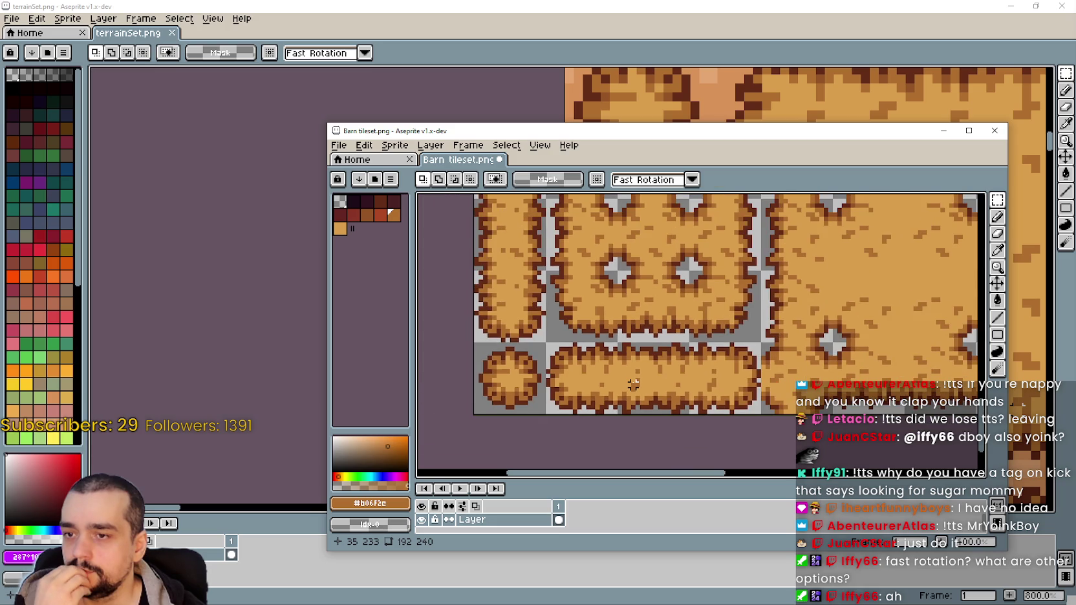
scroll(633, 383, "down", 1)
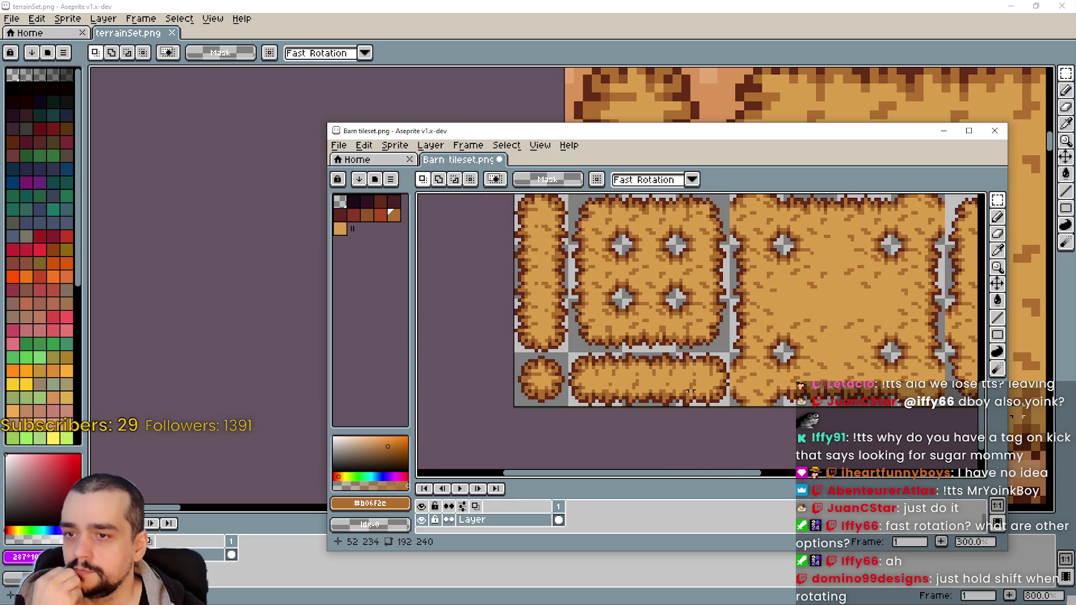
scroll(691, 391, "up", 1)
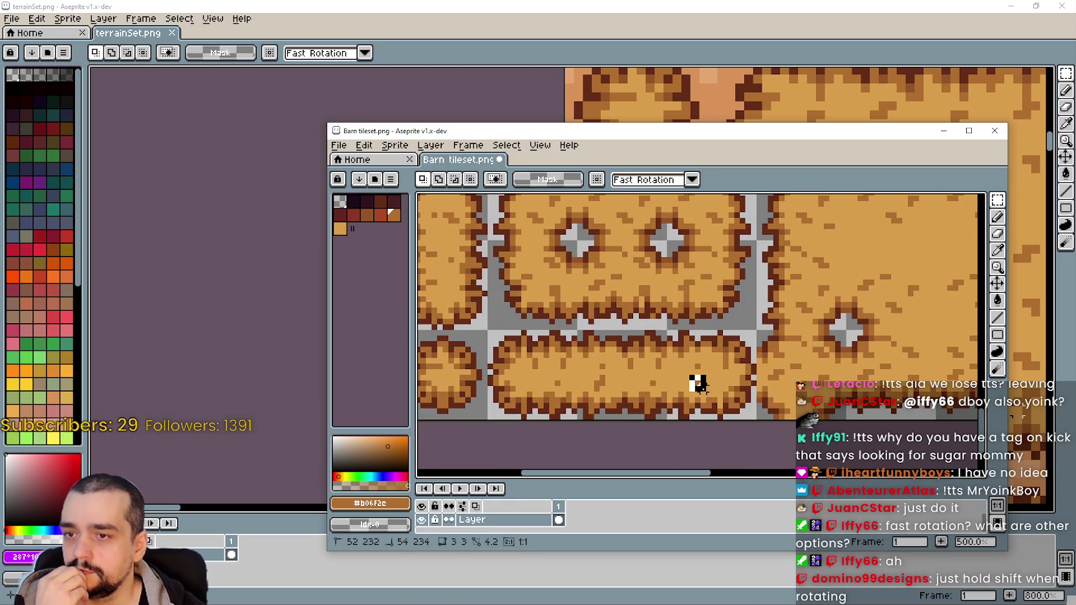
scroll(700, 394, "up", 2)
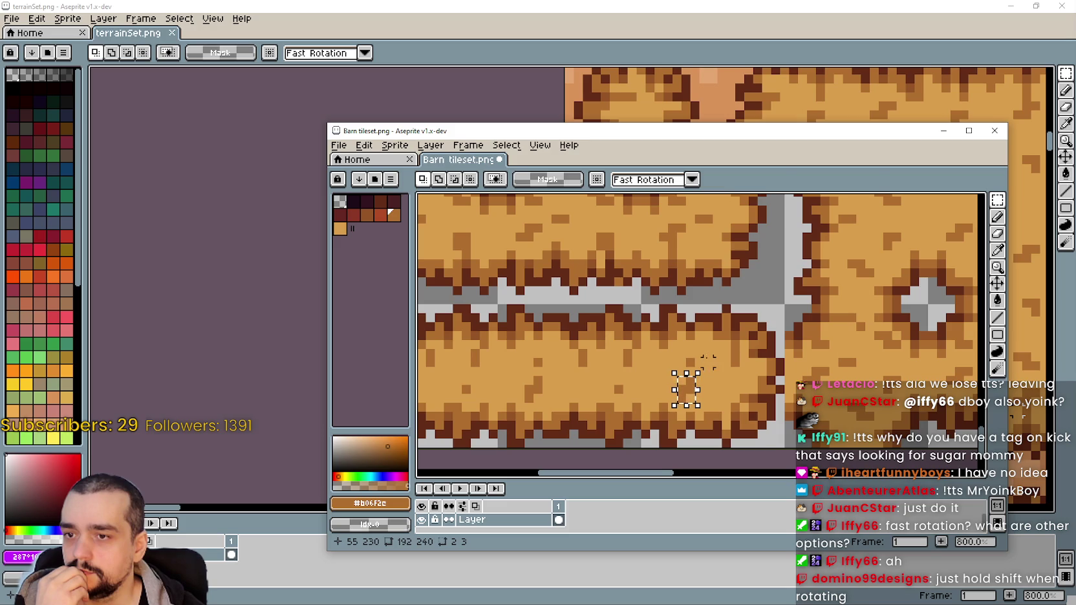
Rework a 3x2 straw patch on the horizontal bale
left_click_drag(705, 364, 725, 406)
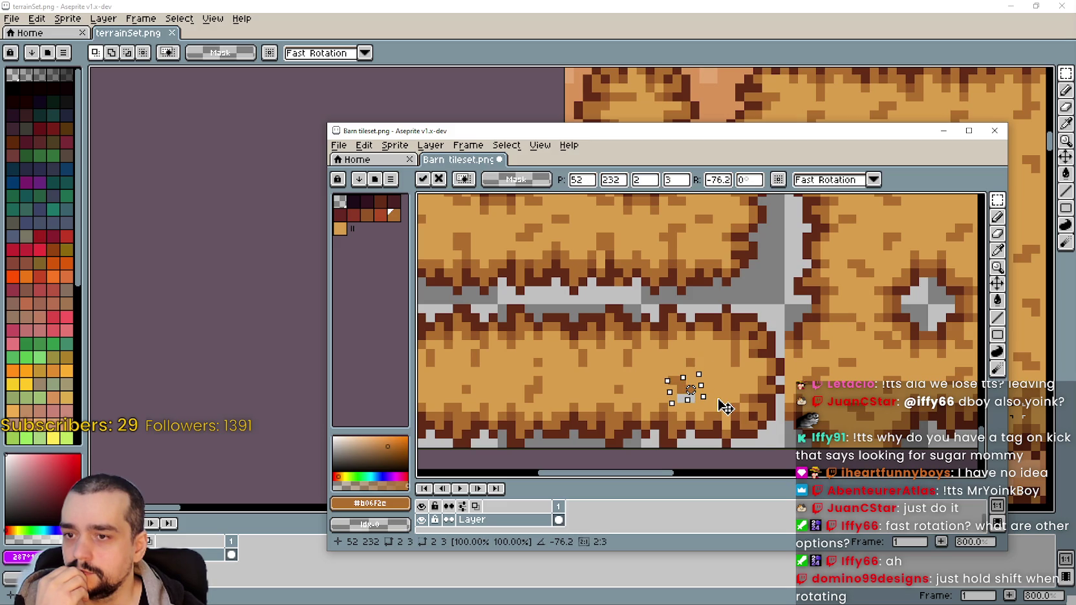
key("Return")
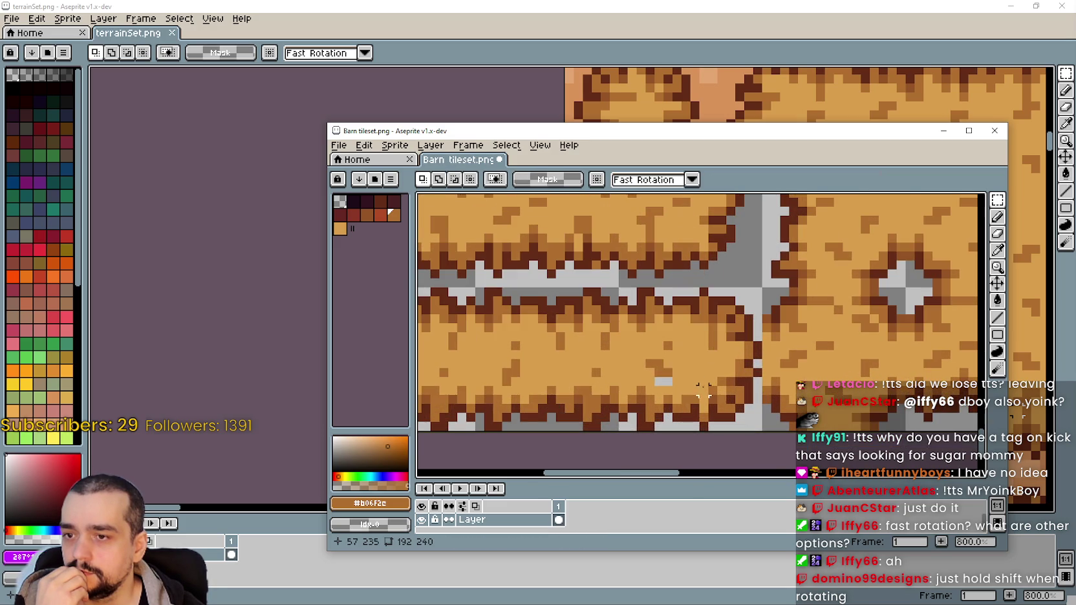
left_click_drag(656, 369, 672, 386)
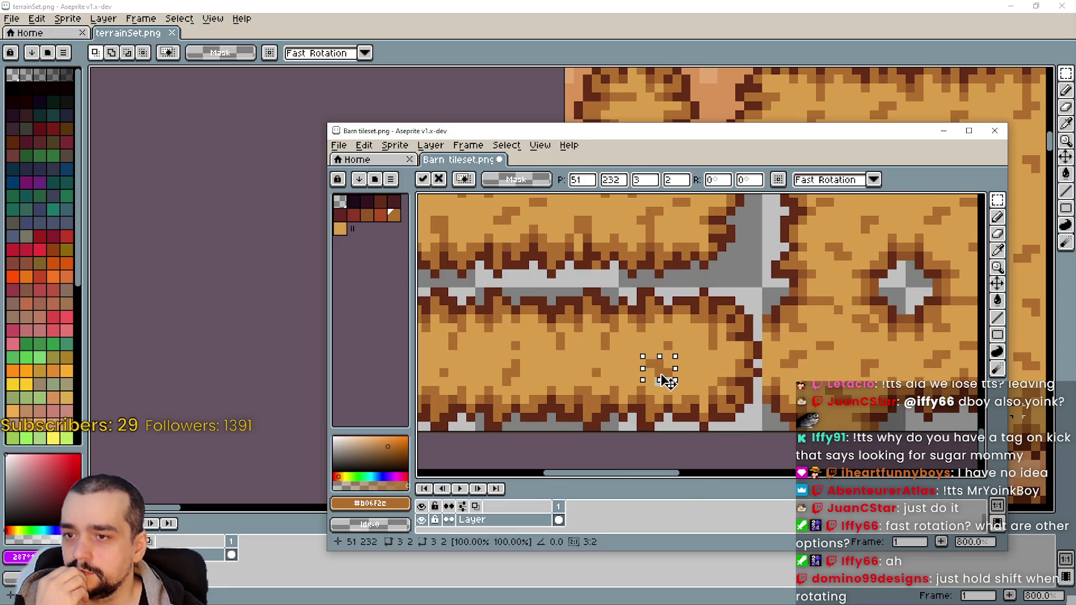
key("Return")
mouse_move(496, 379)
left_mouse_down()
mouse_move(614, 369)
mouse_move(618, 382)
left_mouse_up()
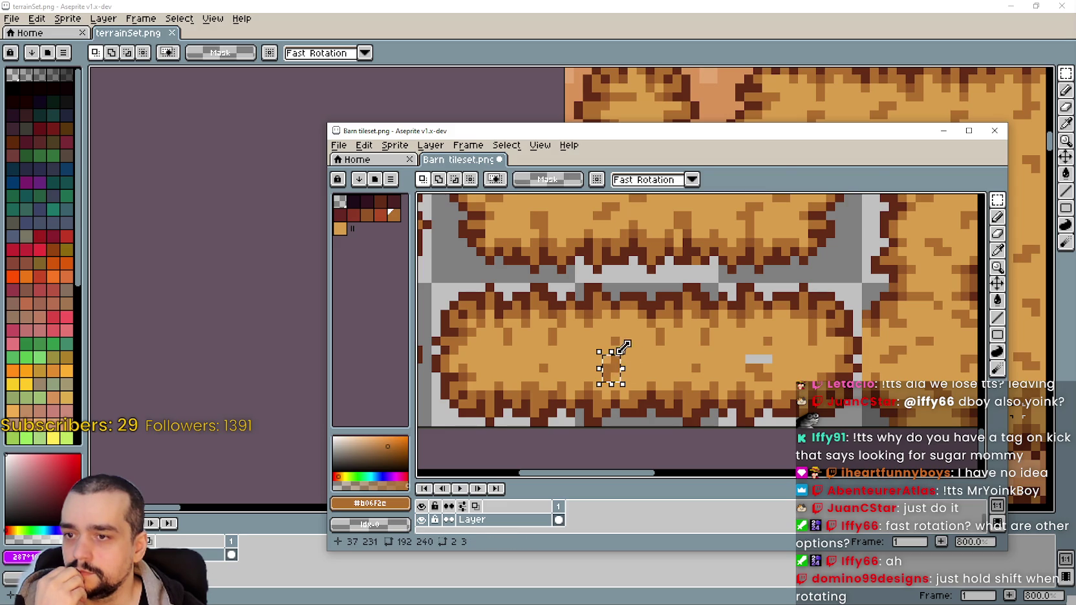
Rearrange a 2x3 straw patch and a 5x2 strip near the bale's left end
mouse_move(623, 340)
left_mouse_down()
mouse_move(652, 375)
mouse_move(624, 388)
left_mouse_up()
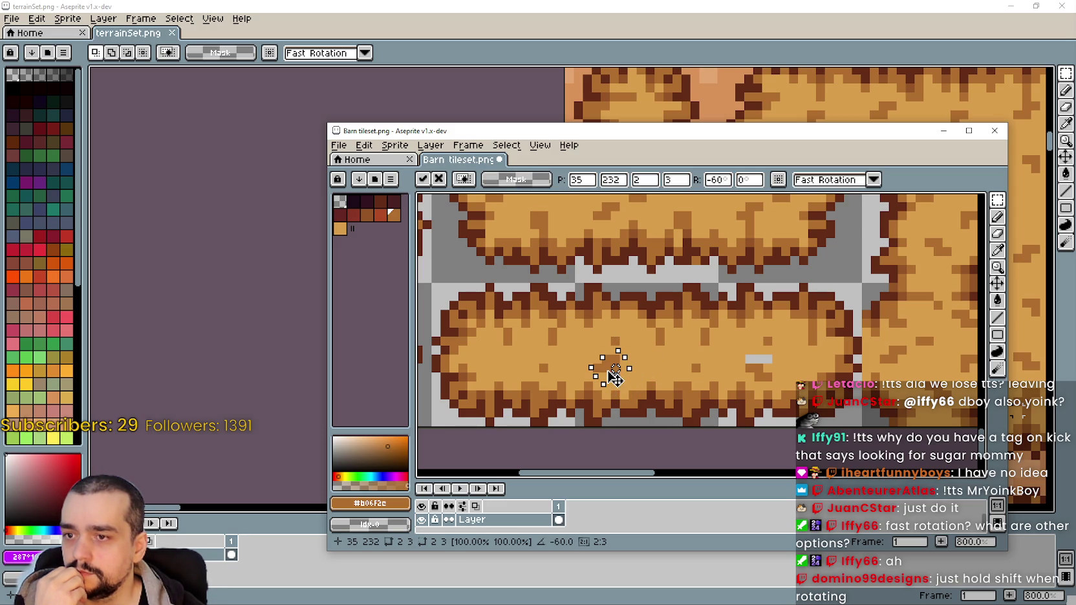
key("Escape")
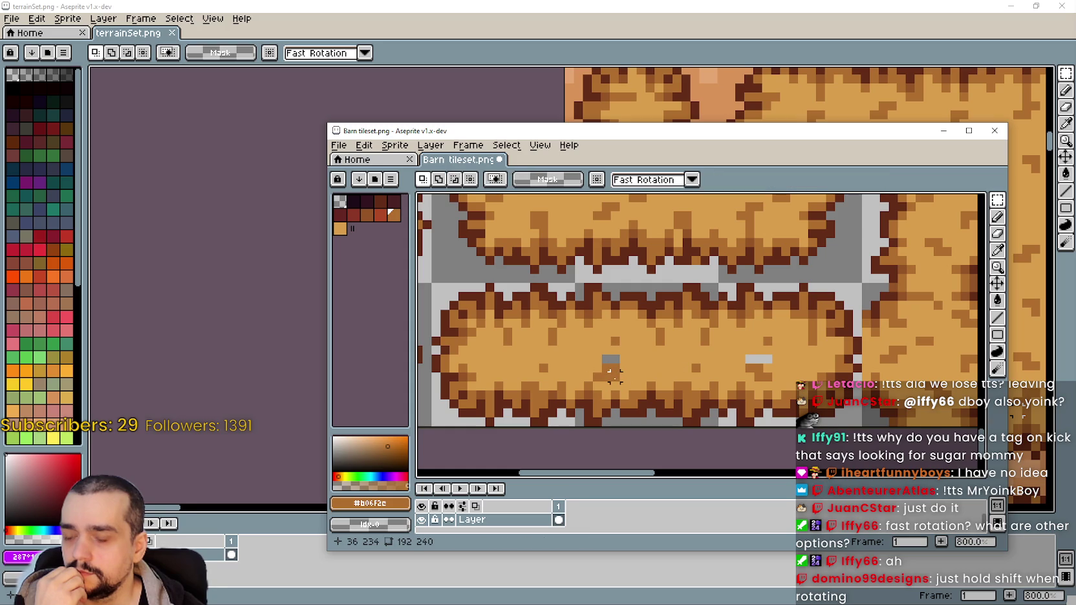
mouse_move(597, 351)
left_mouse_down()
mouse_move(625, 385)
mouse_move(703, 369)
mouse_move(714, 417)
left_mouse_up()
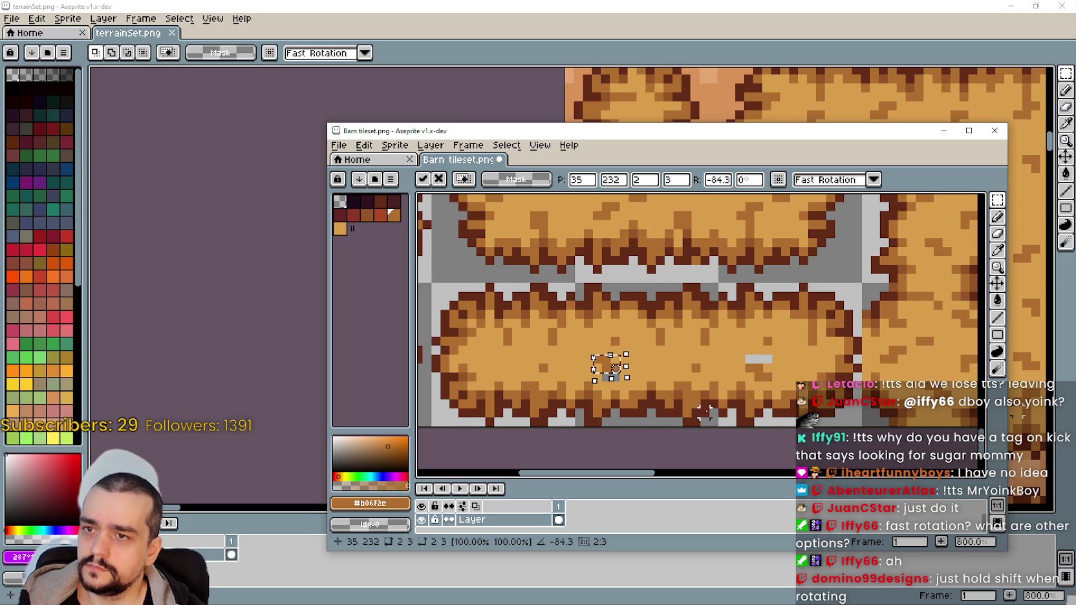
left_click(607, 377)
left_click_drag(587, 360, 626, 383)
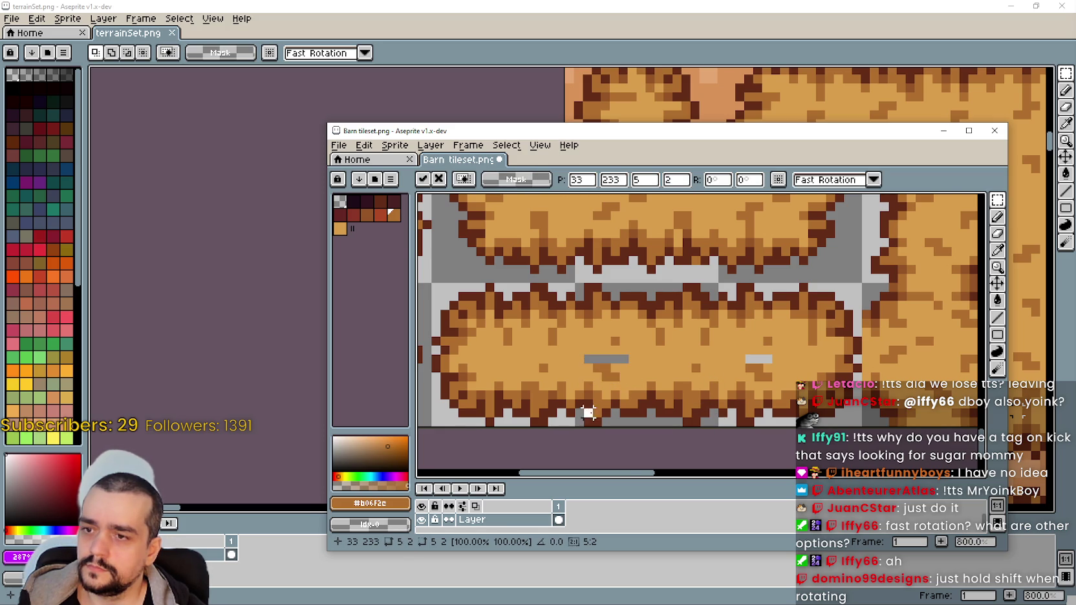
key("Return")
Move a single straw pixel near the bale's top five pixels right
scroll(581, 320, "up", 1)
scroll(581, 321, "up", 1)
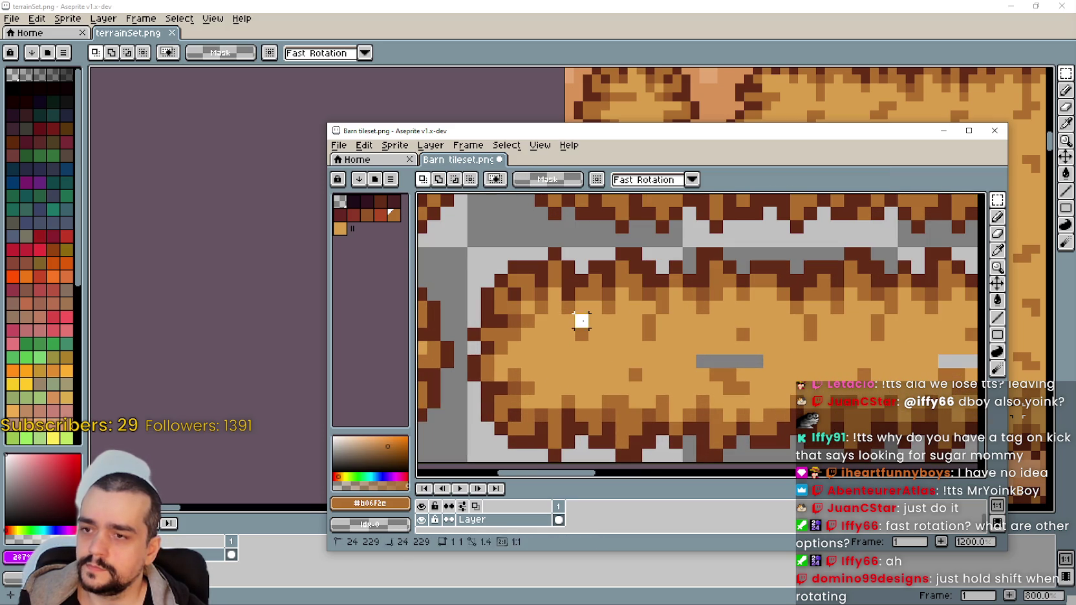
scroll(581, 320, "down", 2)
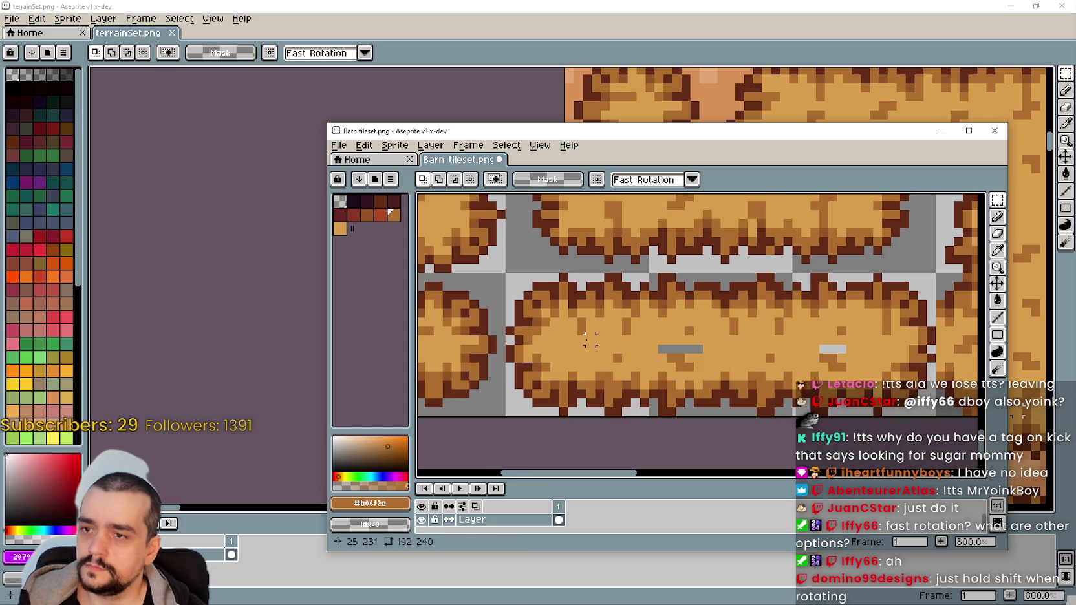
scroll(581, 338, "down", 1)
scroll(581, 339, "up", 3)
left_click(587, 312)
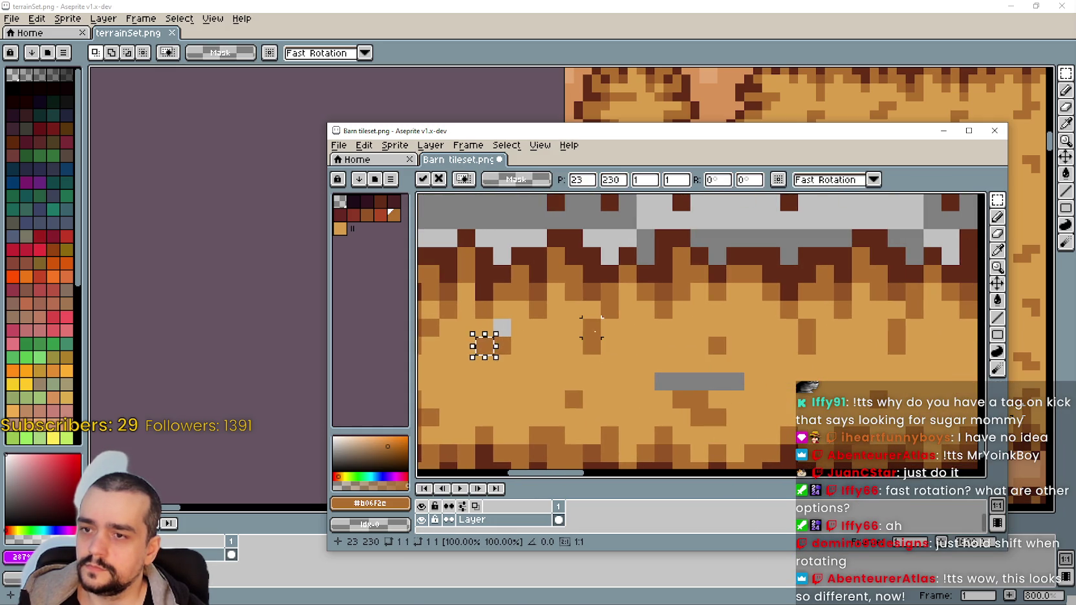
mouse_move(501, 327)
left_mouse_down()
mouse_move(592, 327)
mouse_move(609, 344)
left_mouse_up()
left_click(592, 328)
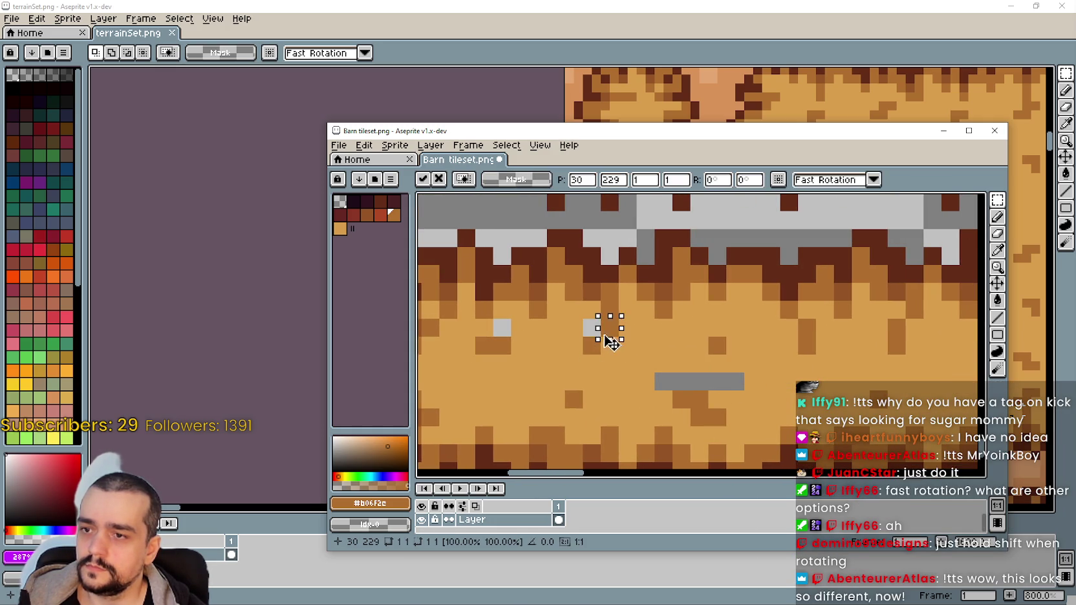
scroll(644, 346, "right", 5)
key("Return")
Shift another straw pixel five pixels right and select one more pixel
left_click(623, 319)
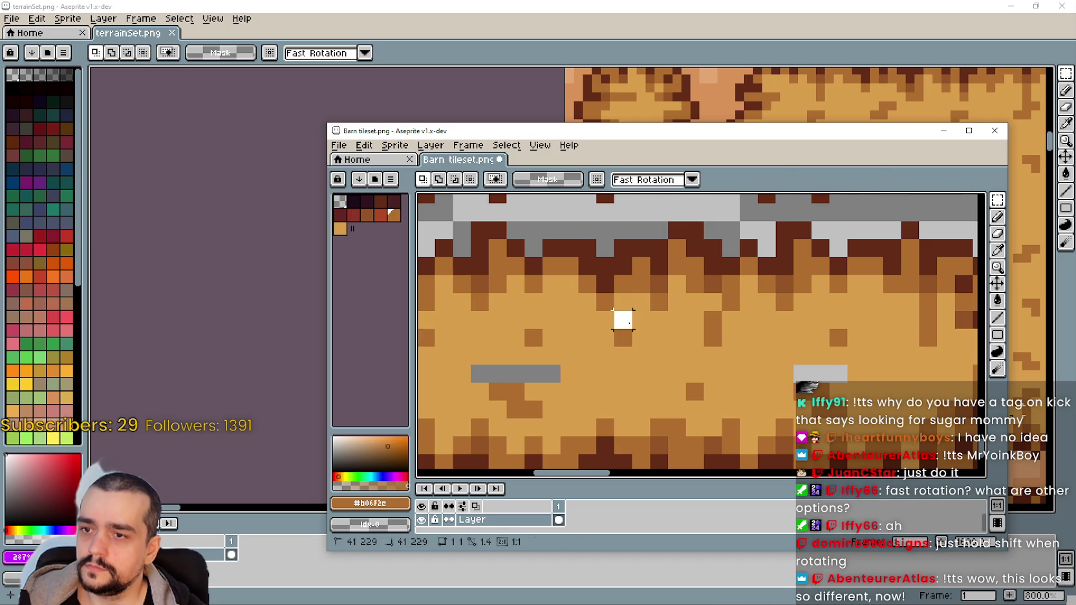
mouse_move(627, 330)
left_mouse_down()
mouse_move(709, 331)
mouse_move(676, 336)
left_mouse_up()
scroll(708, 331, "right", 5)
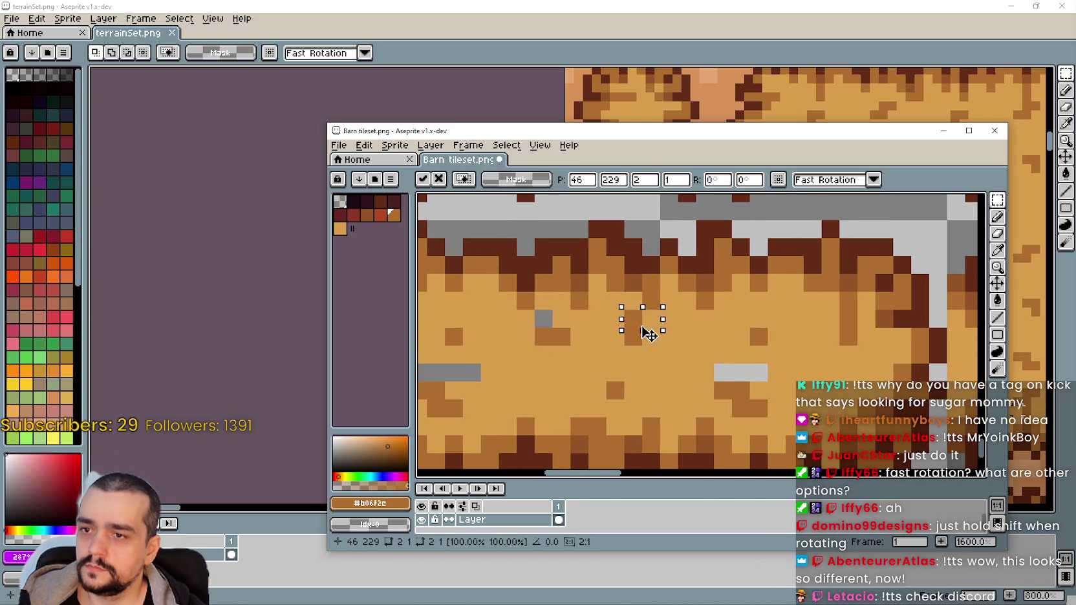
scroll(679, 348, "right", 5)
key("Return")
left_click(754, 325)
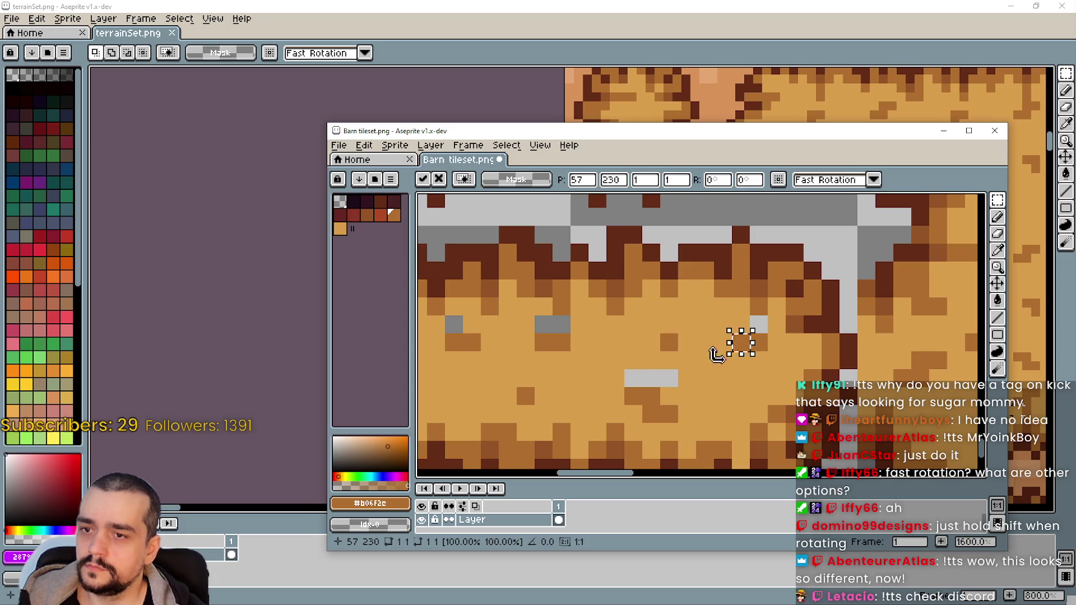
scroll(716, 355, "down", 3)
left_click_drag(547, 375, 669, 360)
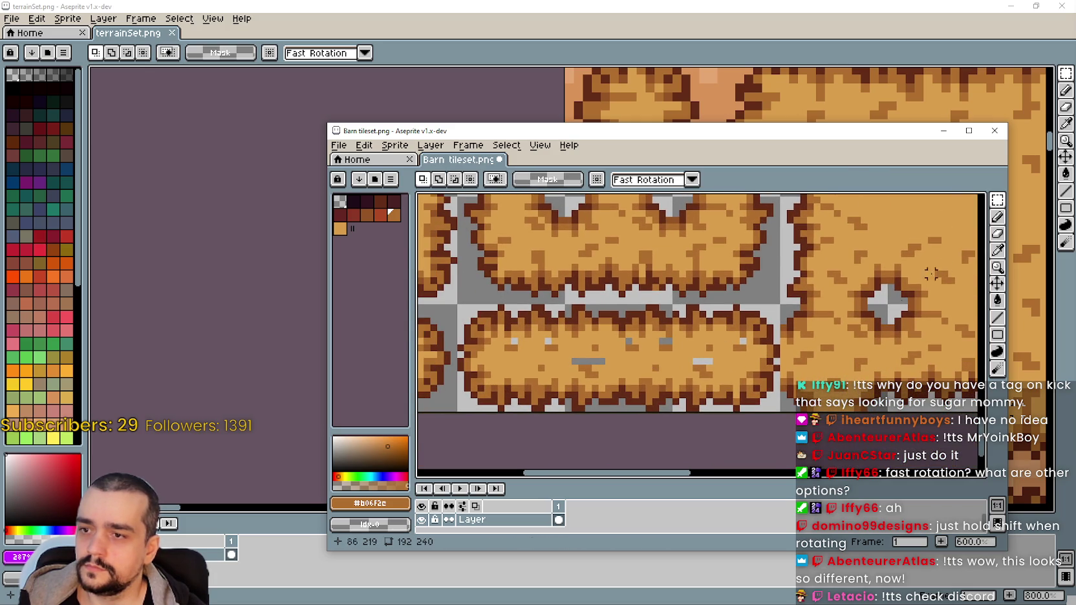
Pick the light straw colour #d99e4c and switch to the fill bucket
key("i")
left_click(669, 352)
key("g")
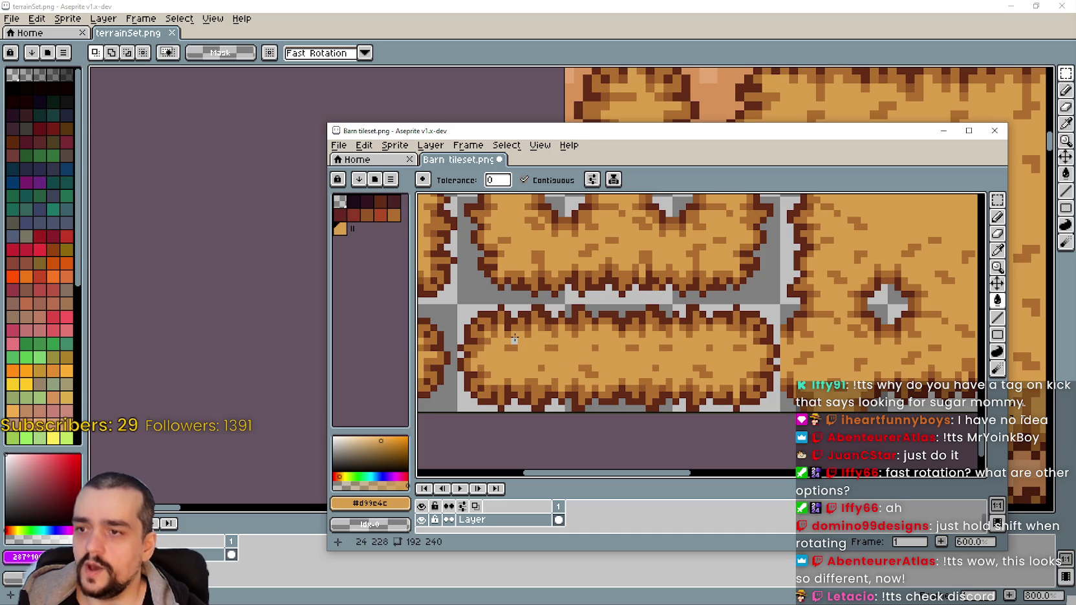
scroll(531, 354, "down", 1)
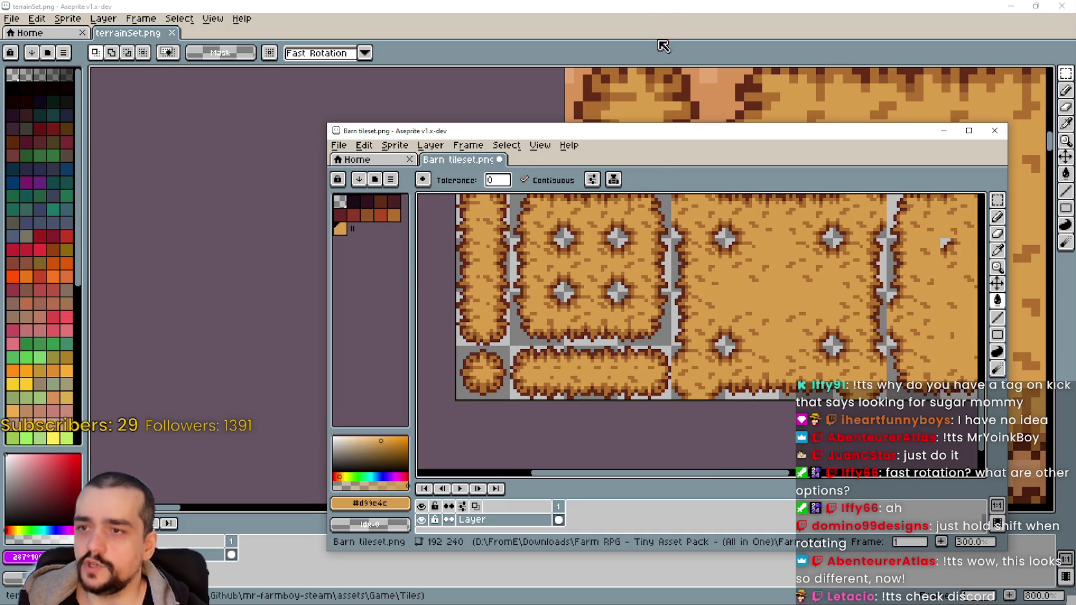
Inspect terrainSet.png, arming the rectangular marquee in the Barn tileset on the way
left_click(655, 13)
scroll(513, 286, "down", 1)
scroll(512, 286, "down", 2)
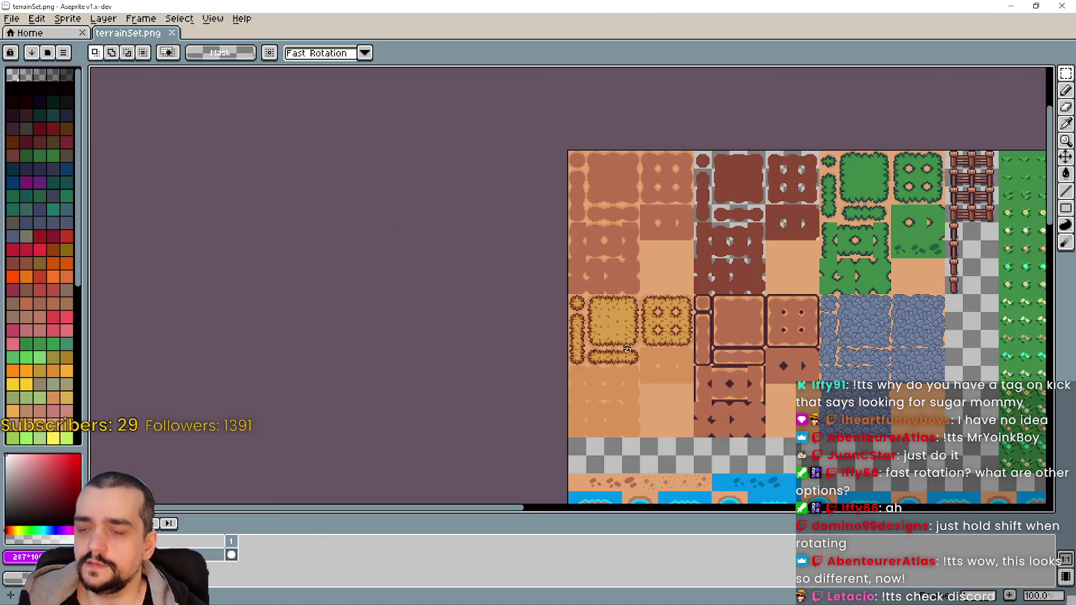
scroll(513, 287, "up", 3)
scroll(512, 287, "up", 2)
scroll(620, 234, "up", 2)
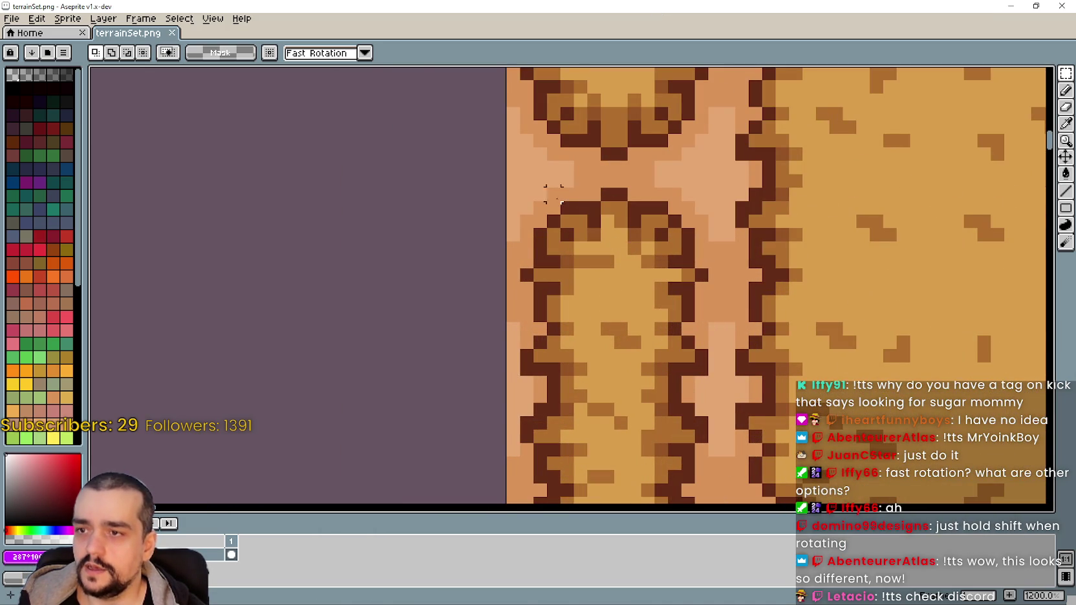
scroll(552, 301, "down", 3)
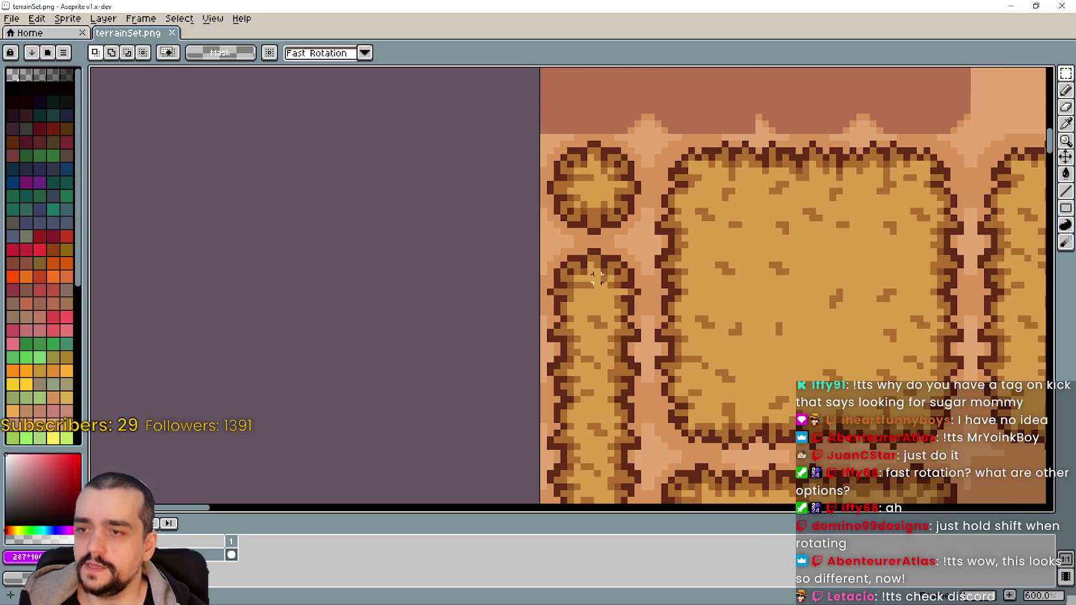
scroll(522, 285, "up", 1)
scroll(523, 285, "down", 1)
key("alt+Tab")
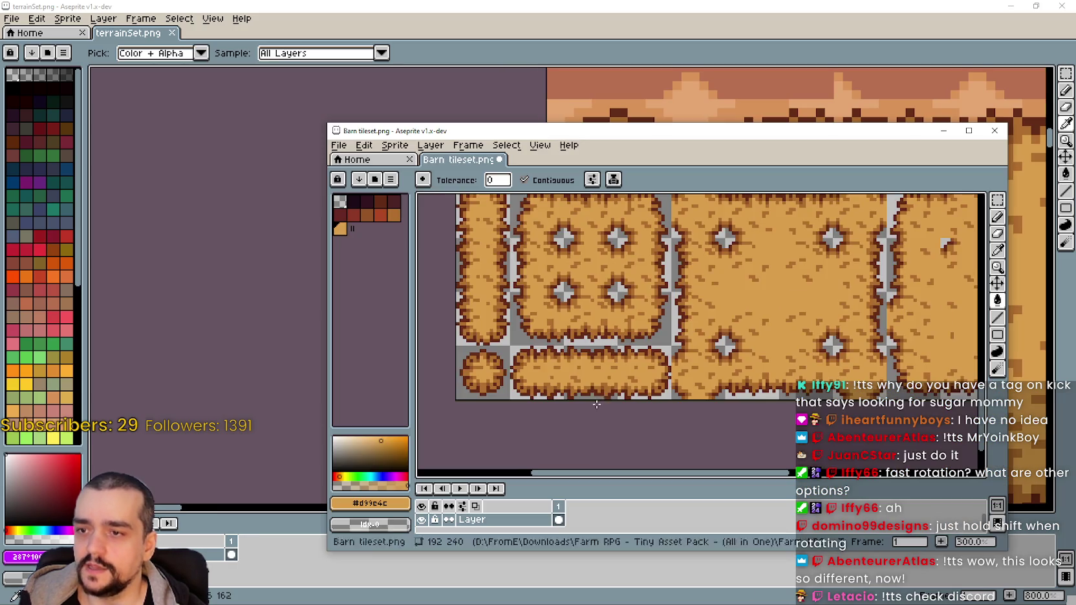
key("m")
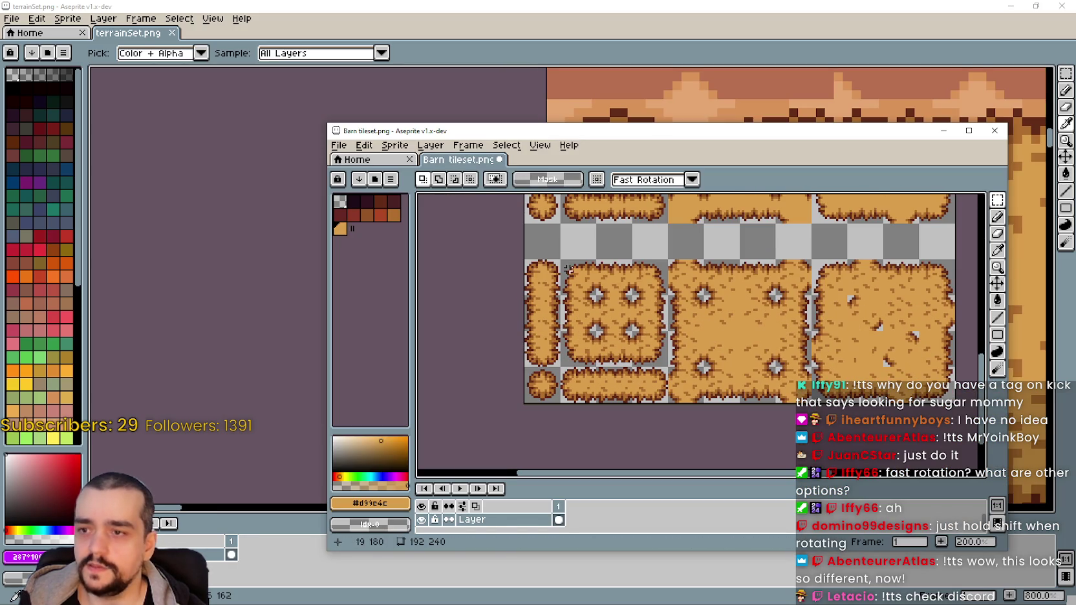
key("alt+Tab")
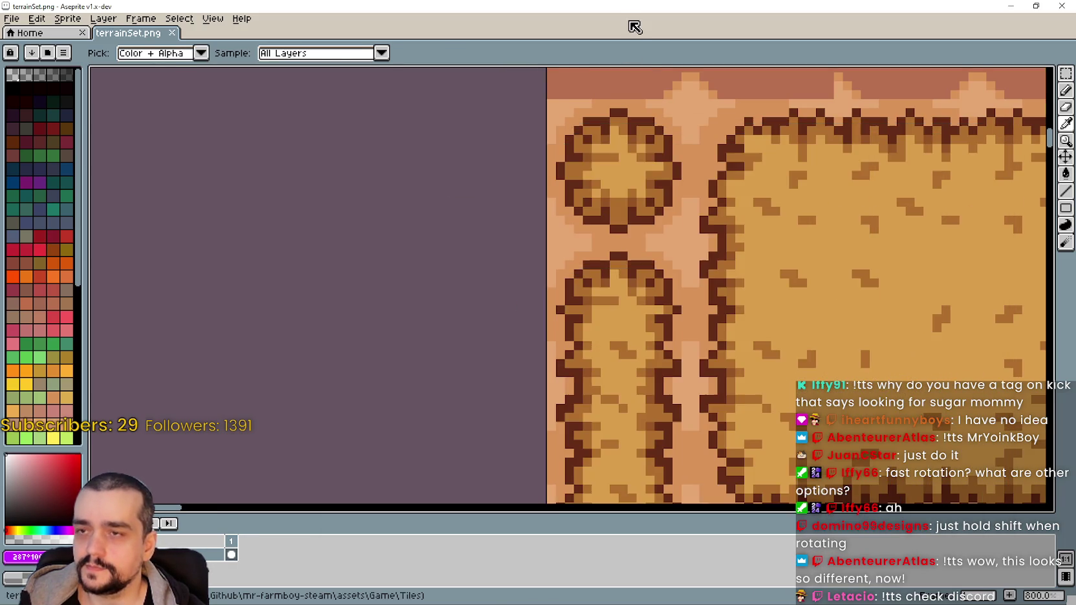
scroll(805, 368, "down", 2)
scroll(680, 350, "down", 1)
scroll(673, 342, "down", 1)
Undo the pasted bales in terrainSet.png and re-place one tall bale nudged up
key("ctrl+z")
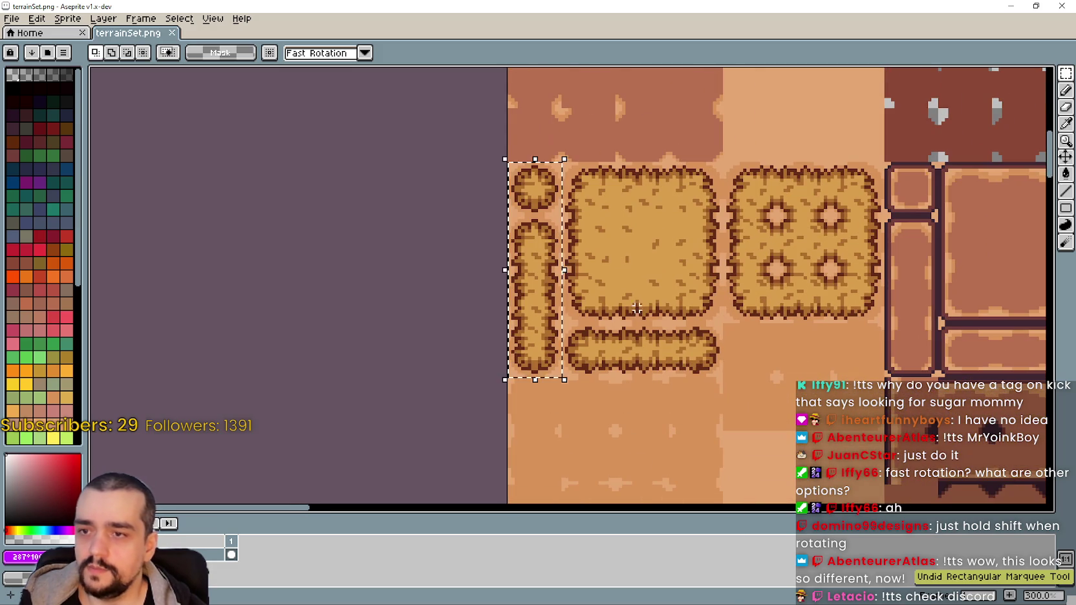
key("ctrl+z")
key("ctrl+z")
key("ctrl+z")
key("ctrl+z")
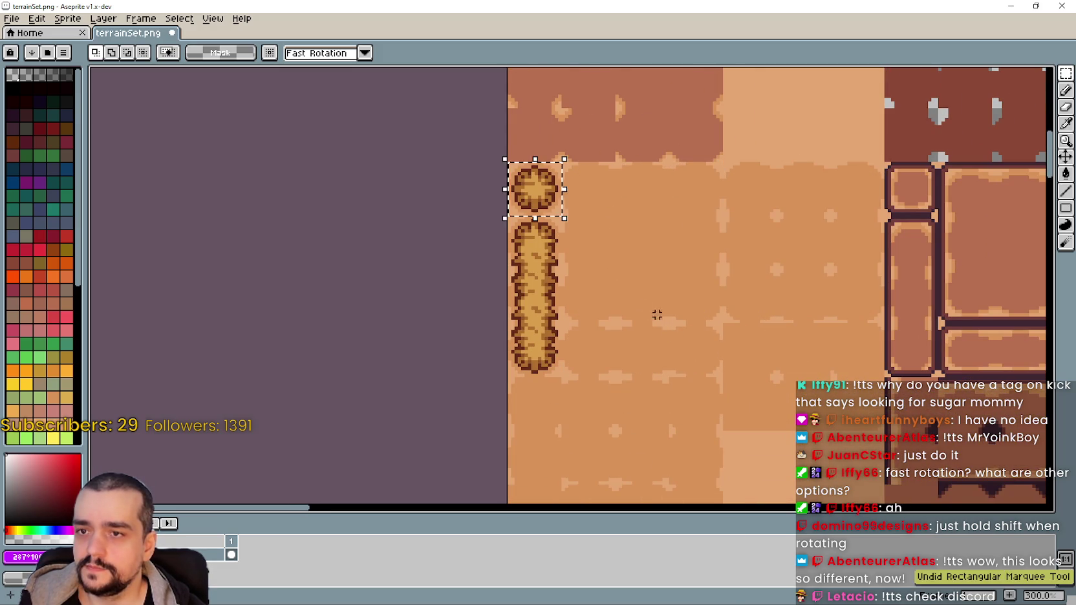
key("ctrl+z")
key("ctrl+z")
key("ctrl+z")
scroll(511, 265, "up", 3)
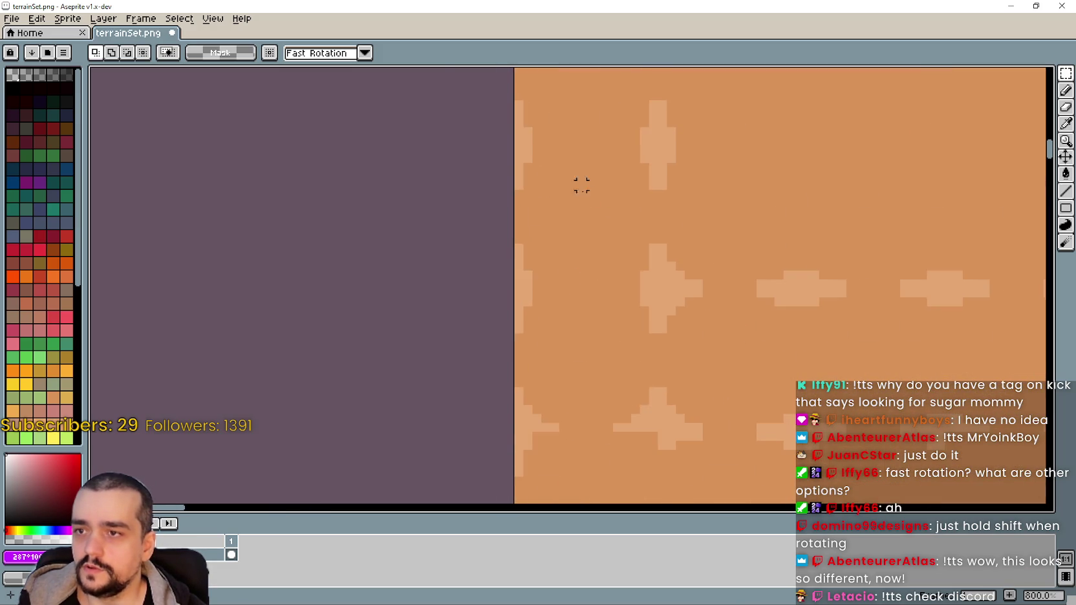
key("ctrl+v")
key("Up")
key("Up")
key("Up")
key("Up")
key("Up")
key("Up")
key("Up")
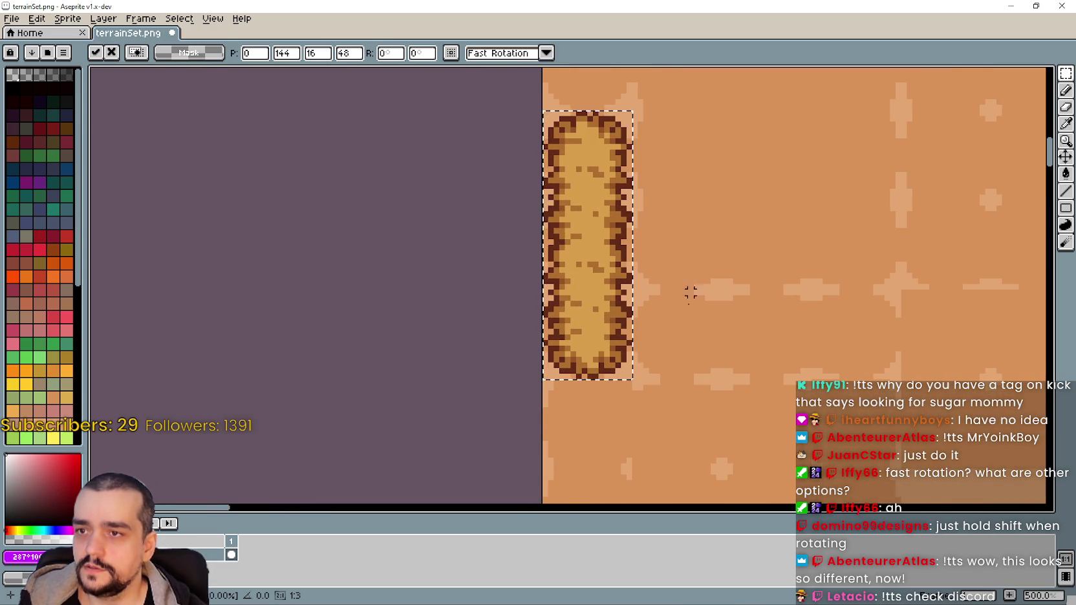
scroll(698, 287, "right", 1)
key("Return")
Try moving the upper bale piece down, undo it, and return to the other windows
scroll(698, 287, "up", 1)
scroll(646, 373, "up", 2)
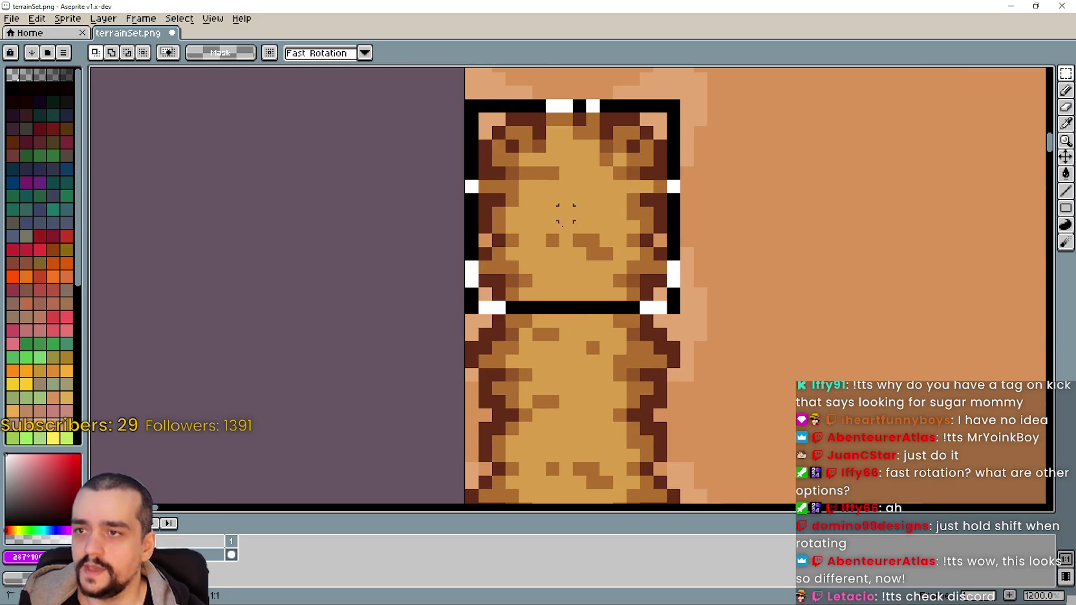
scroll(562, 446, "down", 3)
left_click_drag(560, 377, 560, 484)
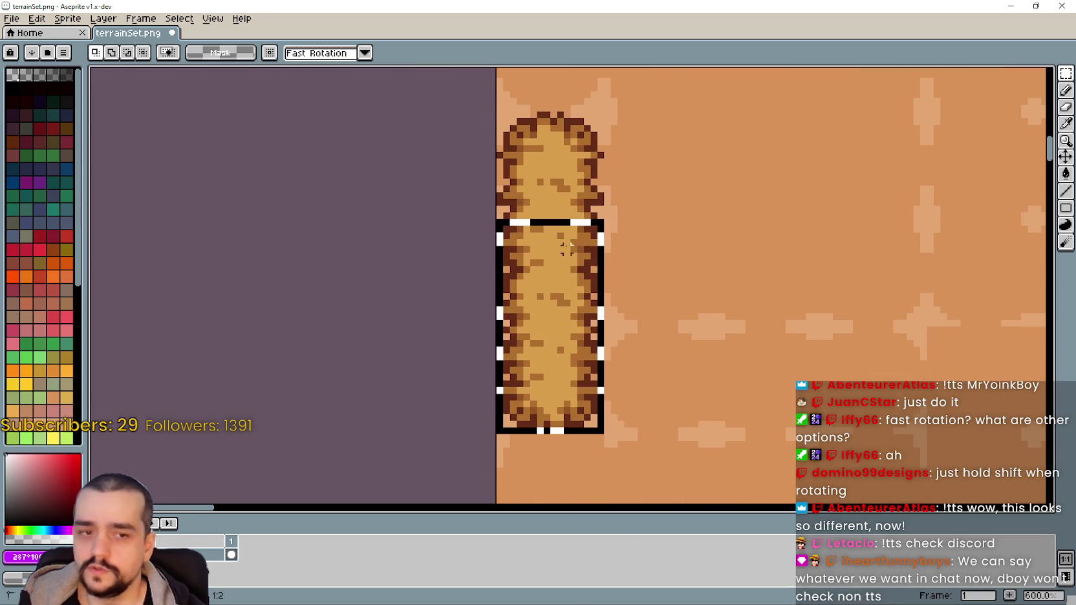
key("ctrl+z")
scroll(818, 343, "down", 1)
scroll(653, 349, "down", 1)
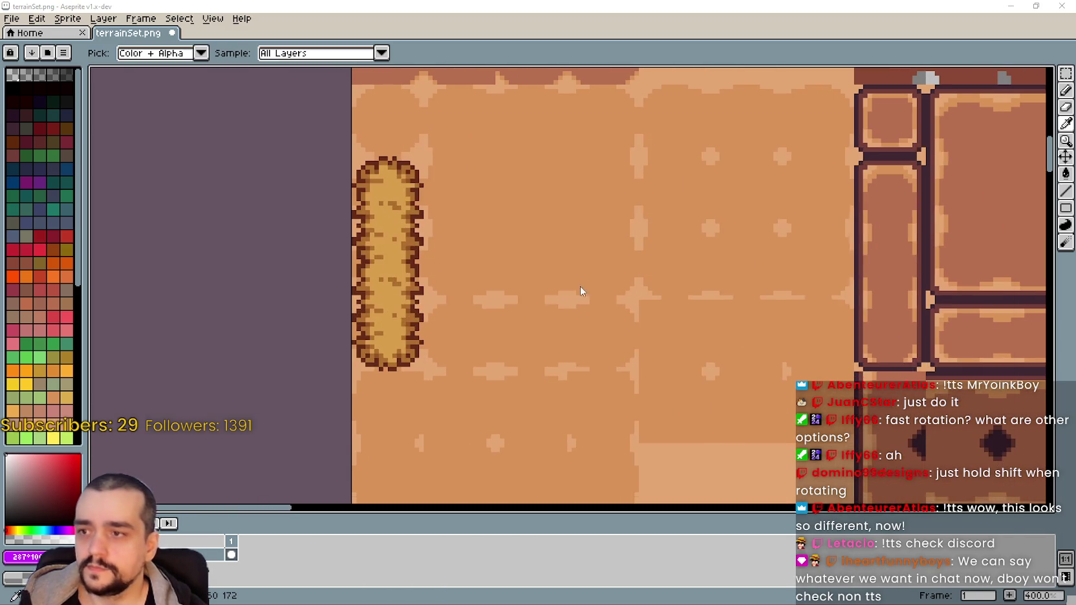
key("alt+Tab")
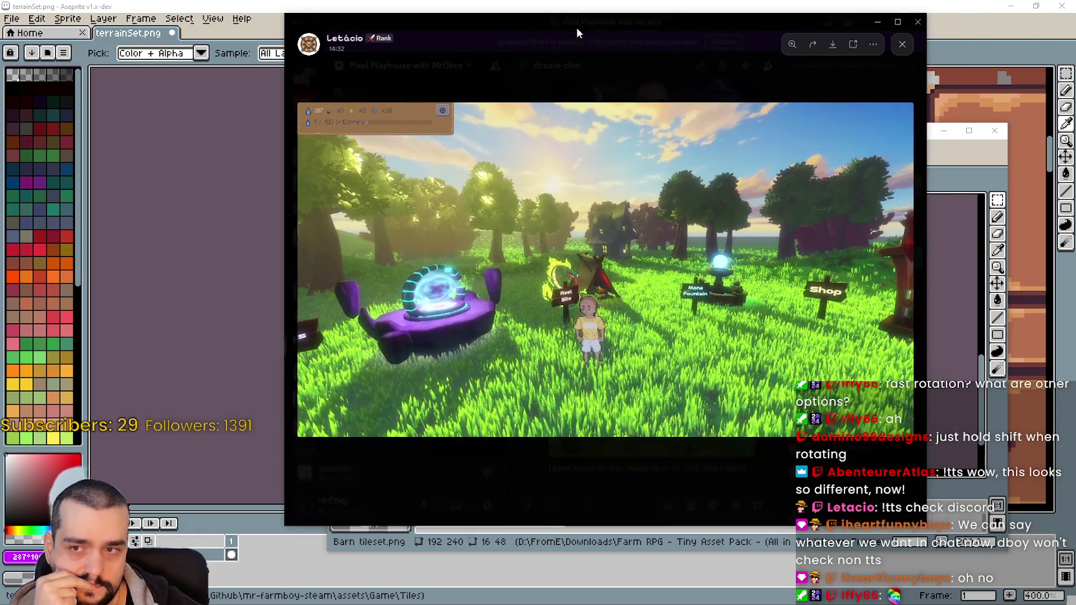
left_click_drag(575, 27, 508, 29)
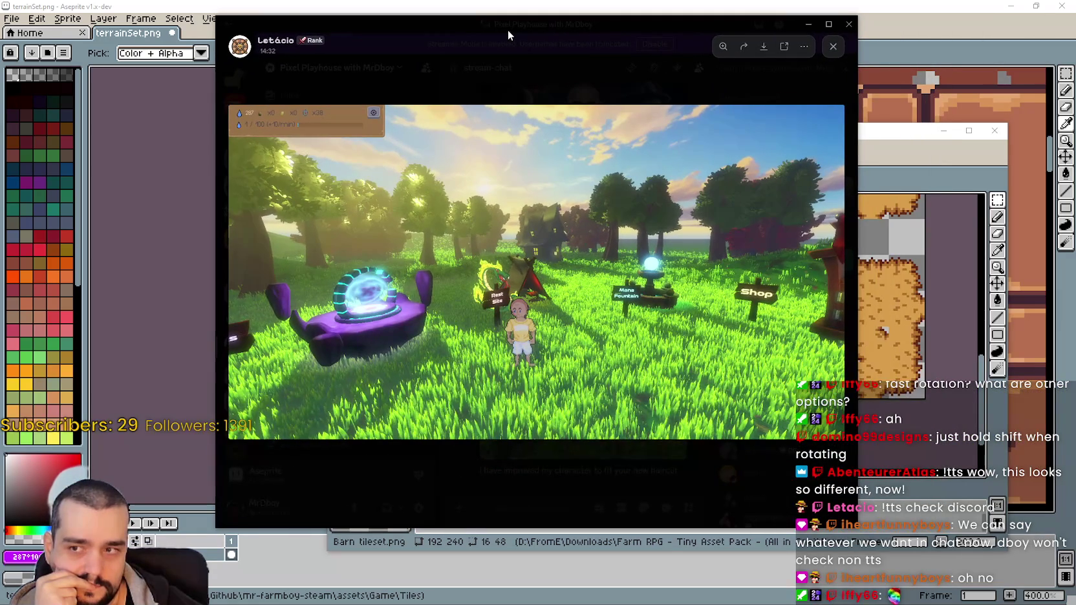
Zoom in on the character beside the Rest Site sign, then back to full view
left_click(514, 344)
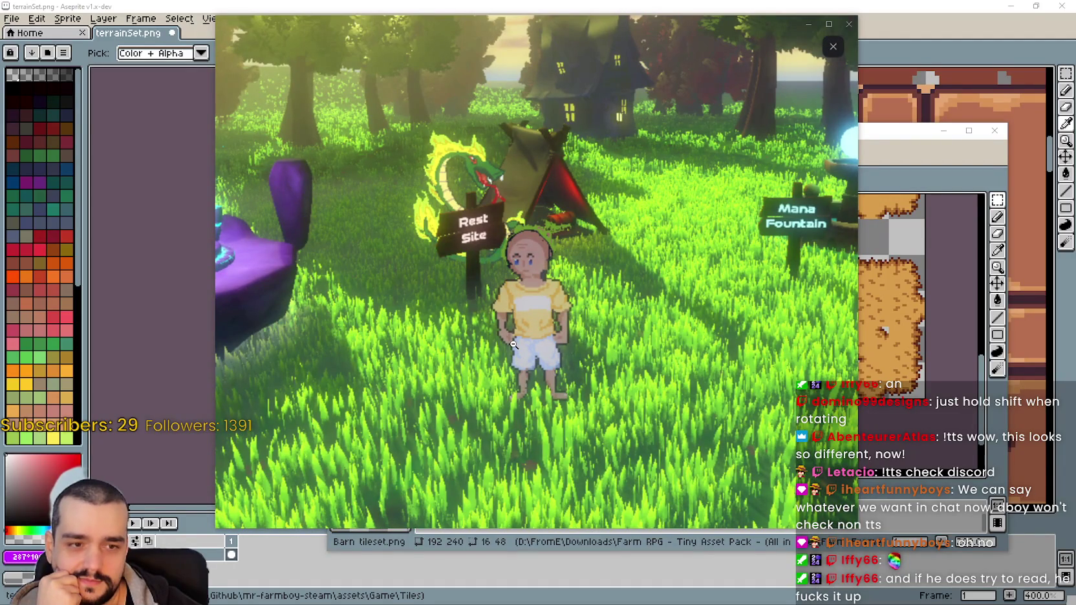
left_click(670, 333)
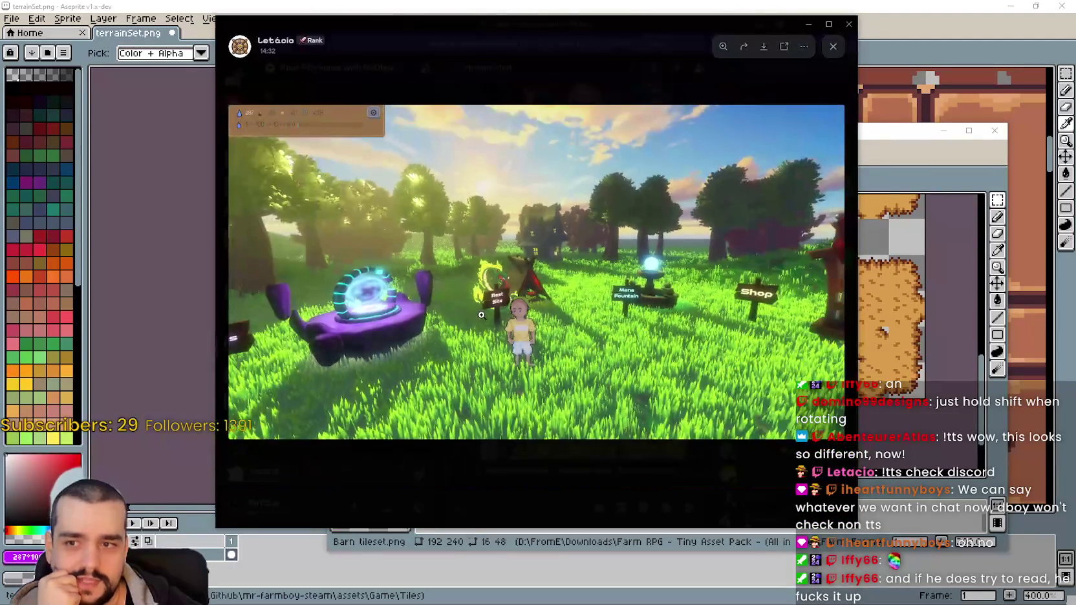
left_click(482, 316)
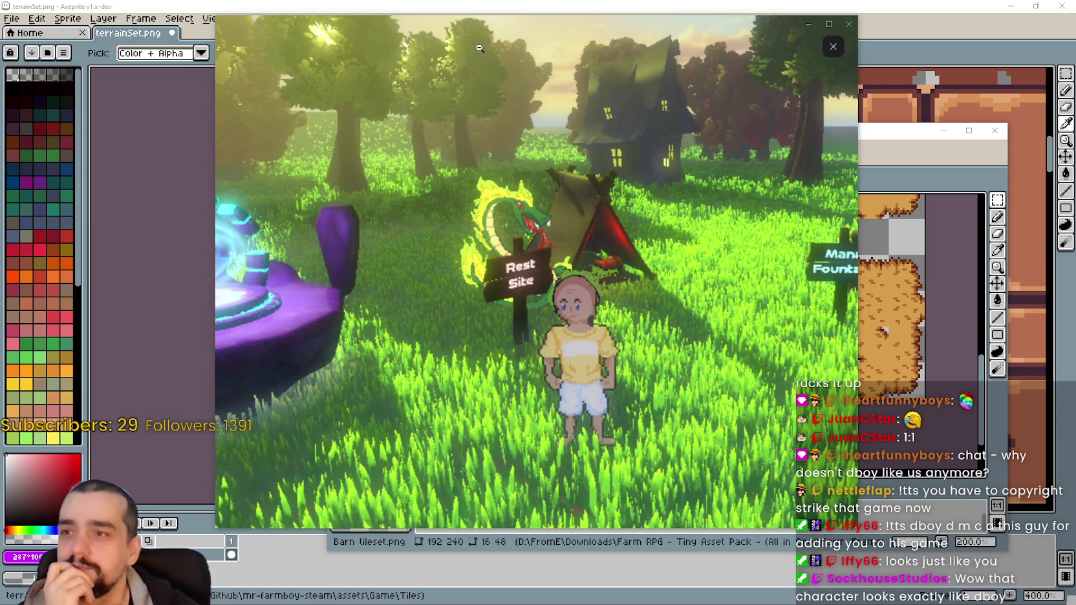
left_click(583, 108)
Close the screenshot viewer and clear the selection in the Barn tileset
key("Escape")
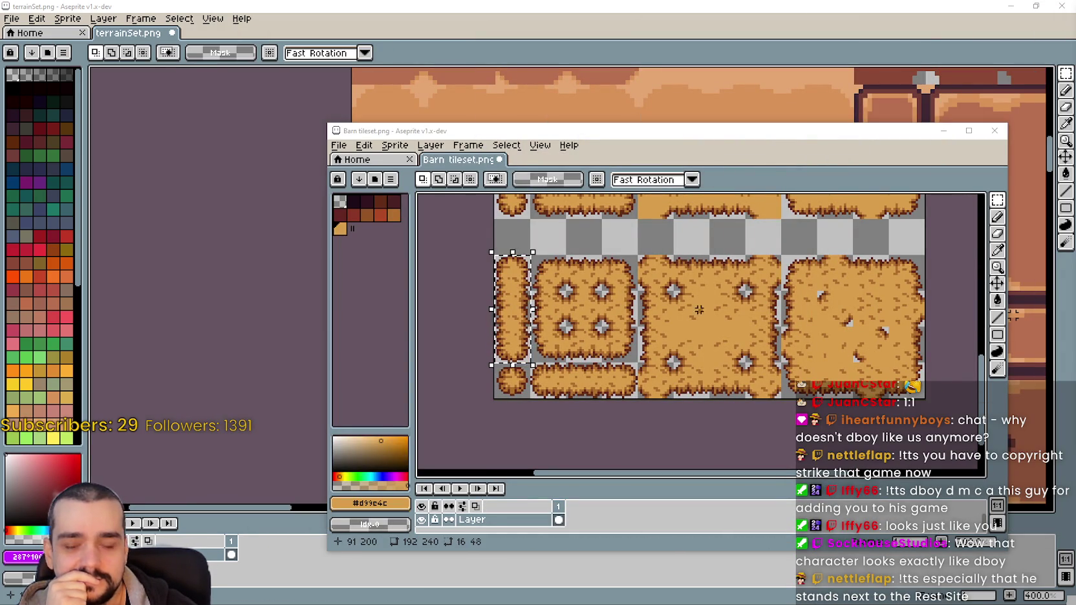
scroll(533, 362, "up", 1)
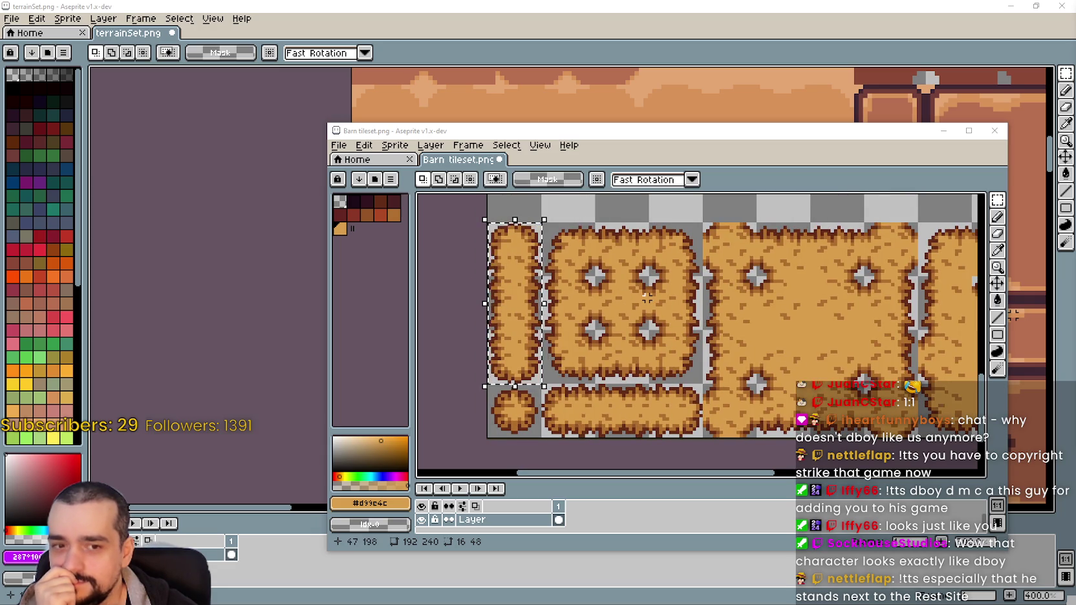
left_click(645, 301)
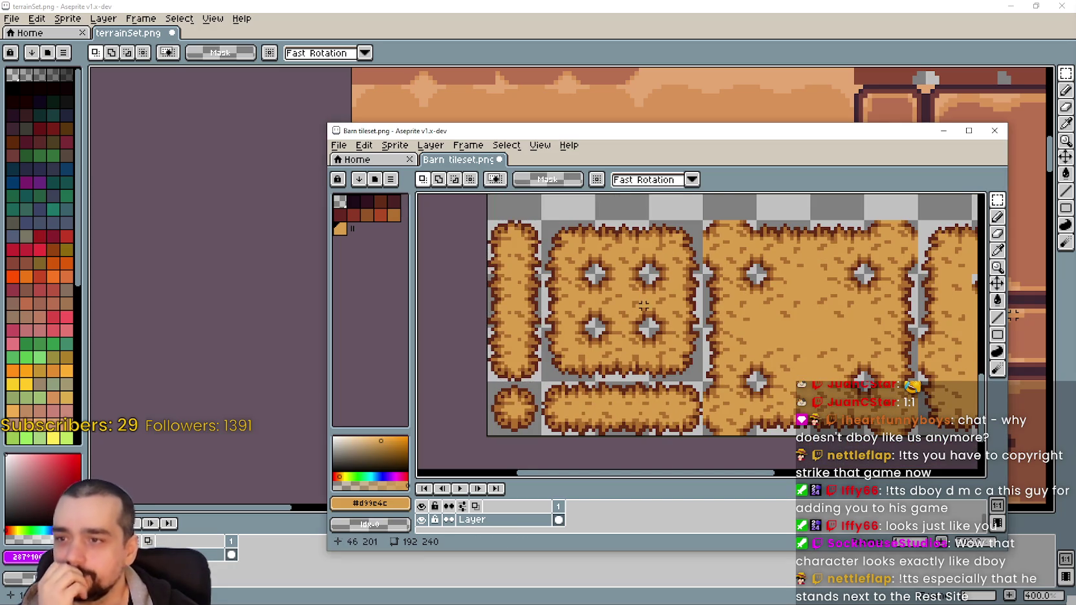
scroll(525, 362, "up", 1)
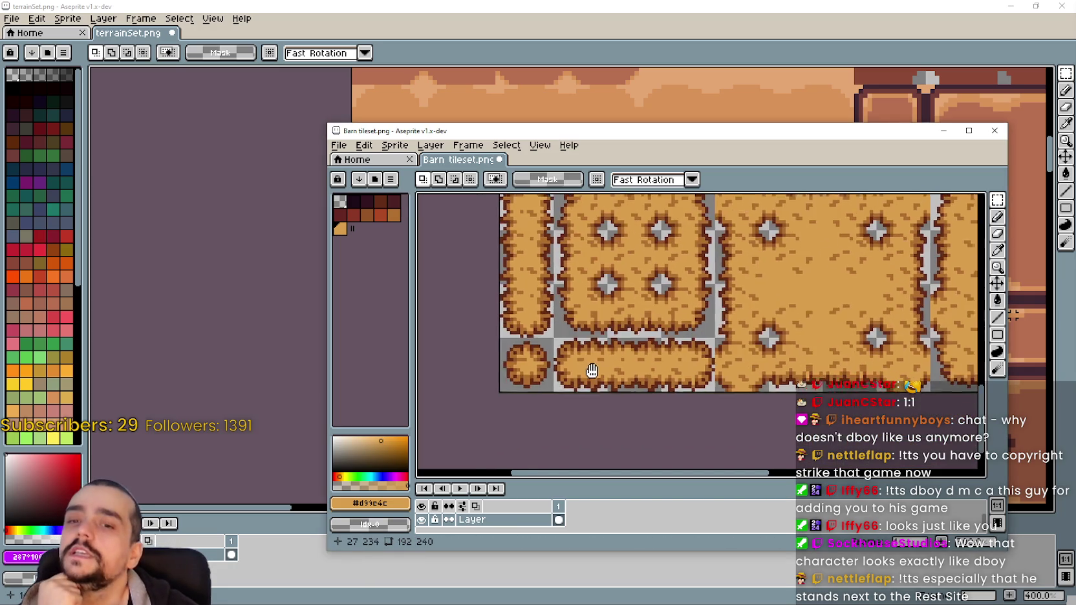
scroll(525, 362, "up", 2)
scroll(551, 279, "up", 1)
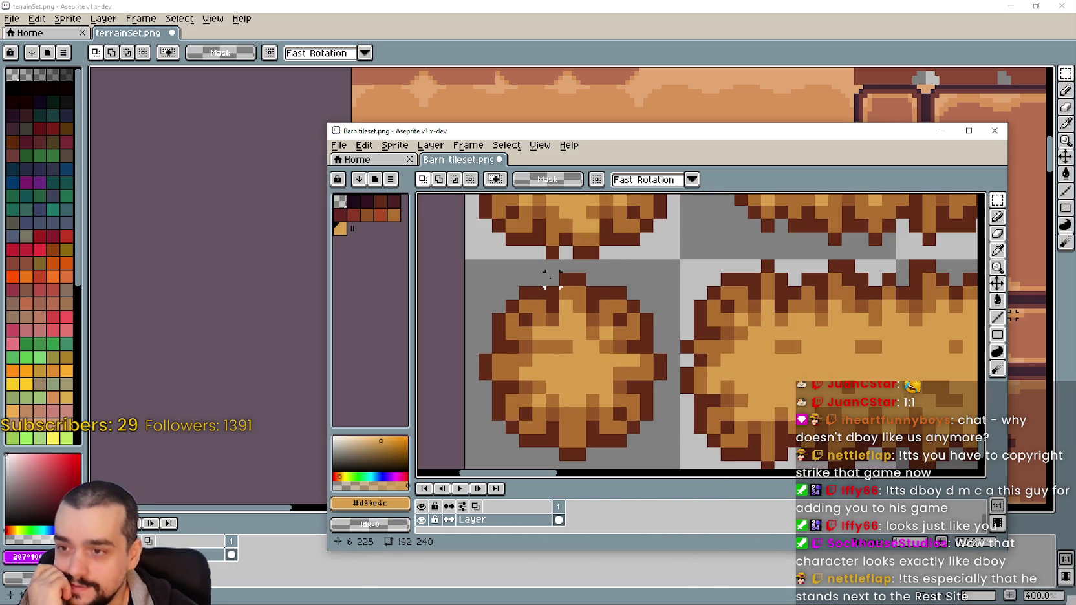
Split the round bale, shifting its left half one pixel left and right half one right
left_click_drag(574, 271, 477, 455)
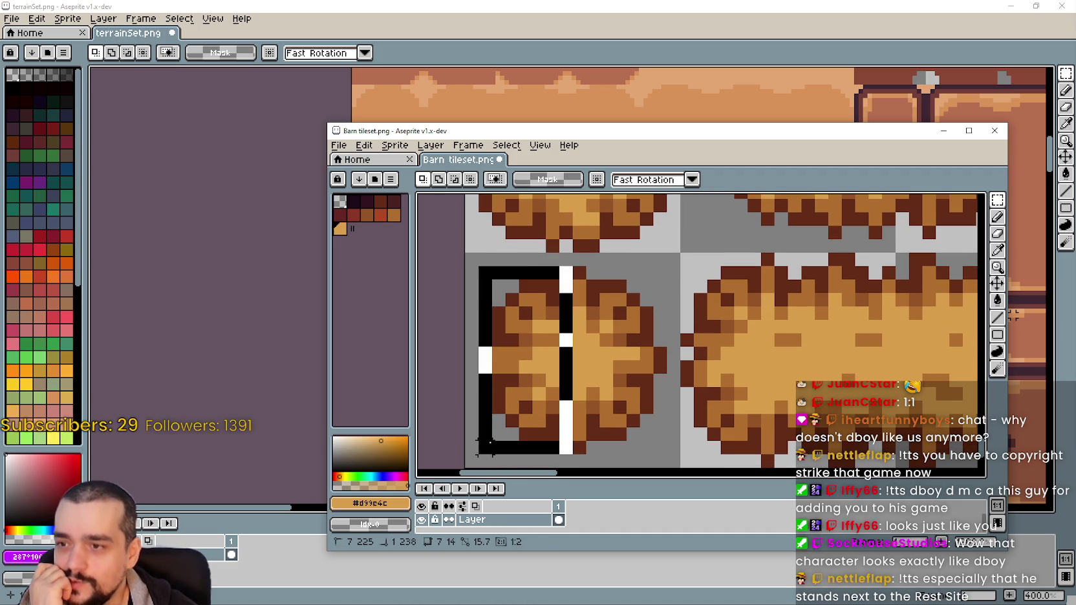
left_click_drag(543, 376, 530, 376)
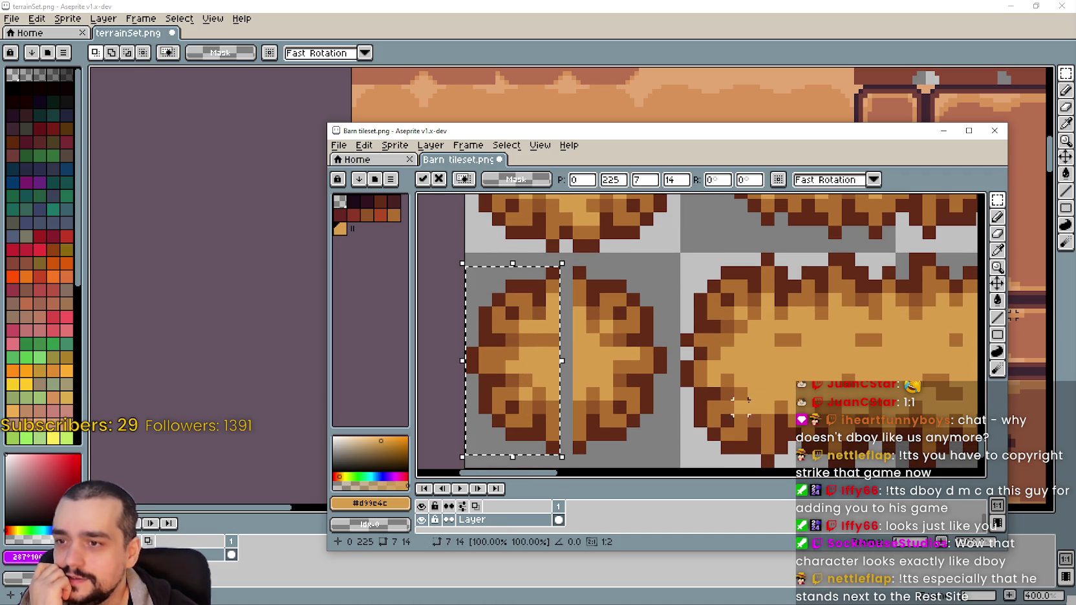
key("ctrl+d")
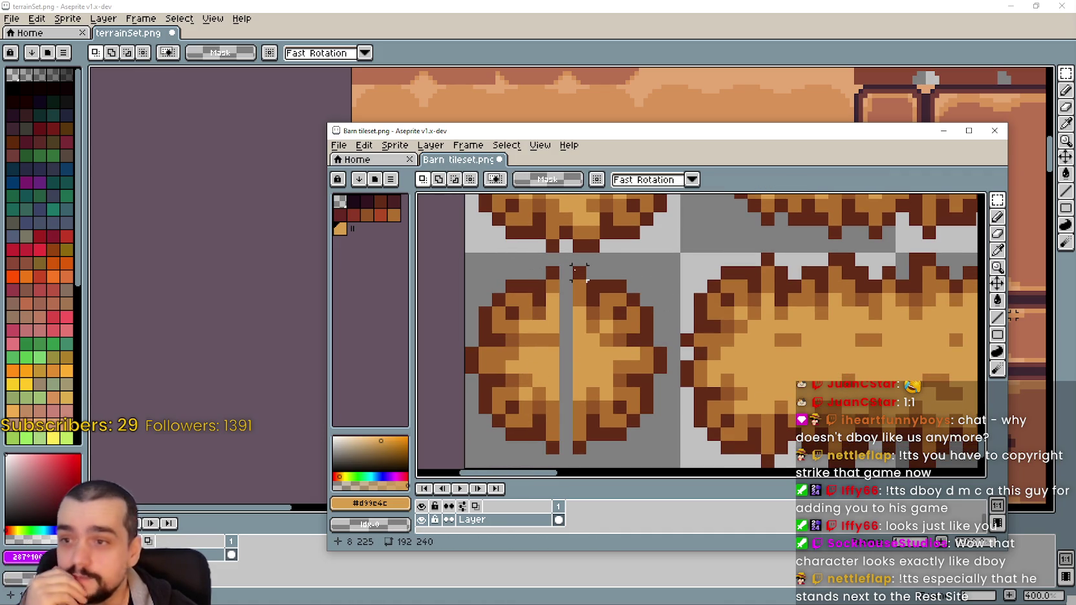
left_click_drag(573, 267, 658, 451)
left_click_drag(630, 396, 643, 397)
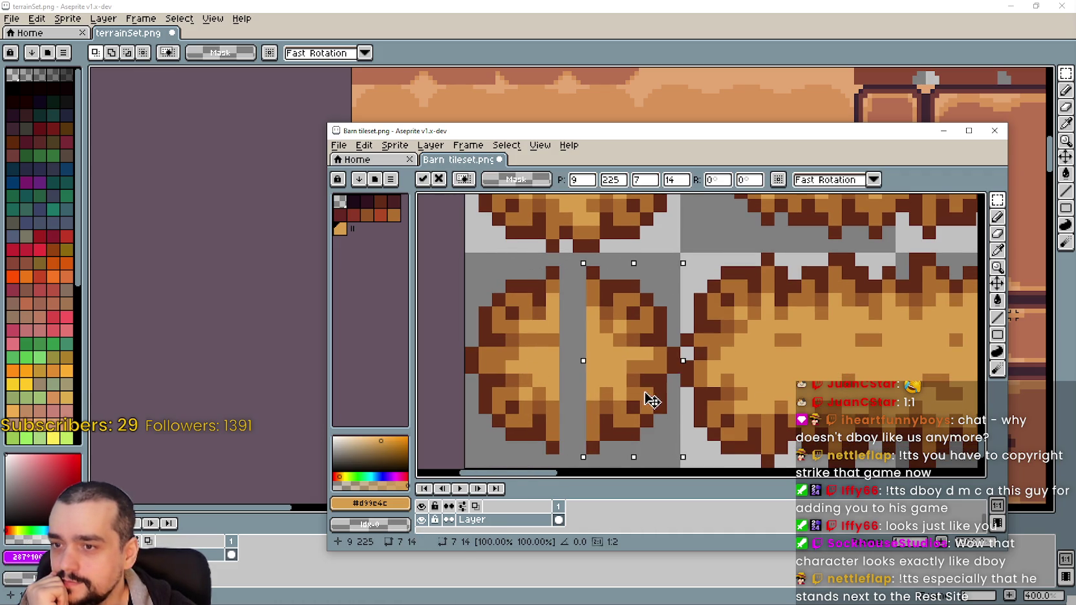
key("ctrl+d")
Nudge the upper right quarter up one pixel and another bale section down one pixel
left_click_drag(587, 266, 680, 360)
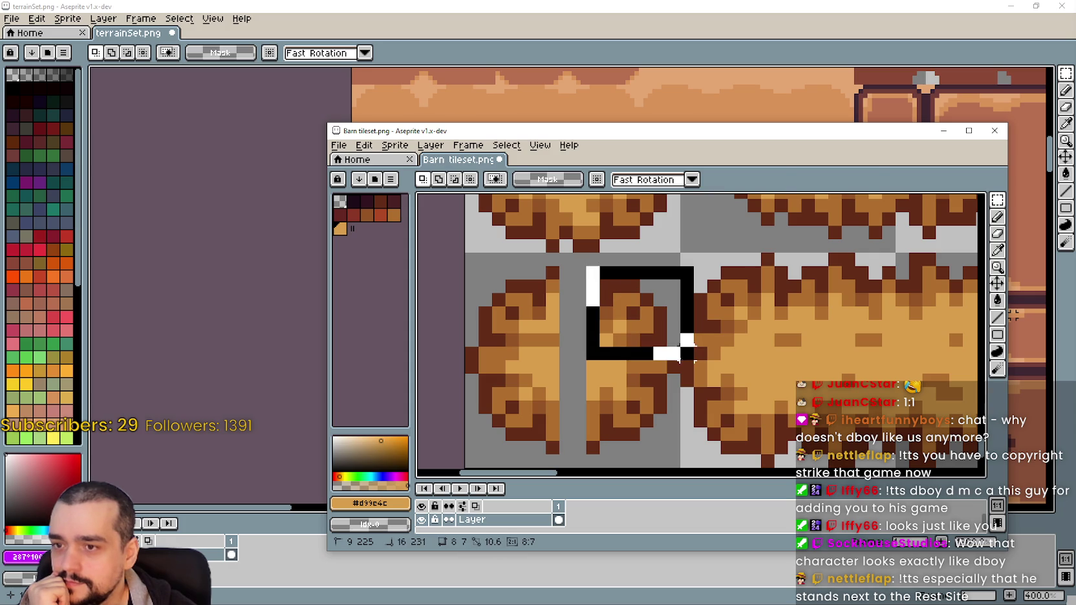
key("Up")
key("Return")
scroll(590, 318, "down", 3)
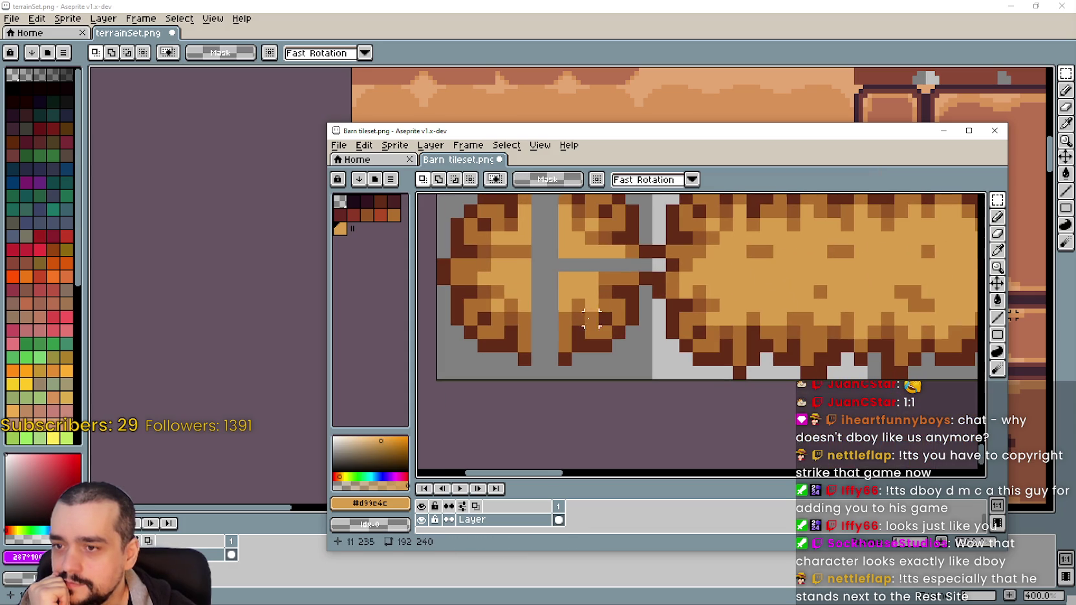
mouse_move(565, 266)
left_mouse_down()
mouse_move(651, 367)
mouse_move(630, 364)
left_mouse_up()
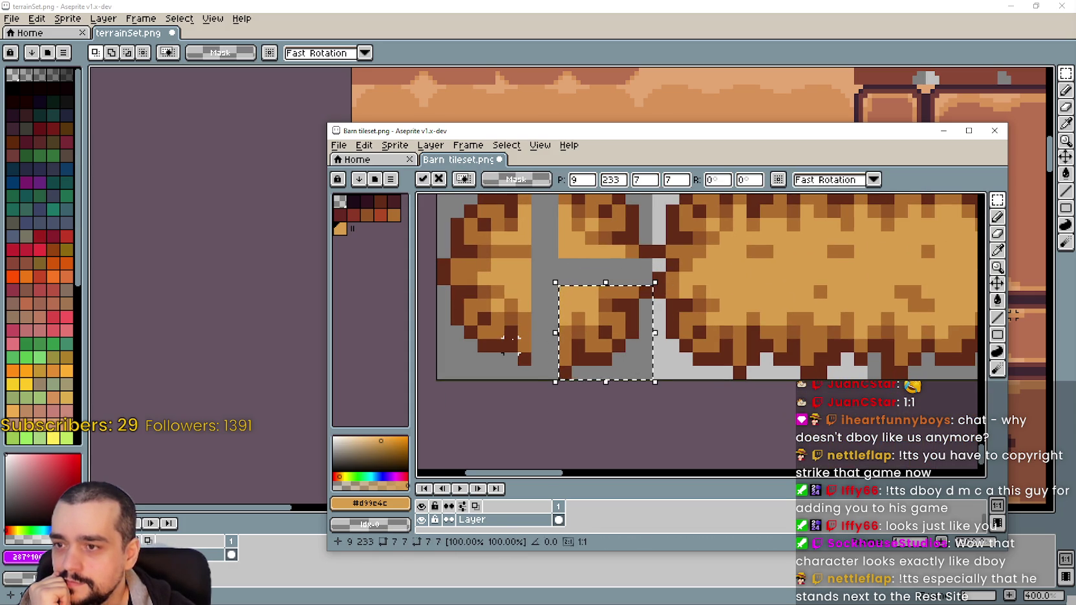
left_click(524, 358)
Marquee the left quarter of the round bale
left_click_drag(523, 357, 434, 268)
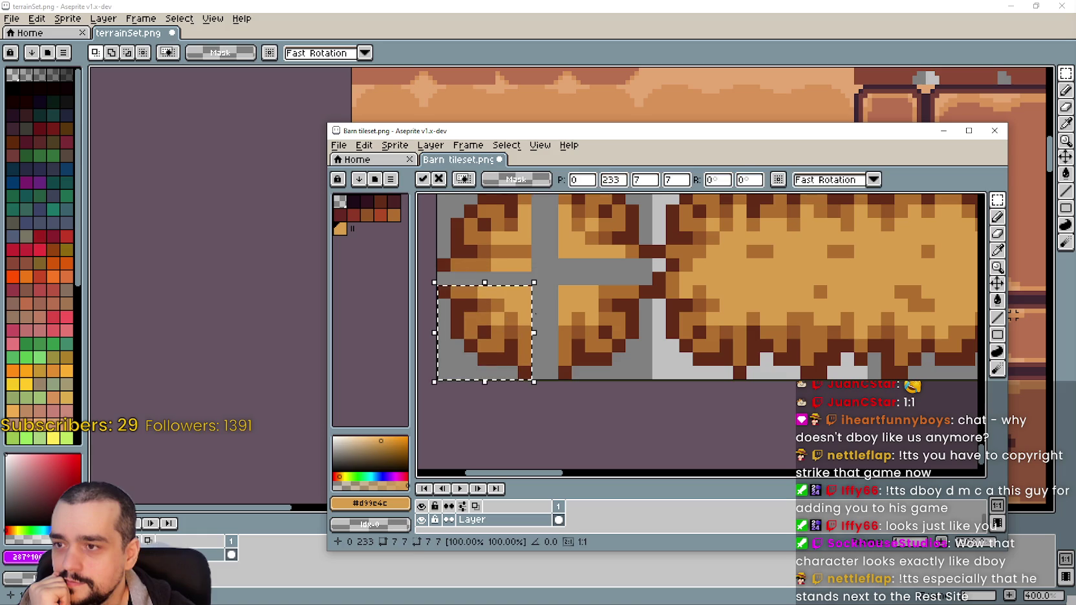
scroll(625, 315, "down", 2)
scroll(625, 315, "down", 1)
scroll(729, 292, "up", 1)
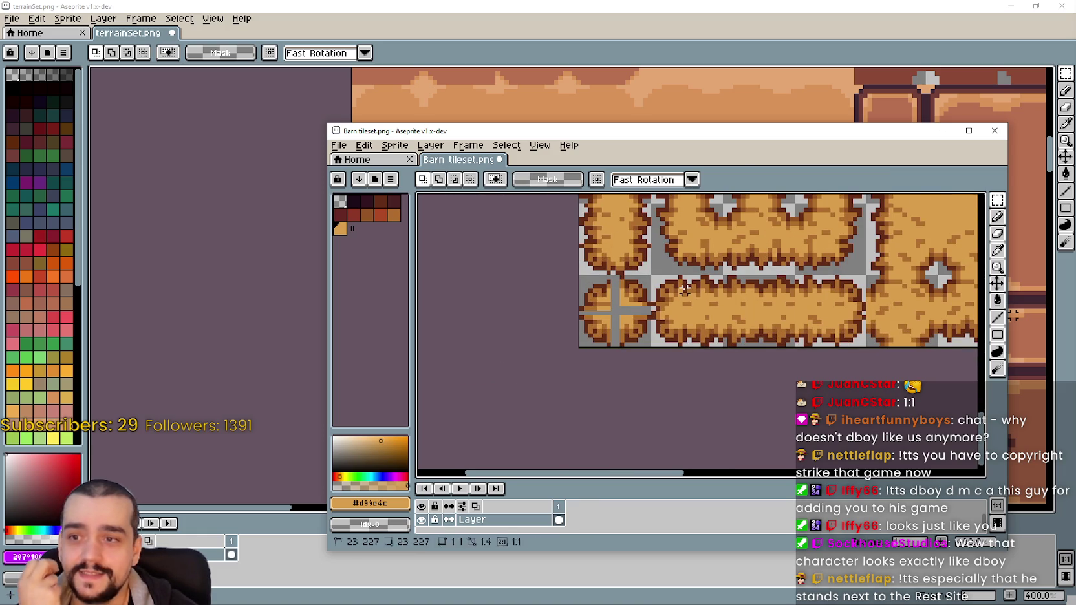
scroll(729, 292, "down", 1)
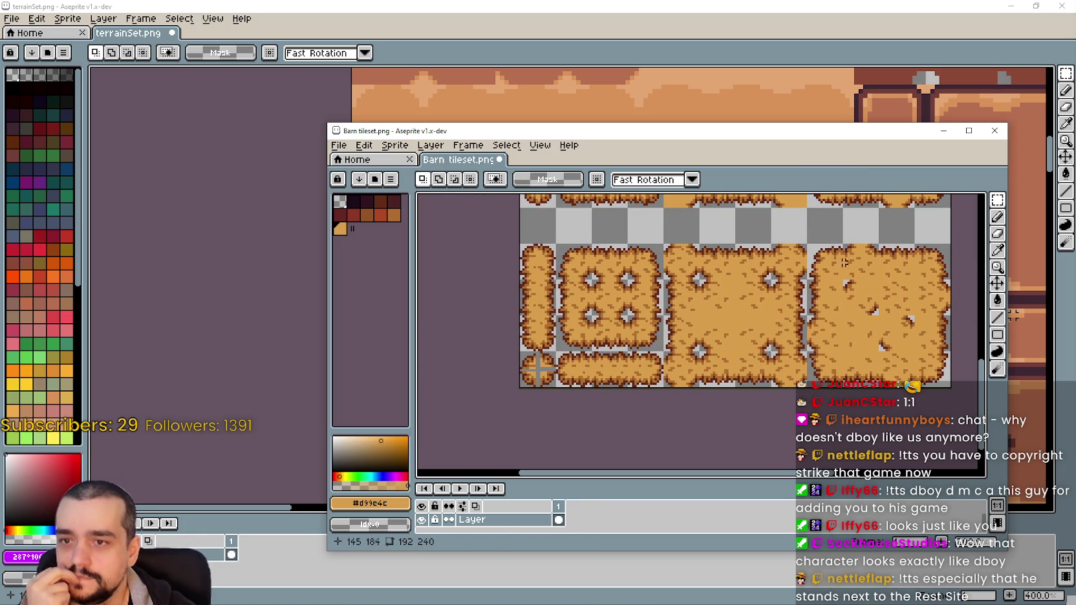
left_click_drag(830, 257, 818, 276)
scroll(818, 276, "up", 1)
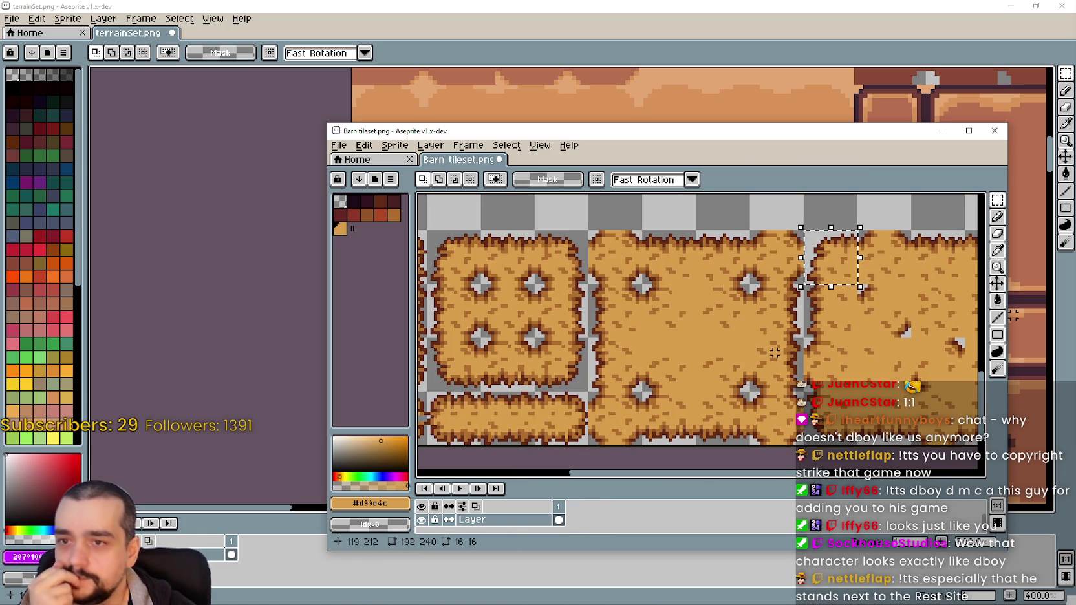
scroll(744, 351, "left", 2)
scroll(711, 350, "left", 1)
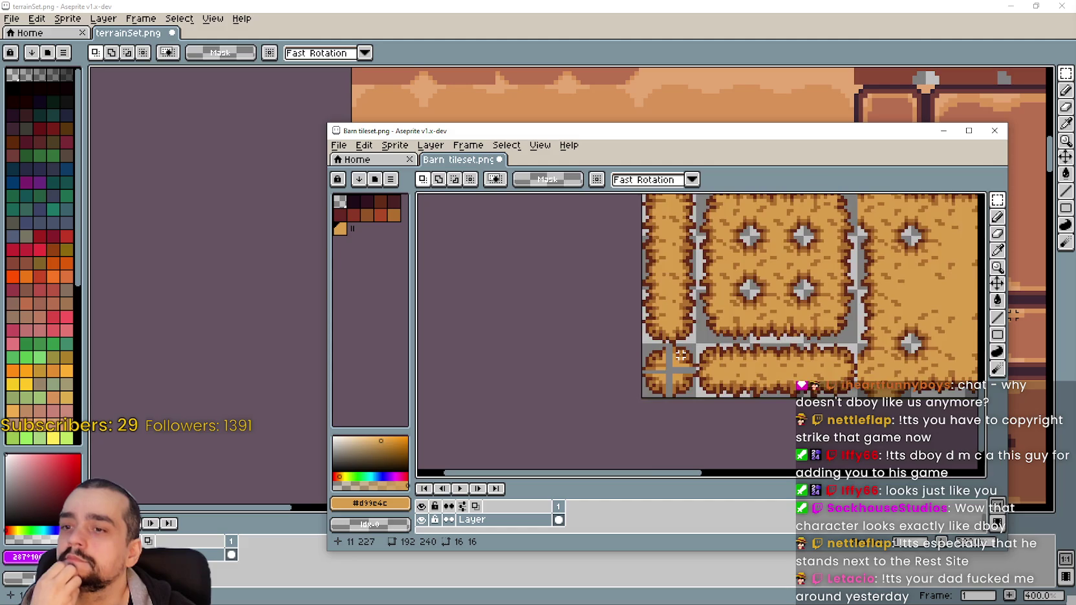
scroll(679, 347, "up", 1)
scroll(680, 348, "up", 2)
scroll(675, 362, "up", 1)
scroll(672, 375, "down", 1)
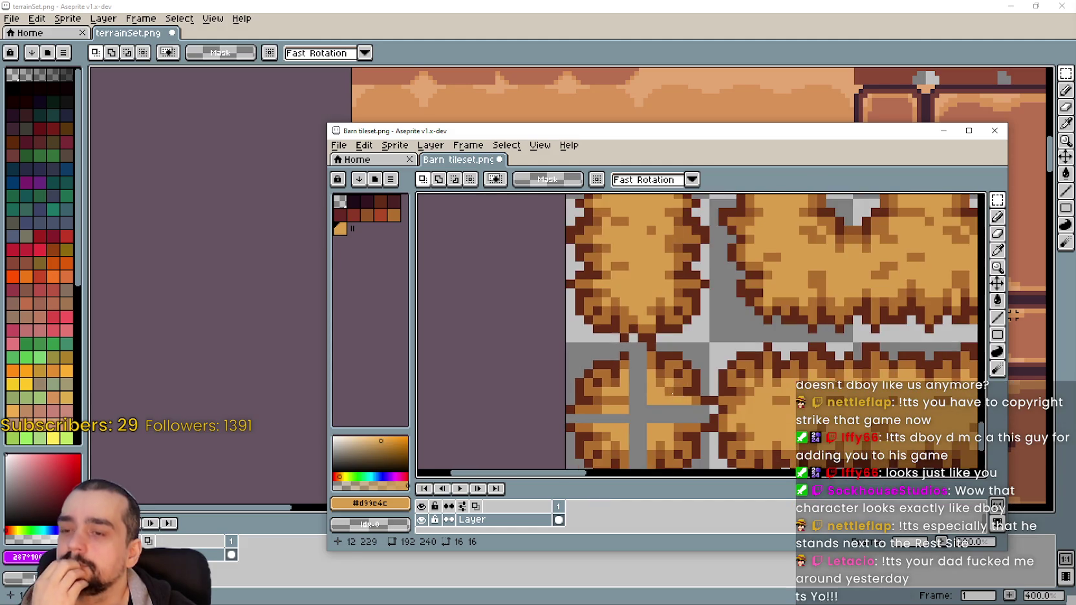
scroll(669, 384, "down", 1)
scroll(670, 384, "up", 1)
scroll(675, 362, "down", 1)
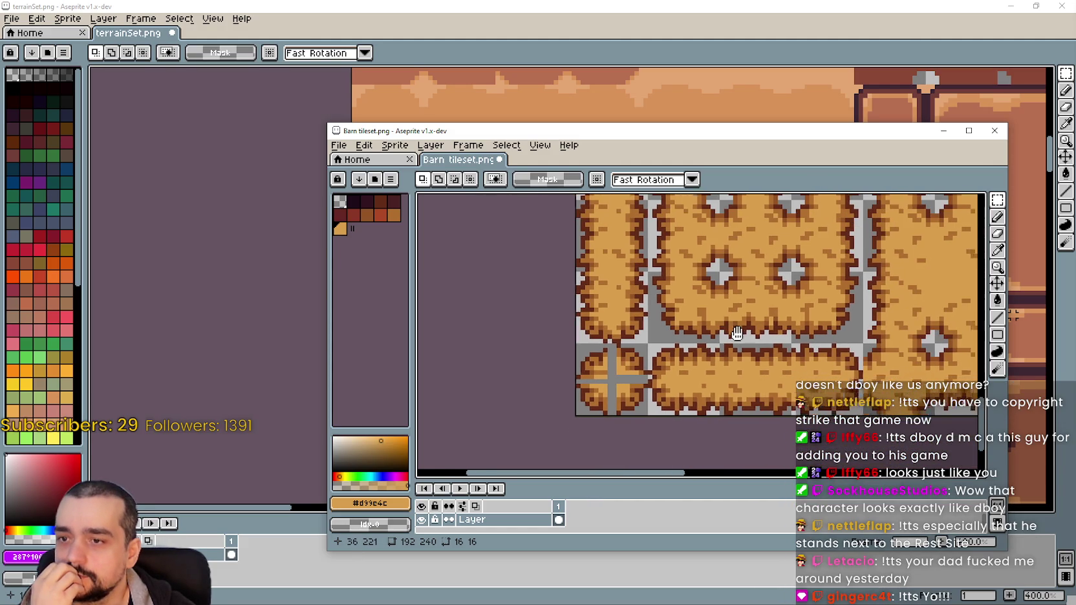
scroll(687, 325, "down", 1)
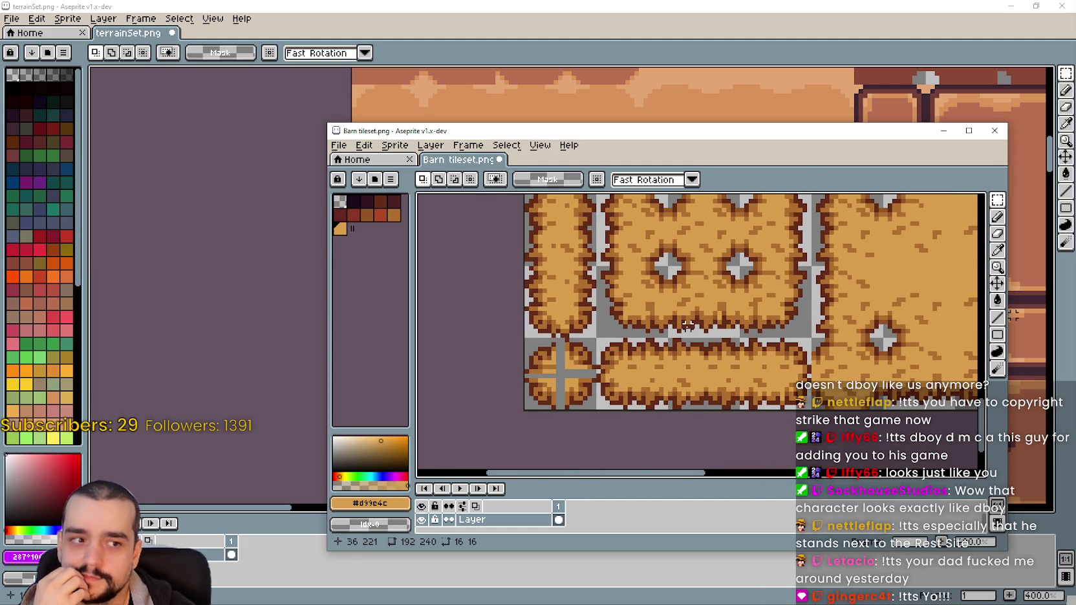
scroll(607, 349, "up", 1)
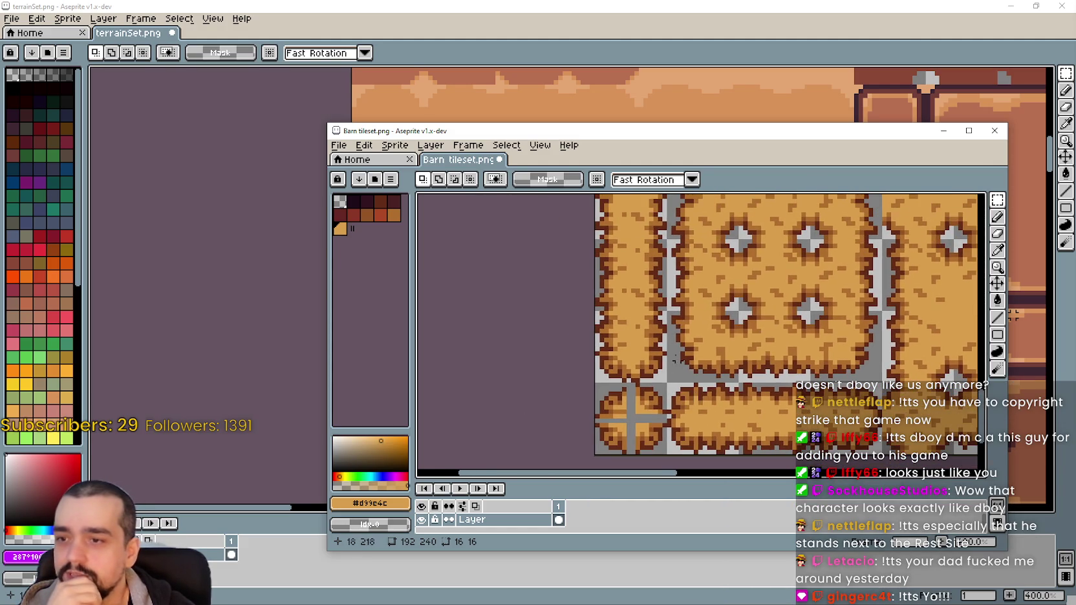
scroll(606, 349, "up", 1)
scroll(606, 349, "up", 1)
scroll(607, 349, "up", 1)
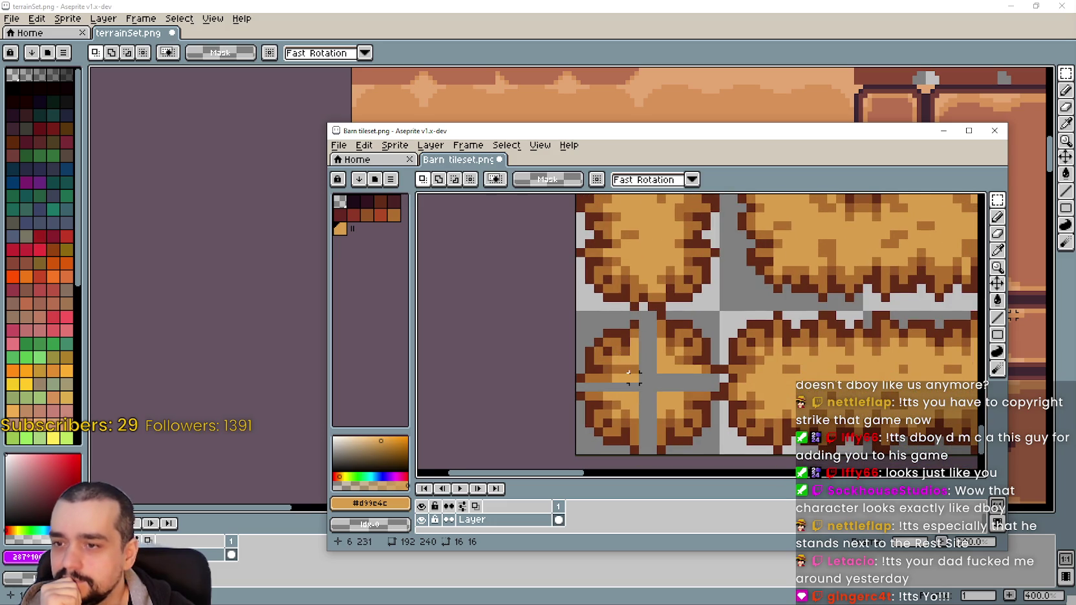
Nudge the round bale's top corner pixels up one pixel
mouse_move(632, 376)
left_mouse_down()
mouse_move(578, 318)
mouse_move(641, 330)
left_mouse_up()
key("Up")
key("Return")
scroll(669, 386, "up", 2)
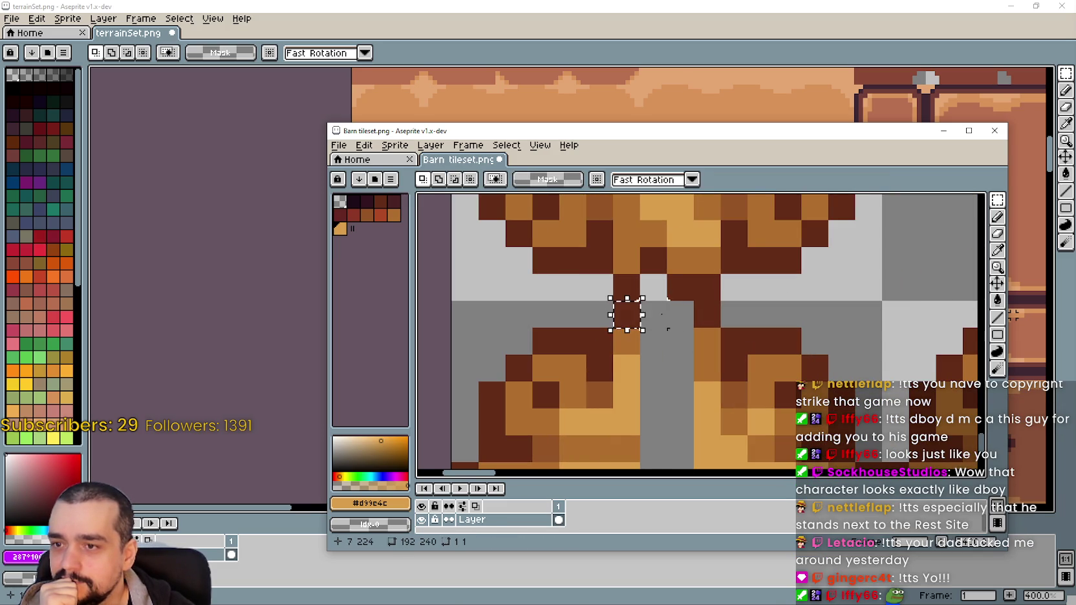
scroll(665, 314, "down", 2)
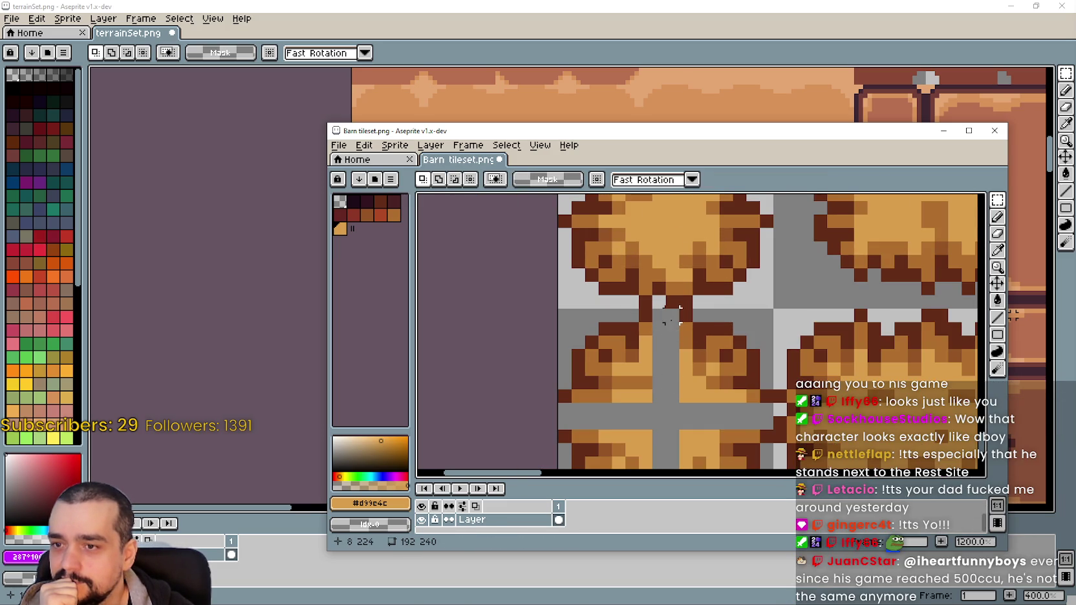
Shift a small block at the bale's top into place and delete the stray four-pixel column
mouse_move(640, 317)
left_mouse_down()
mouse_move(665, 358)
mouse_move(680, 337)
left_mouse_up()
key("Return")
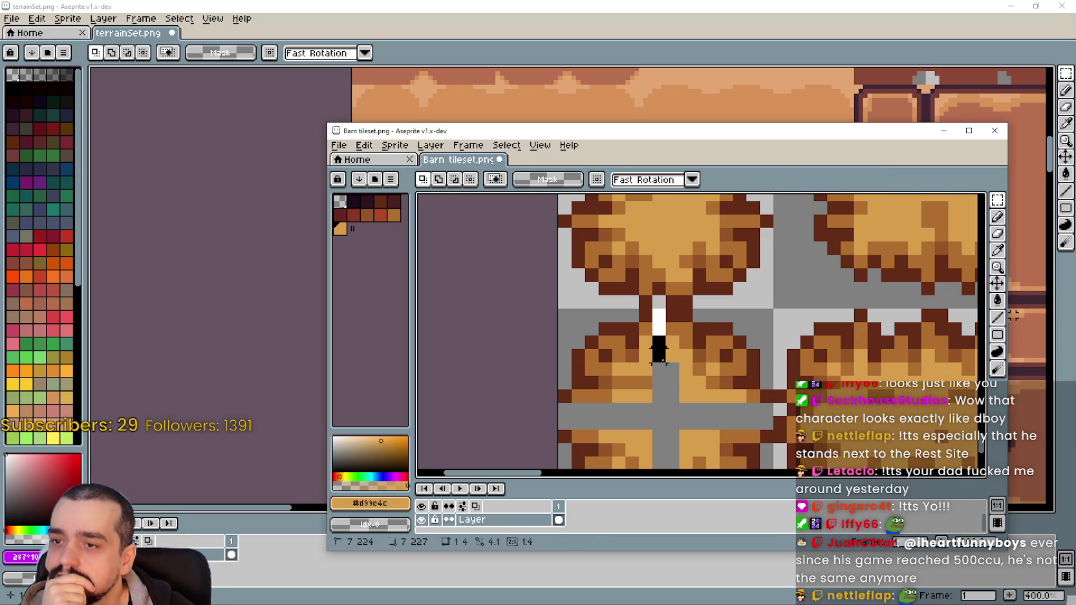
left_click_drag(658, 352, 685, 341)
key("Return")
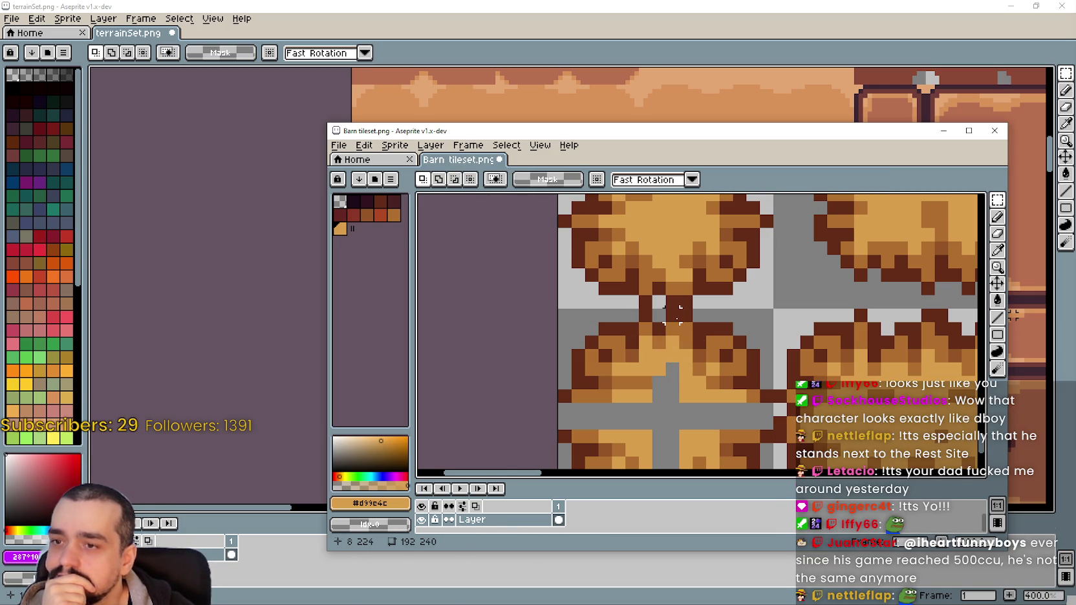
Move a three-pixel column of the bale's outline into place
left_click_drag(663, 306, 683, 354)
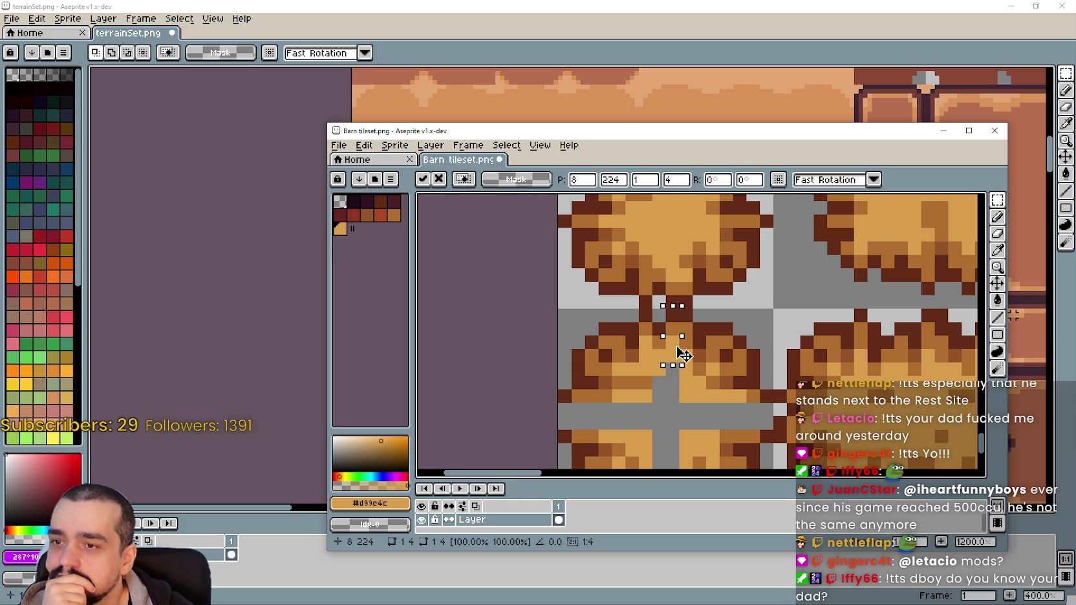
key("Return")
scroll(685, 366, "down", 4)
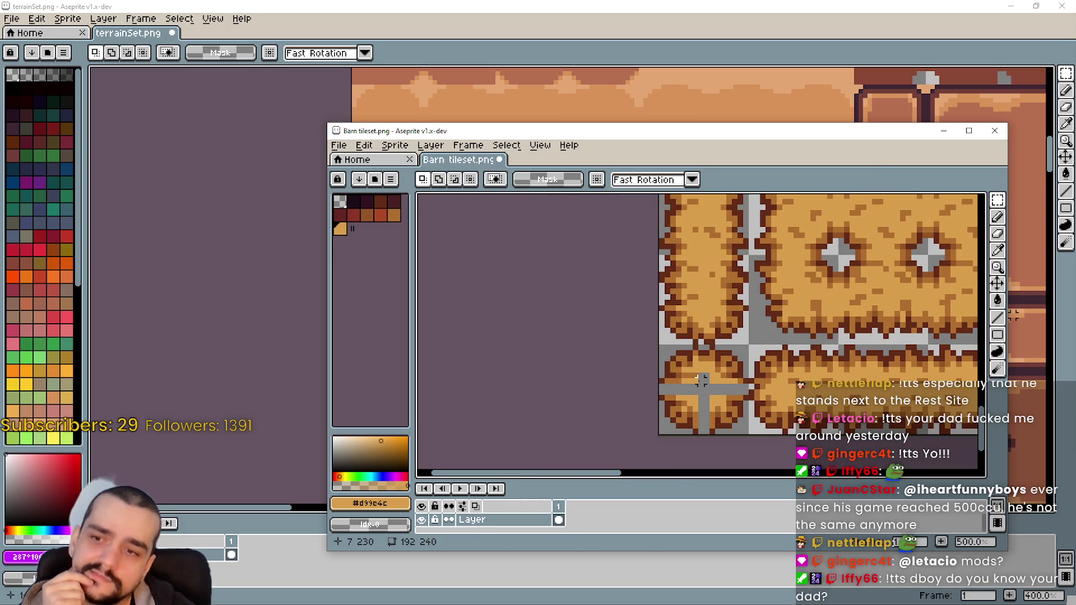
scroll(701, 380, "up", 4)
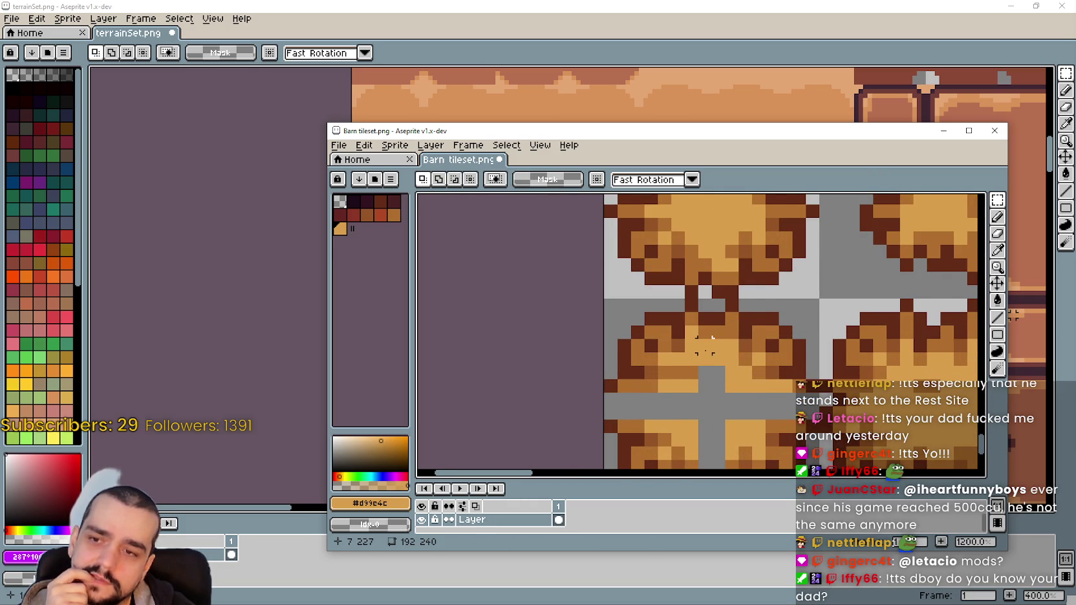
scroll(704, 344, "down", 1)
Fill the narrow grey gap pixels at the bale's top with orange
left_click_drag(714, 327, 717, 360)
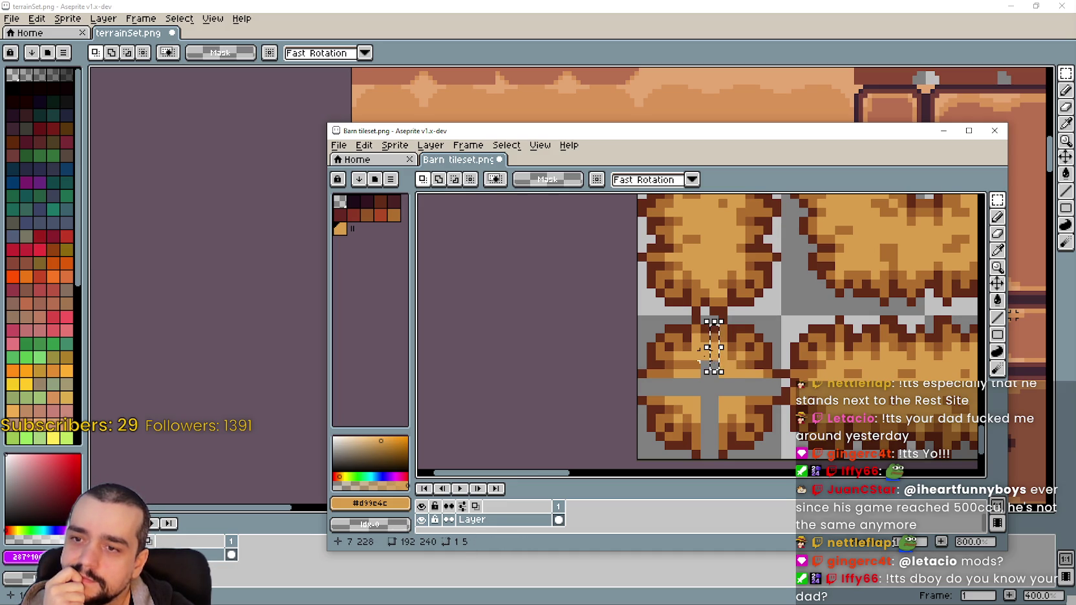
left_click(703, 353)
scroll(684, 337, "down", 1)
scroll(687, 339, "down", 1)
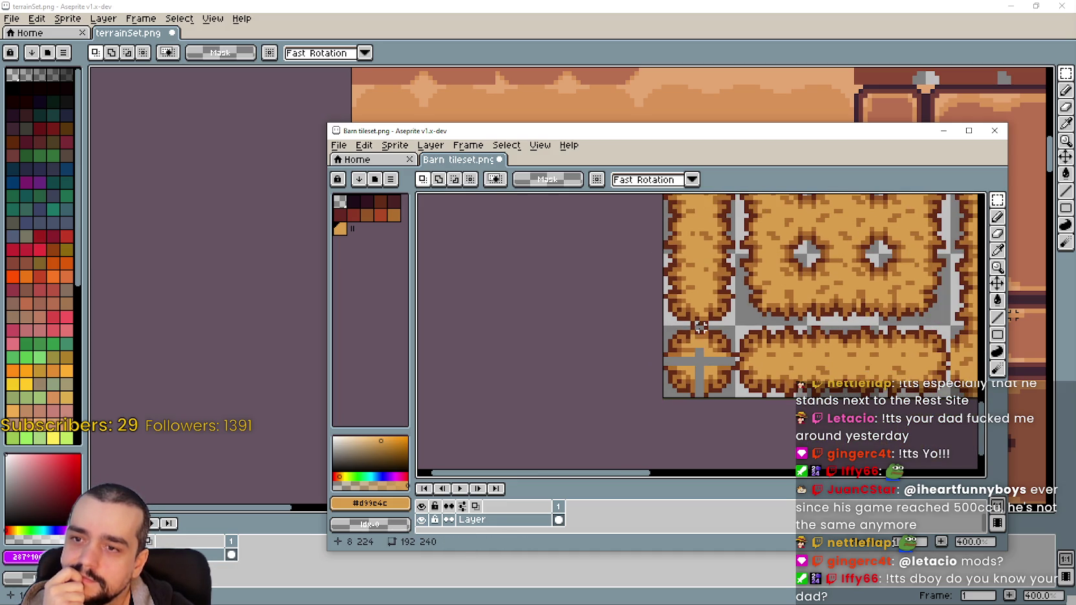
scroll(689, 341, "down", 1)
scroll(689, 341, "up", 2)
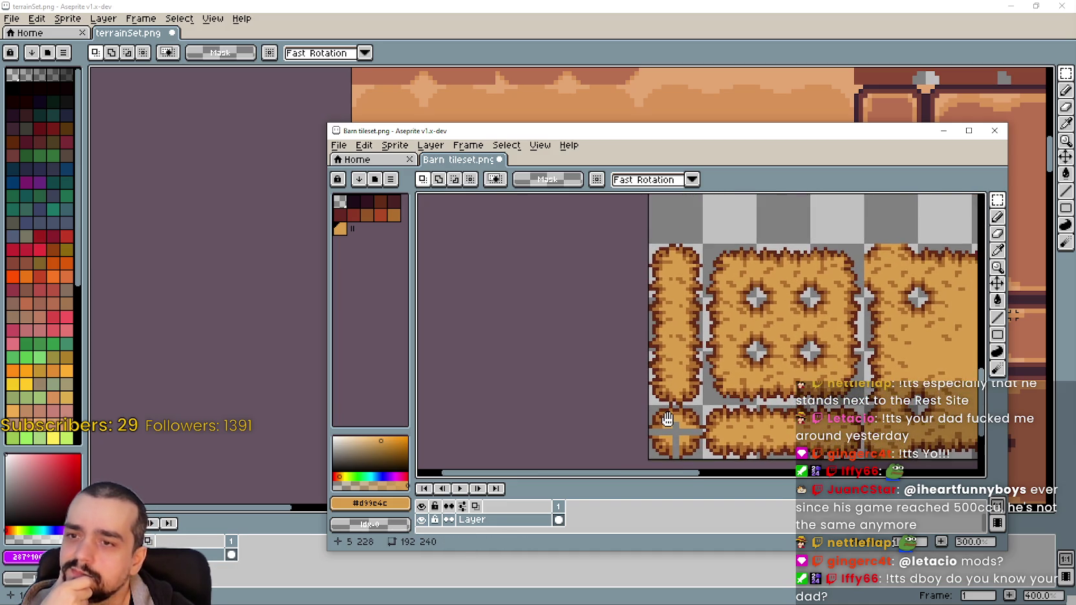
scroll(666, 333, "down", 2)
scroll(660, 331, "up", 1)
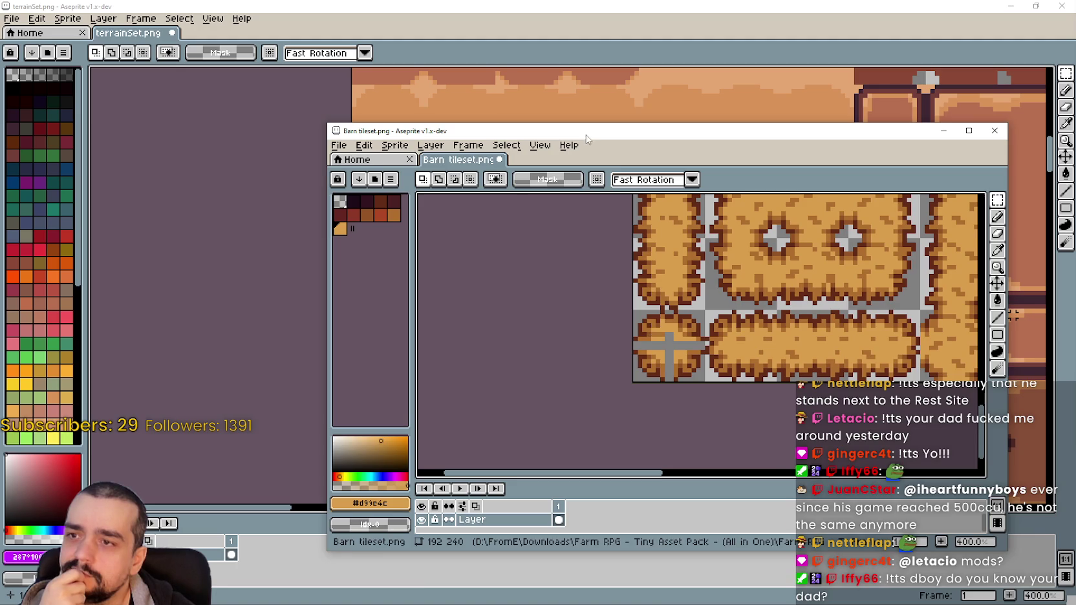
scroll(656, 278, "up", 2)
scroll(657, 367, "up", 1)
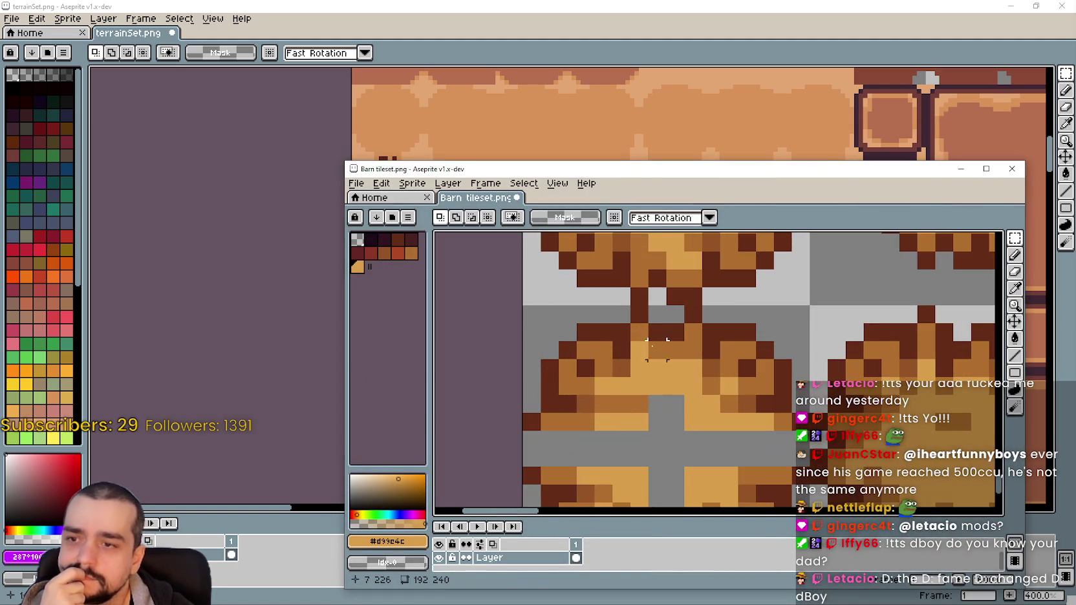
Reposition a four-pixel column of the bale so it meets the bale above
left_click_drag(653, 390, 668, 341)
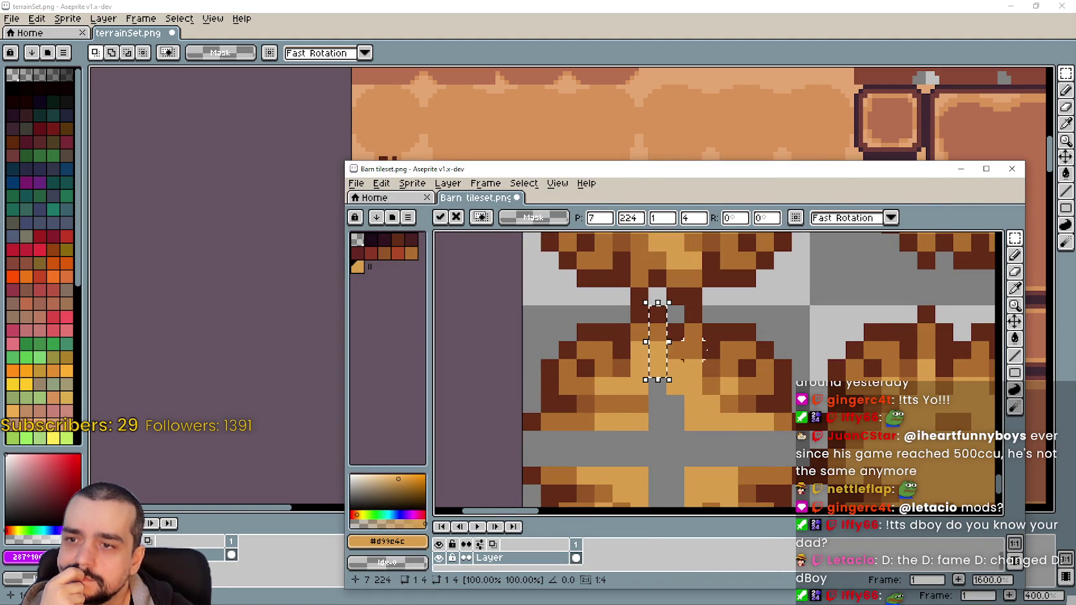
left_click(703, 343)
scroll(724, 415, "down", 2)
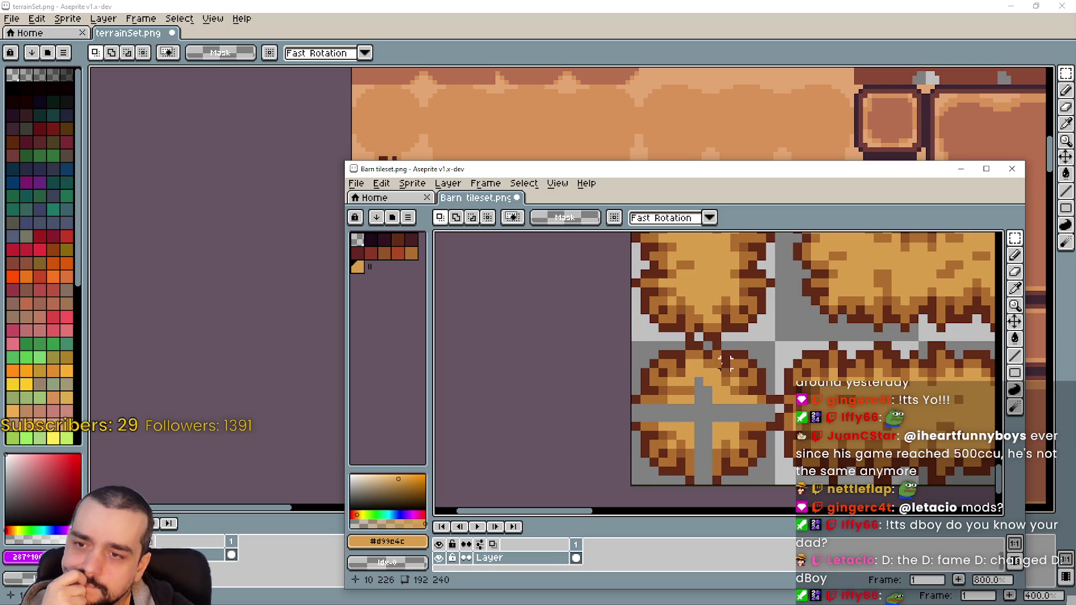
scroll(715, 345, "up", 1)
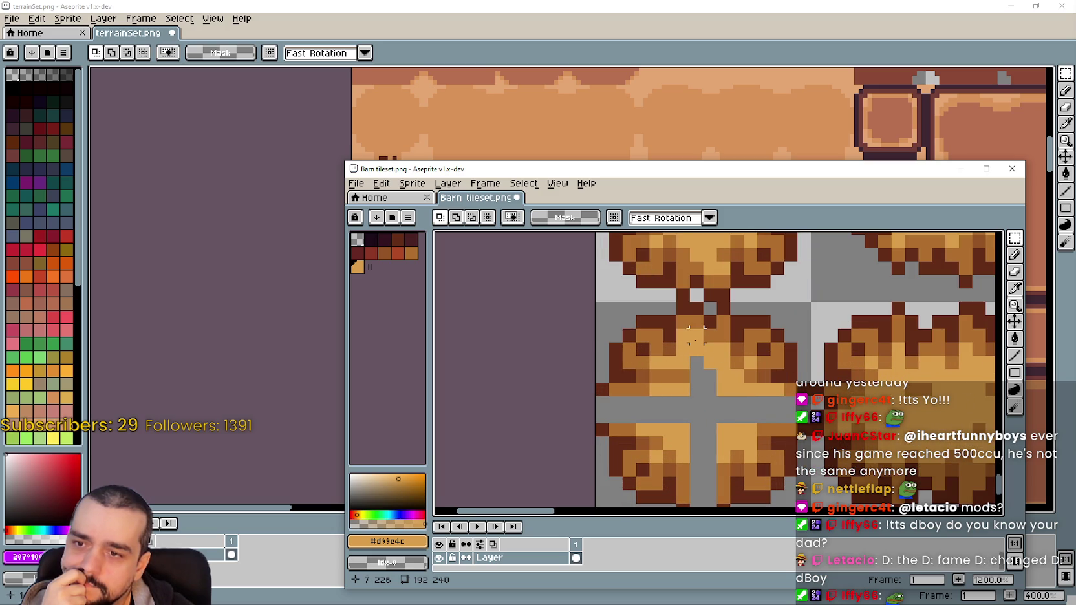
scroll(696, 346, "down", 1)
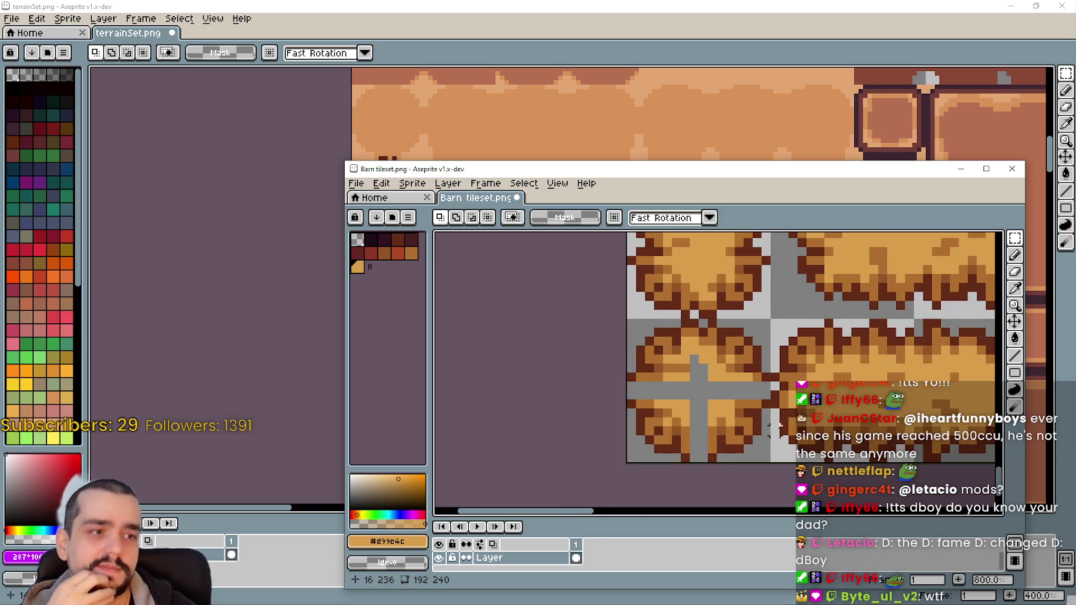
scroll(735, 366, "down", 1)
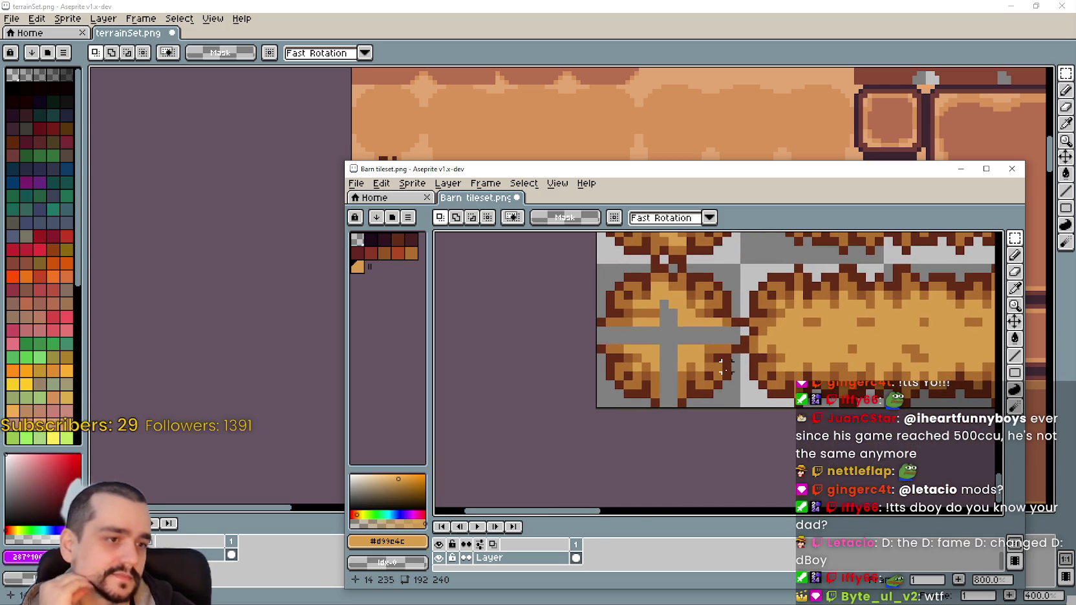
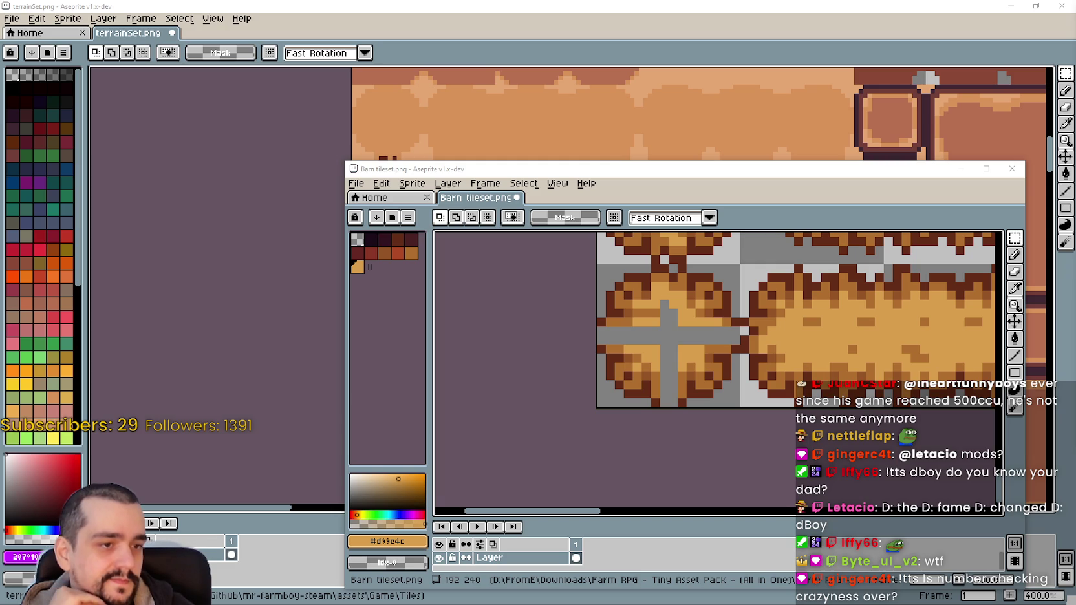
Move thin rows of hay pixels, including a 4x1 row, over the grey bar's end
scroll(742, 324, "up", 1)
scroll(742, 323, "up", 1)
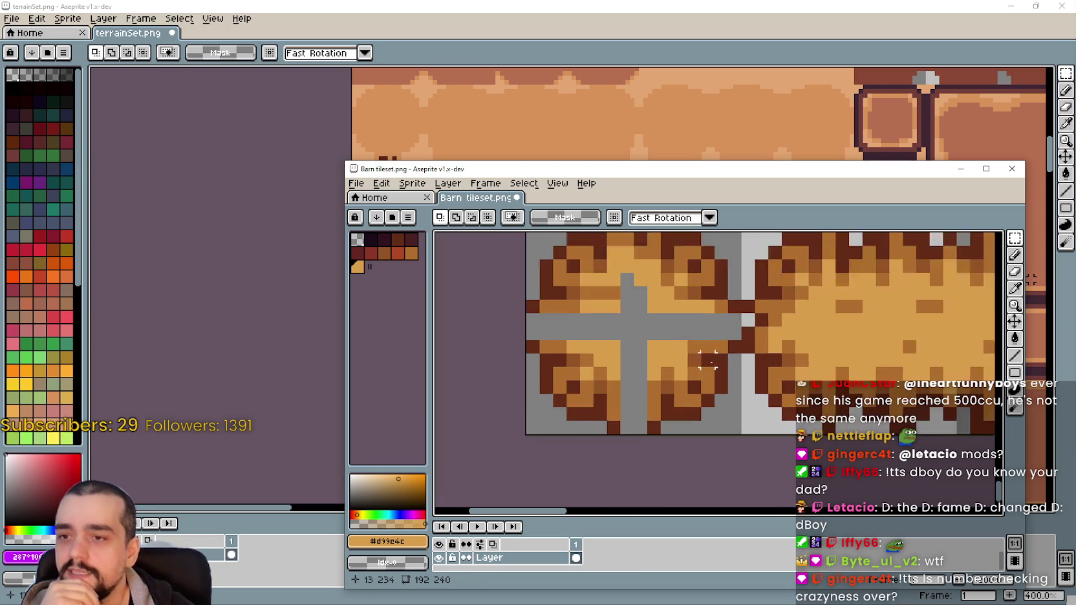
scroll(741, 323, "up", 1)
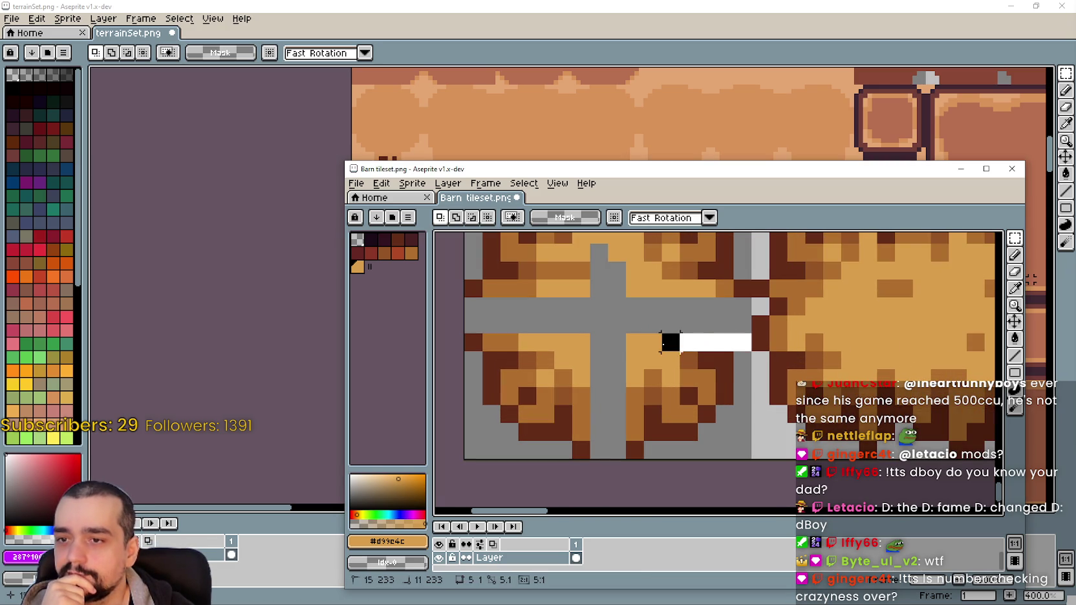
mouse_move(742, 343)
left_mouse_down()
mouse_move(630, 344)
mouse_move(694, 288)
left_mouse_up()
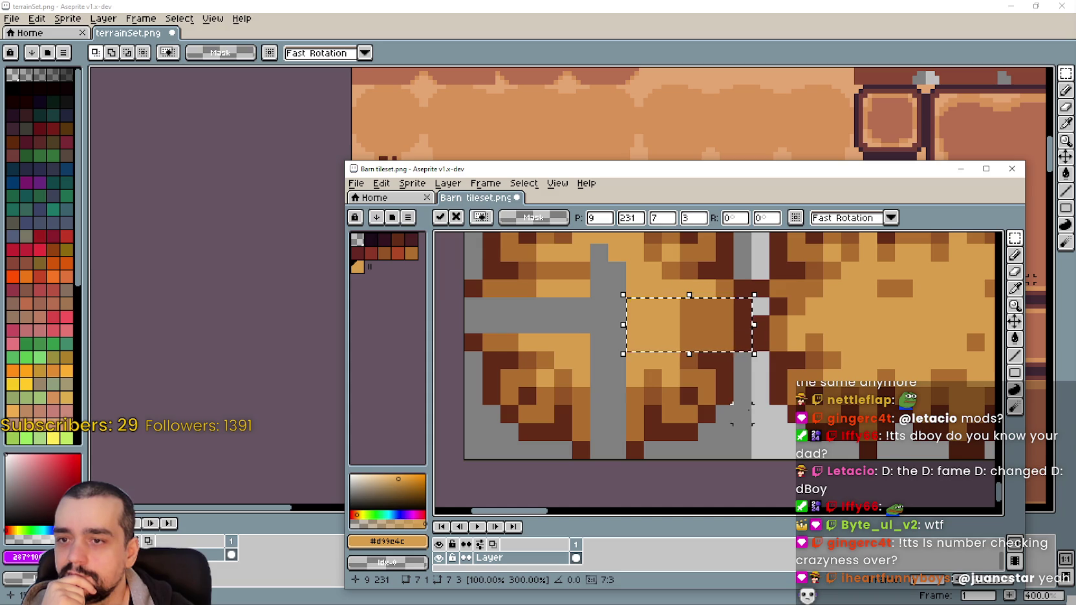
left_click(760, 324)
left_click_drag(752, 306, 677, 315)
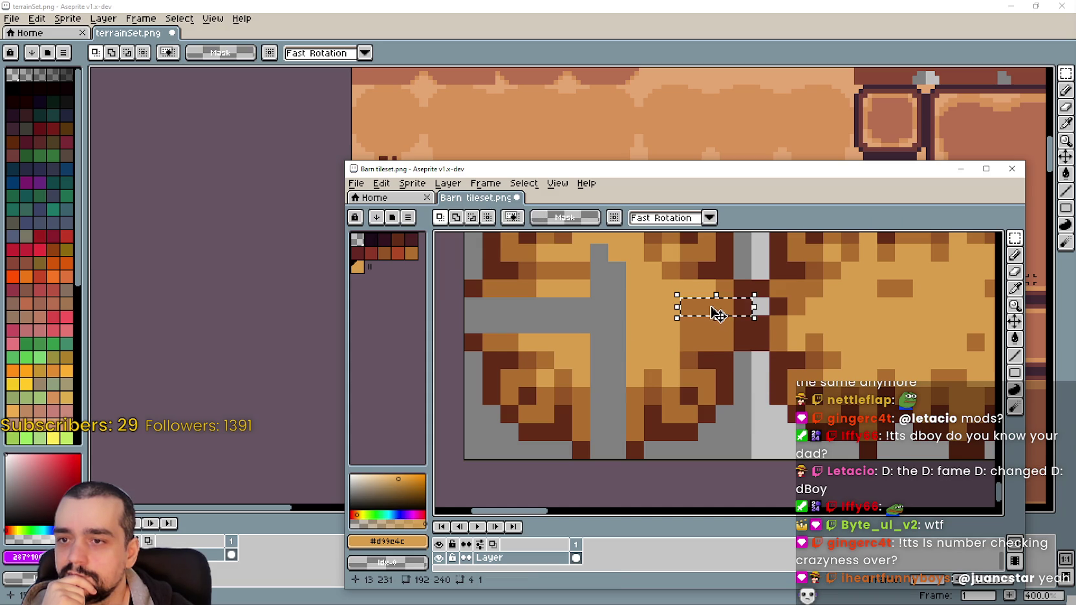
left_click_drag(742, 323, 669, 324)
left_click(711, 330)
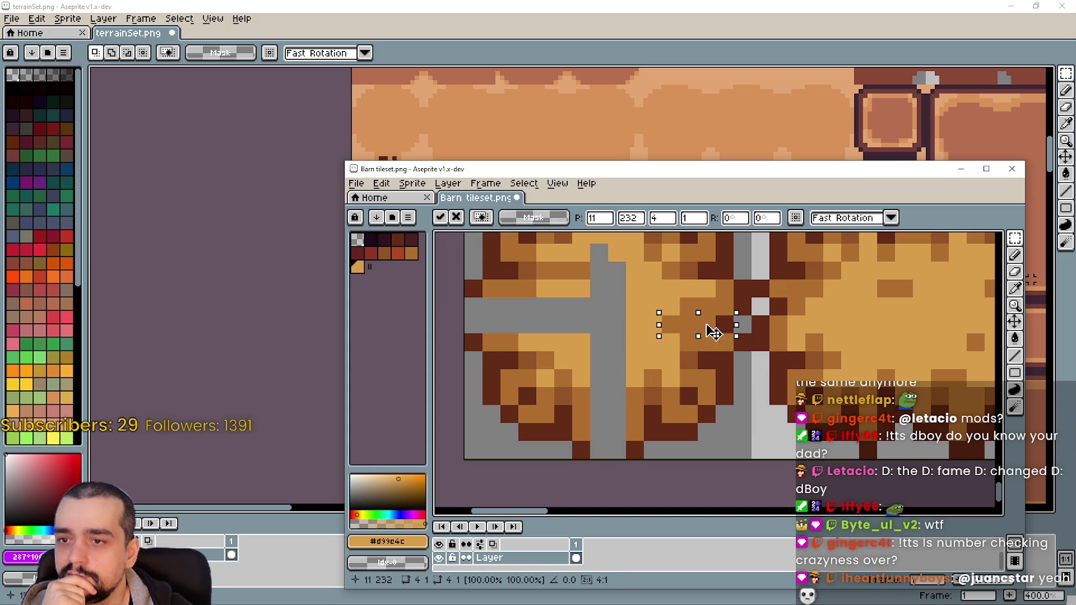
left_click(741, 378)
Move a 4x4 block of hay pixels over part of the grey cross
scroll(743, 381, "down", 1)
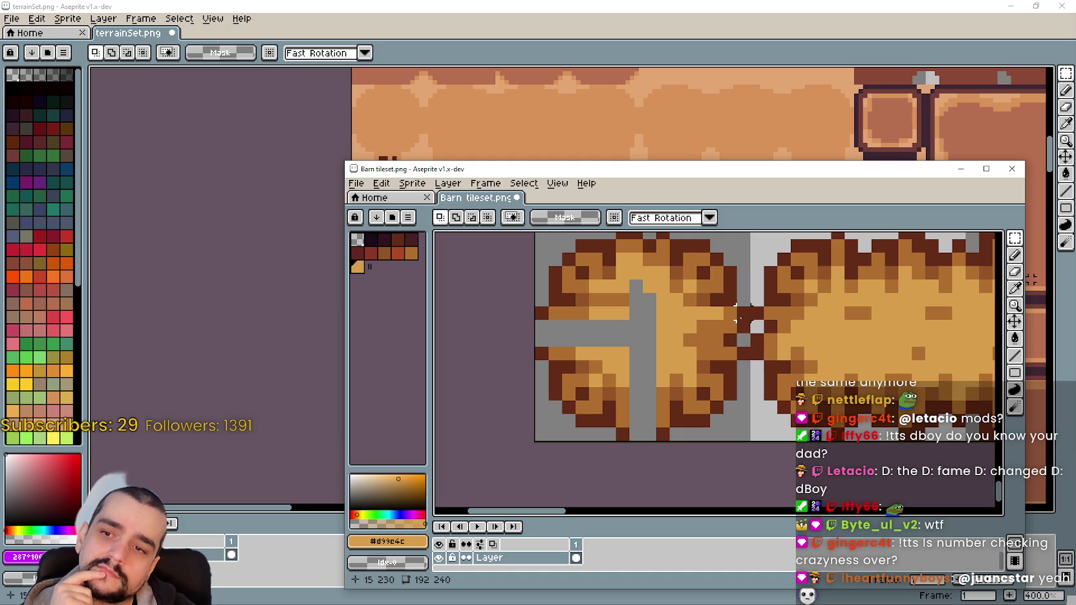
scroll(723, 381, "left", 3)
scroll(686, 362, "down", 1)
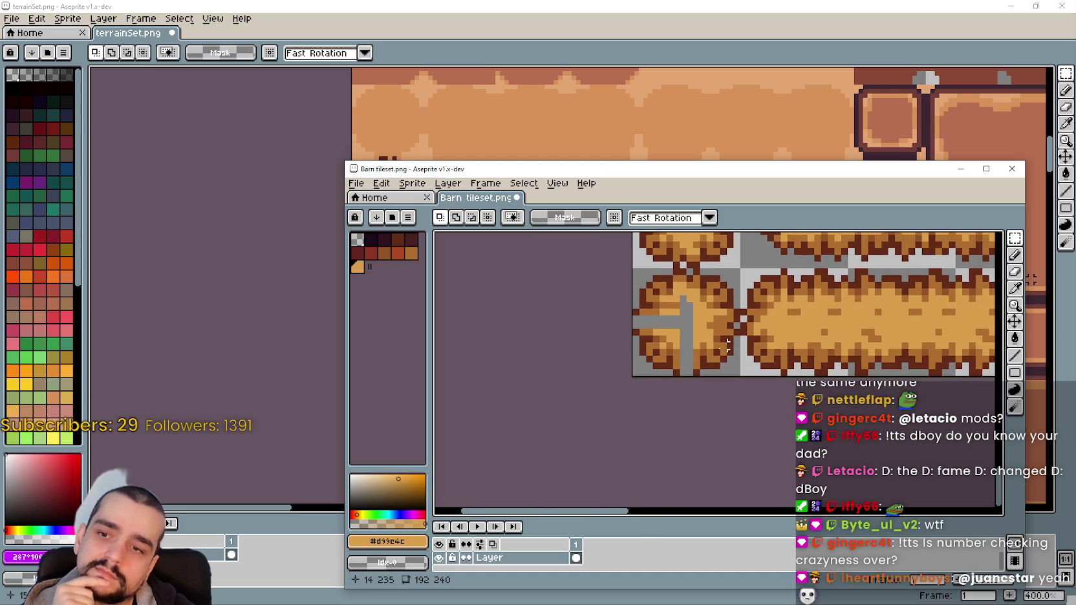
scroll(713, 381, "down", 1)
scroll(718, 288, "up", 1)
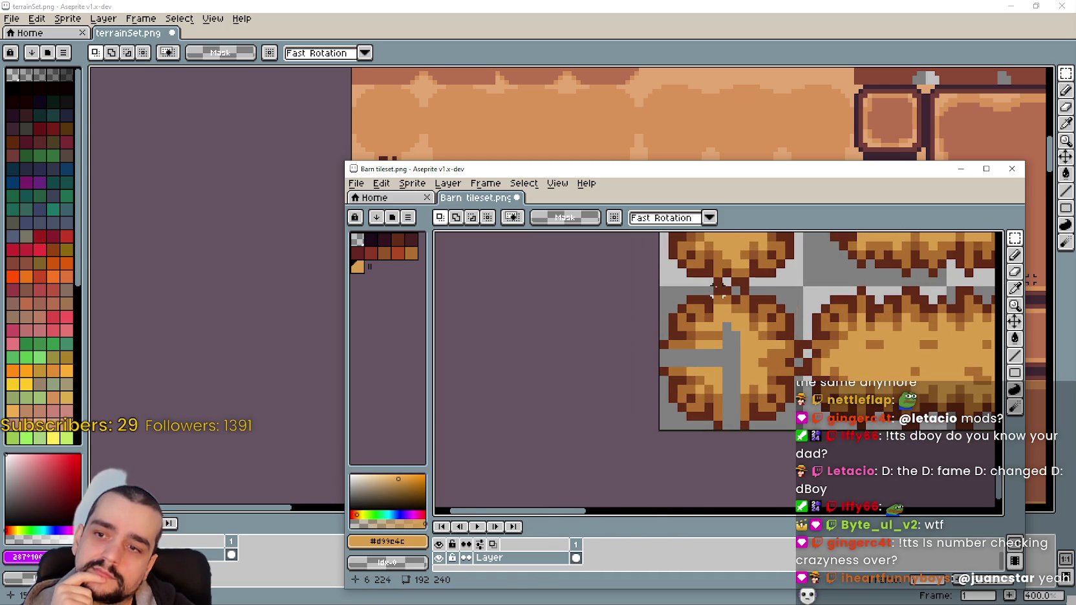
mouse_move(743, 318)
left_mouse_down()
mouse_move(749, 399)
mouse_move(739, 392)
mouse_move(729, 438)
left_mouse_up()
left_click(737, 323)
scroll(727, 395, "up", 1)
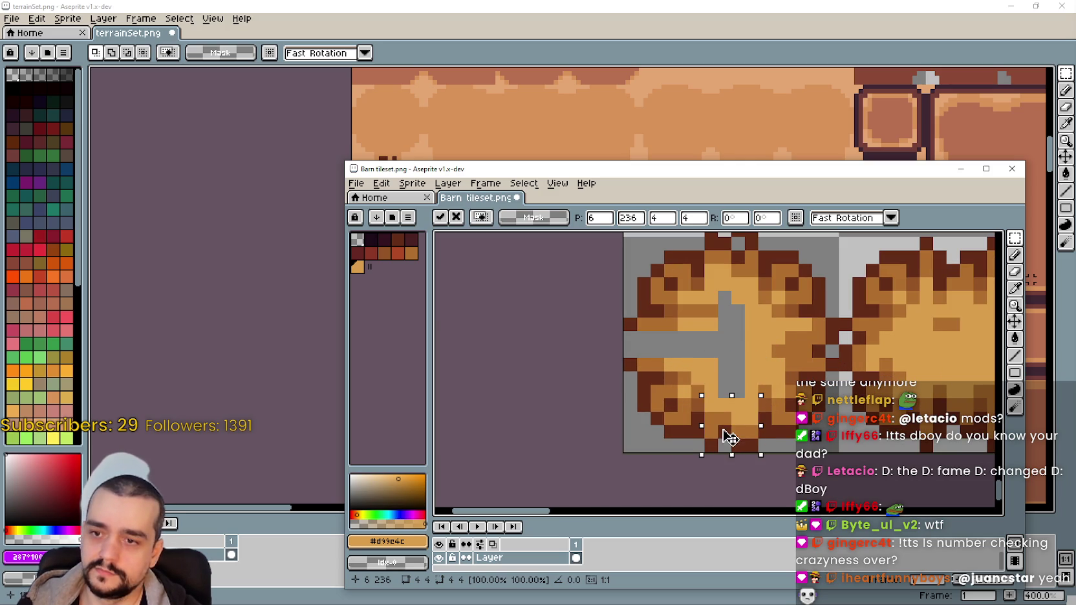
key("ctrl+d")
Select a 4x4 hay block near the grey cross and nudge it one pixel right
scroll(744, 351, "down", 1)
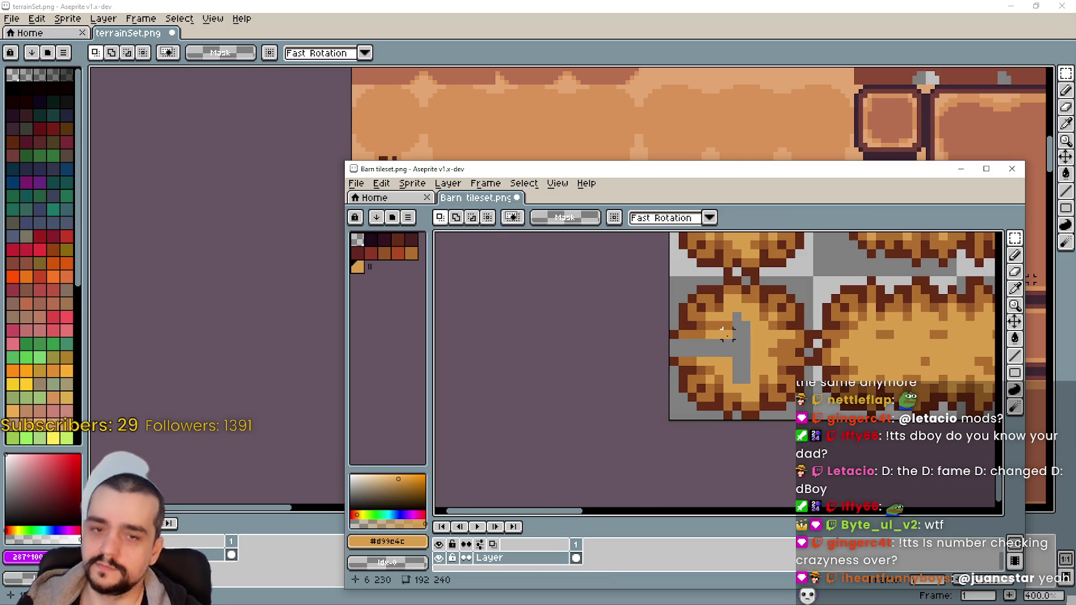
scroll(724, 336, "up", 1)
scroll(711, 346, "up", 1)
scroll(700, 354, "up", 1)
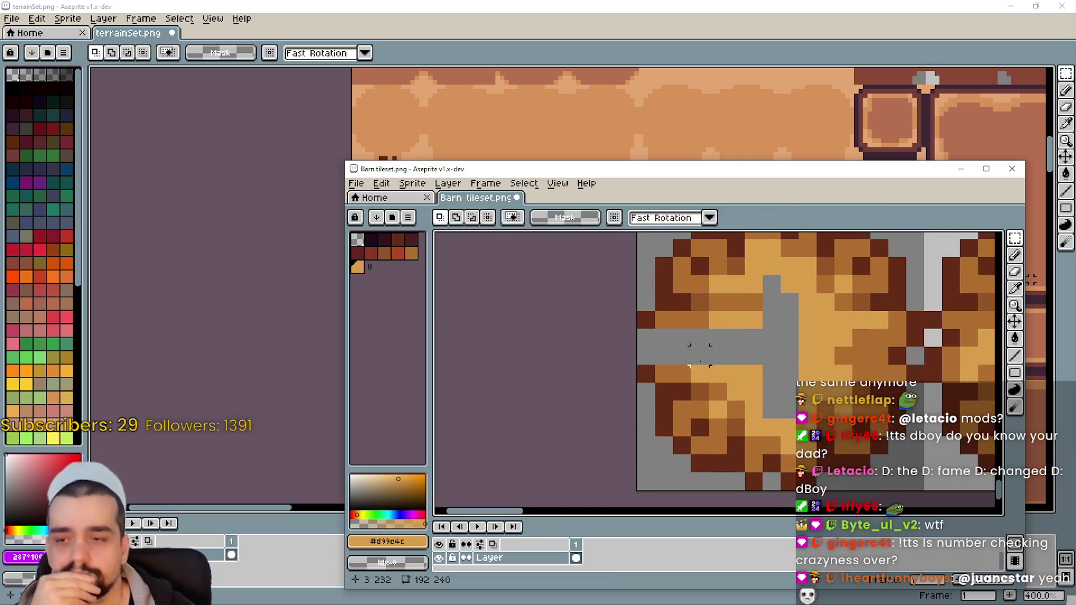
scroll(700, 354, "down", 2)
scroll(766, 341, "up", 1)
left_click_drag(829, 344, 814, 342)
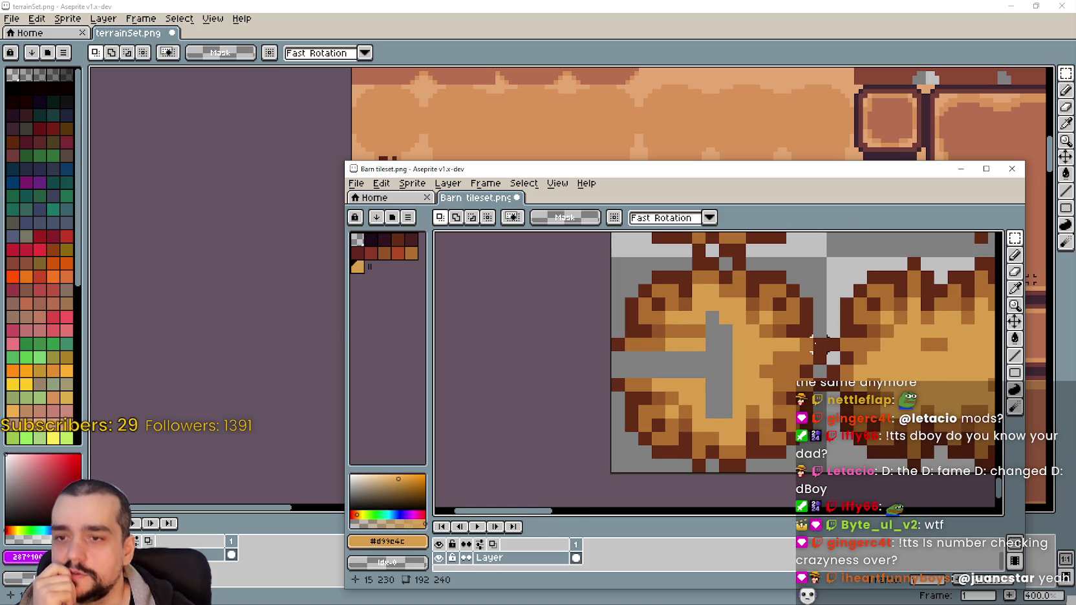
scroll(813, 343, "up", 1)
scroll(795, 352, "down", 2)
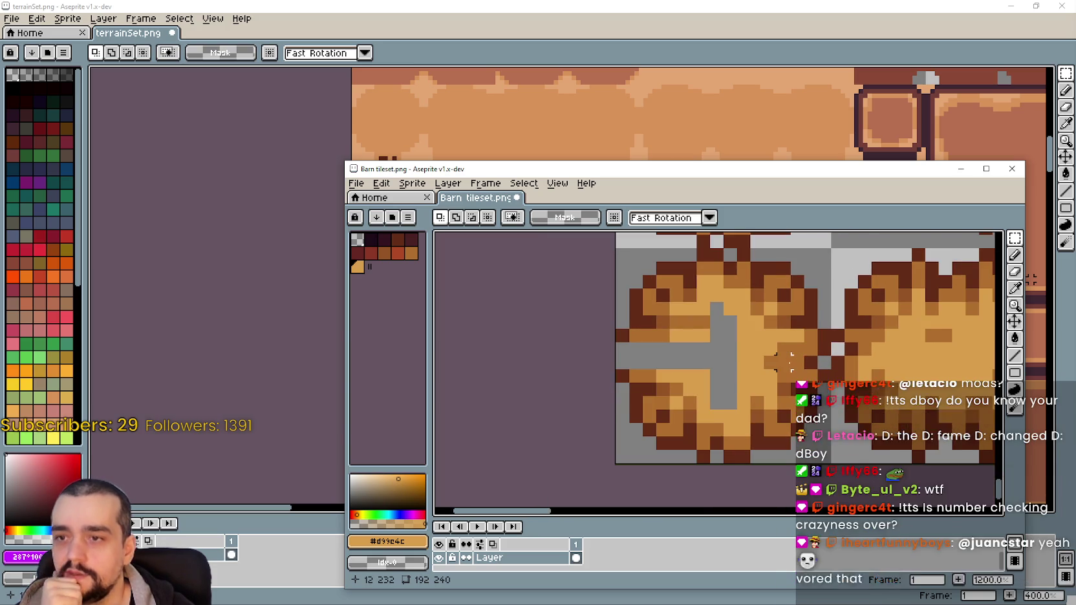
scroll(786, 362, "up", 1)
scroll(737, 349, "up", 1)
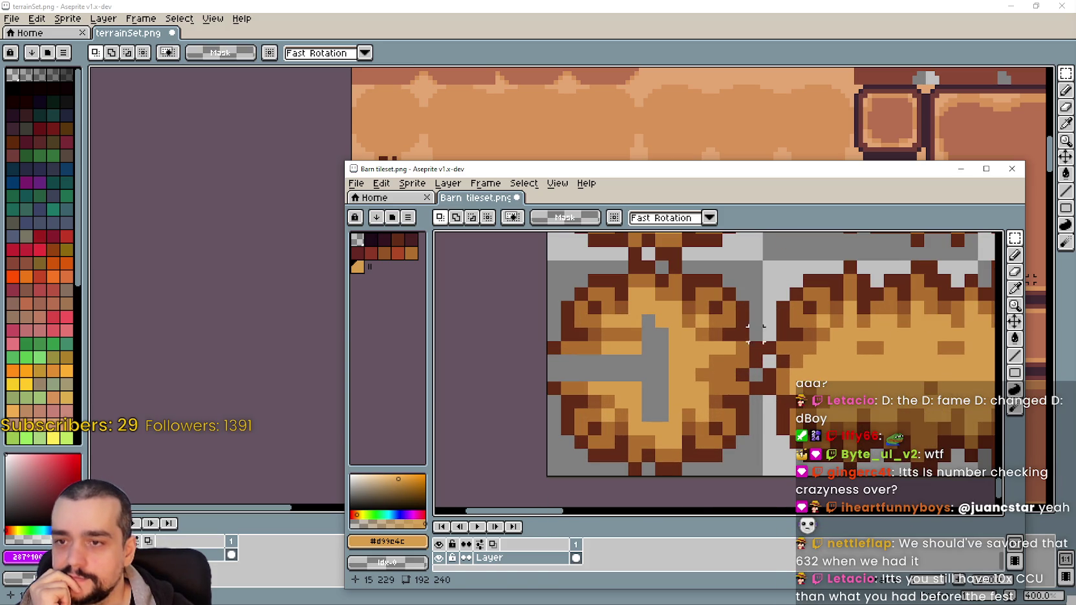
mouse_move(757, 335)
left_mouse_down()
mouse_move(707, 396)
mouse_move(737, 396)
mouse_move(765, 338)
left_mouse_up()
key("ctrl+d")
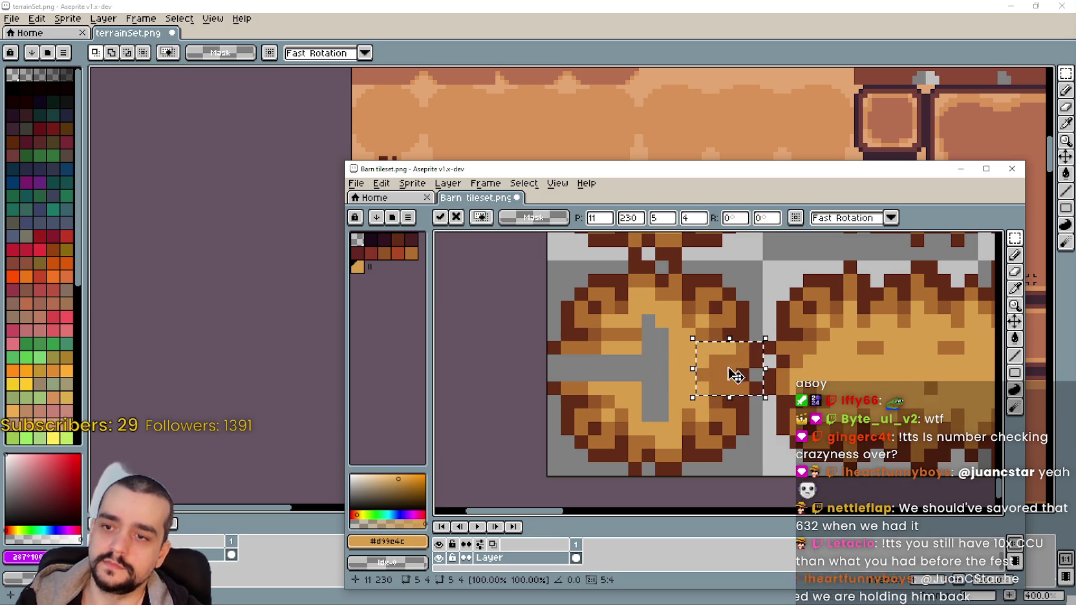
Move the hay patch left onto the grey bar, flipped vertically, and commit it
left_click_drag(735, 375, 641, 389)
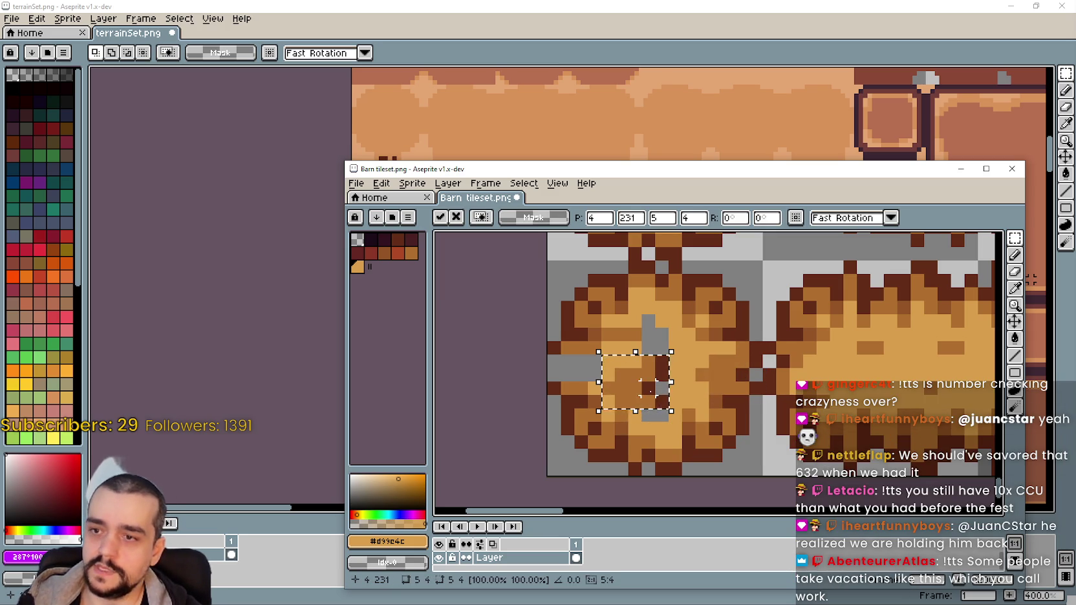
key("shift+v")
mouse_move(653, 393)
left_mouse_down()
mouse_move(619, 397)
mouse_move(585, 367)
left_mouse_up()
key("Return")
scroll(688, 373, "down", 2)
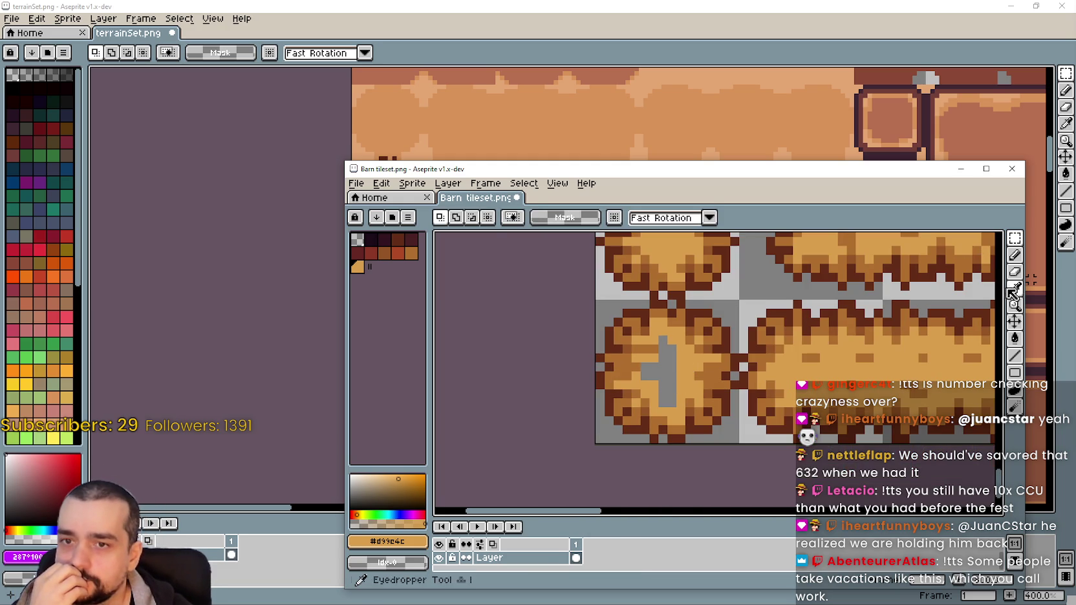
Fill the remaining grey using the eyedropper and Paint Bucket, undoing one change
left_click(1014, 288)
left_click(1014, 337)
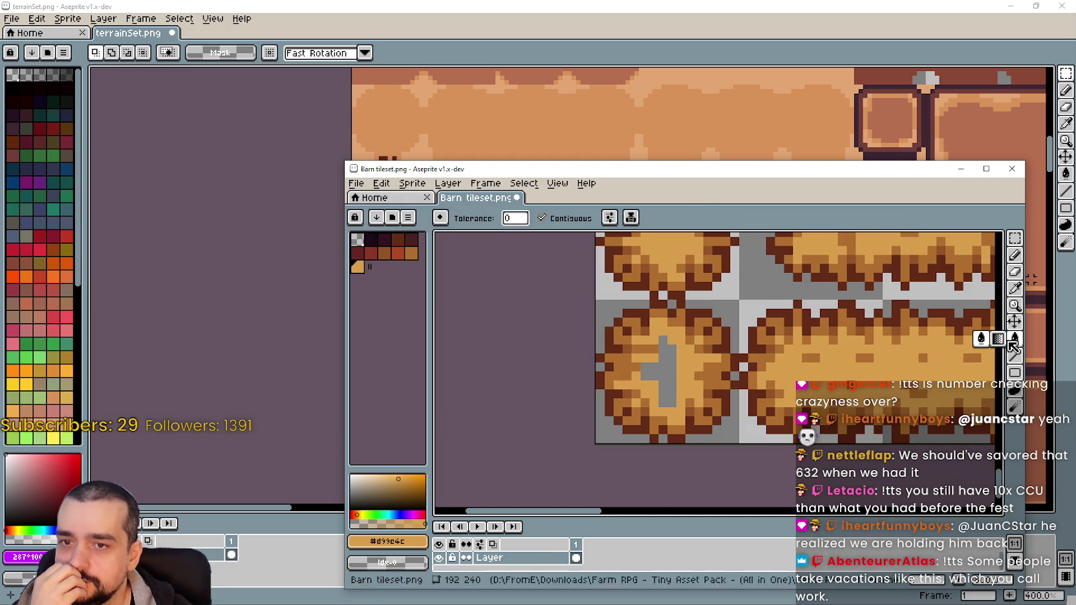
key("ctrl+z")
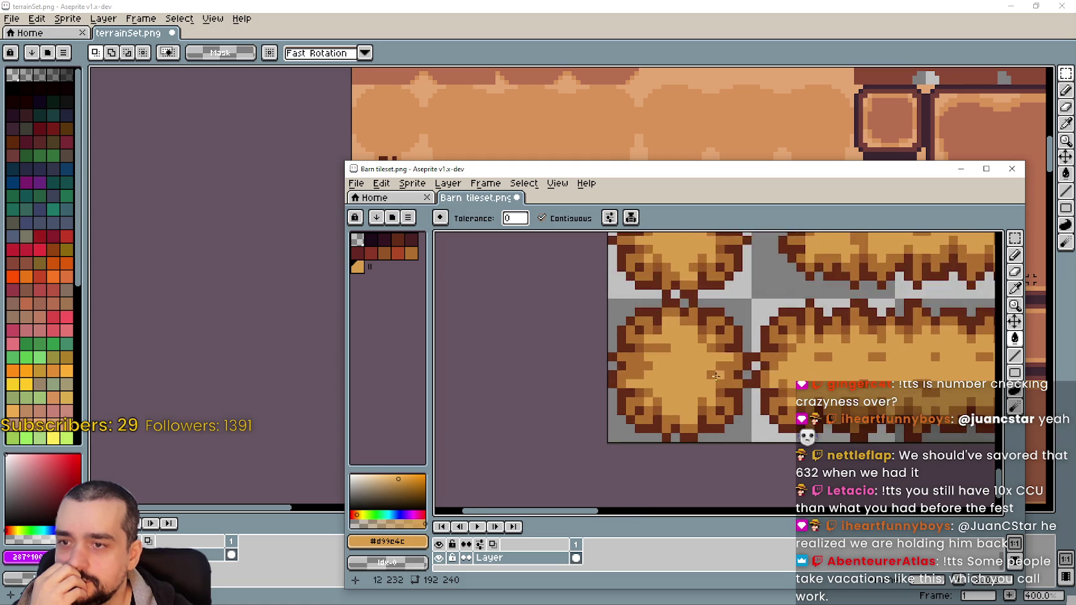
scroll(658, 374, "up", 2)
scroll(659, 374, "down", 3)
mouse_move(659, 374)
left_mouse_down()
mouse_move(603, 295)
mouse_move(586, 453)
mouse_move(572, 382)
left_mouse_up()
scroll(603, 295, "down", 1)
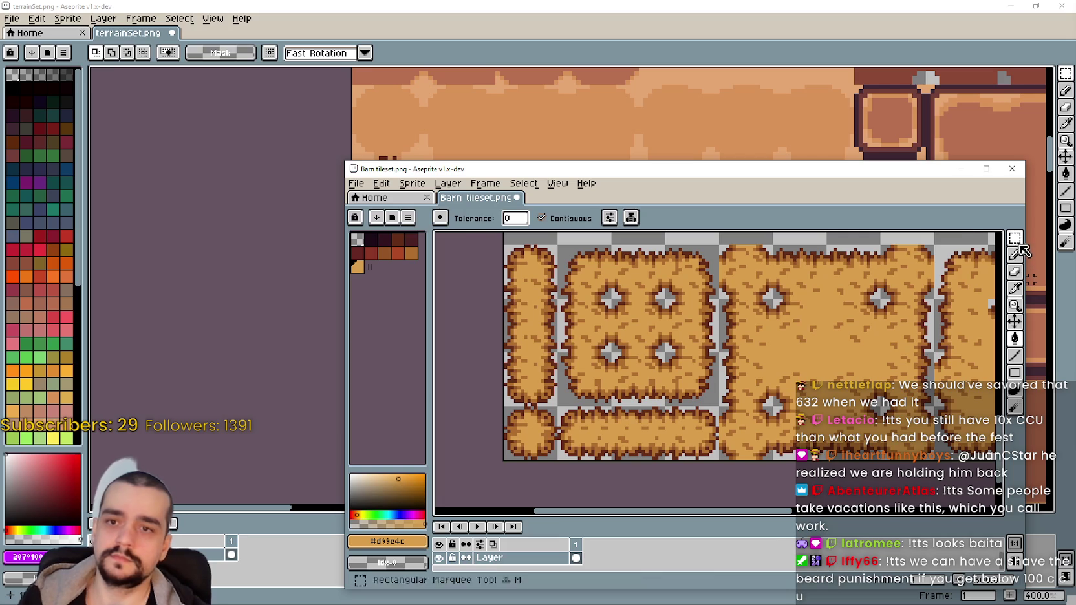
Copy the round hay tile from Barn tileset into terrainSet above the hay column
left_click(1014, 238)
left_click_drag(507, 409, 521, 431)
key("ctrl+c")
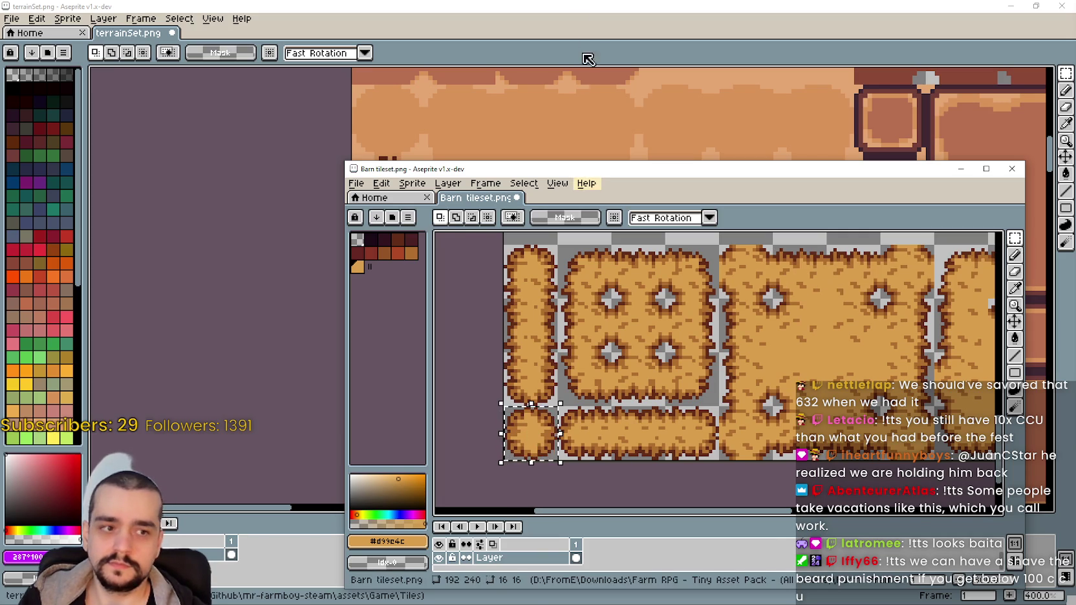
left_click(583, 55)
key("ctrl+v")
key("ctrl+v")
left_click_drag(483, 278, 486, 202)
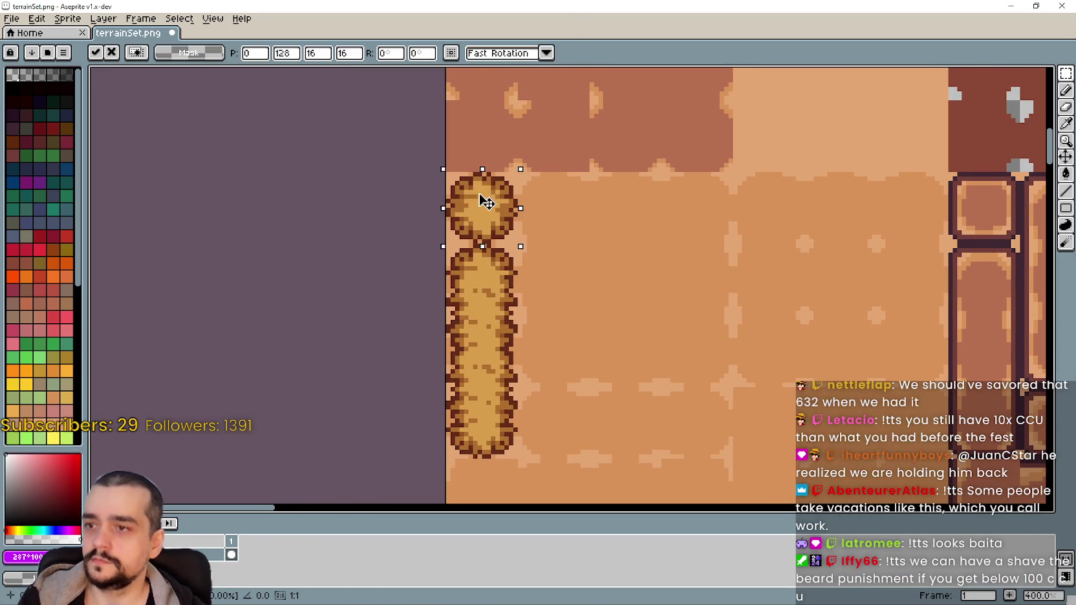
scroll(694, 357, "down", 2)
Copy the horizontal hay strip into terrainSet, right of the hay column
key("alt+Tab")
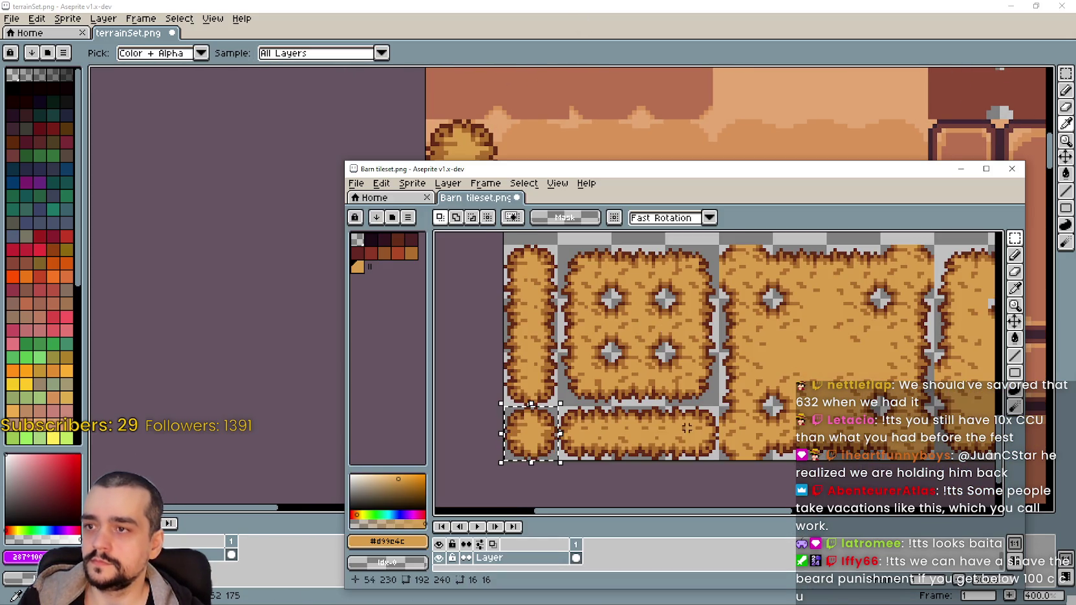
key("ctrl+d")
left_click_drag(548, 410, 684, 408)
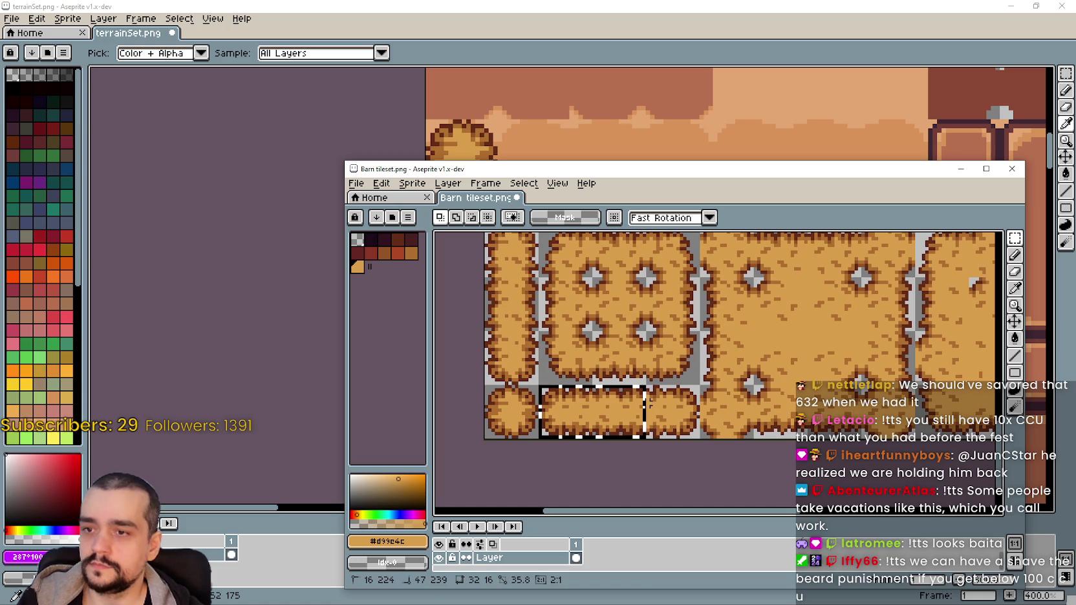
key("ctrl+c")
key("alt+Tab")
key("ctrl+v")
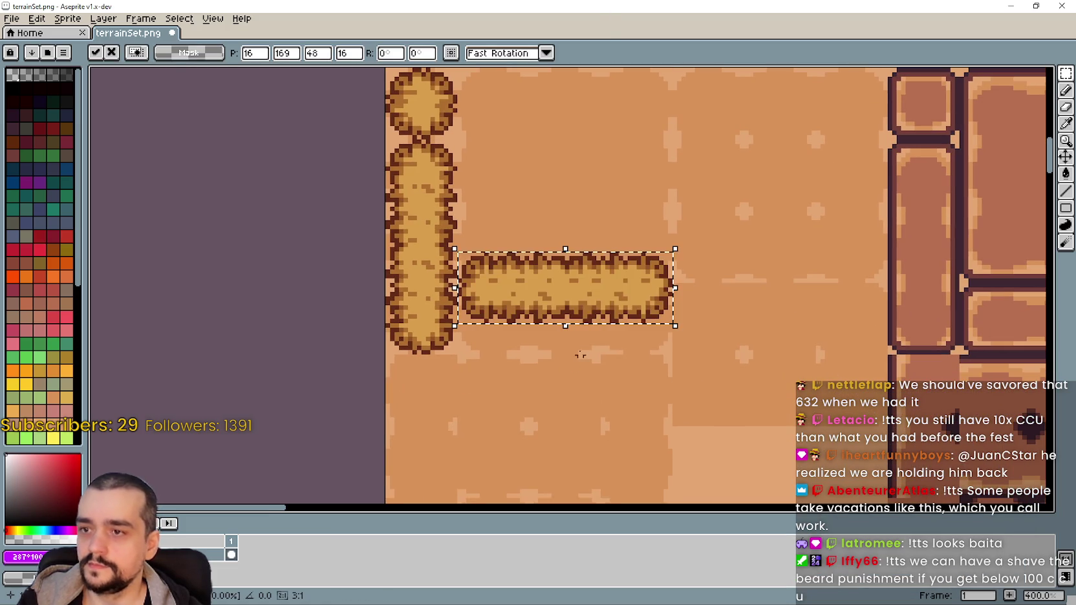
mouse_move(579, 286)
left_mouse_down()
mouse_move(581, 353)
mouse_move(581, 330)
left_mouse_up()
key("alt+Tab")
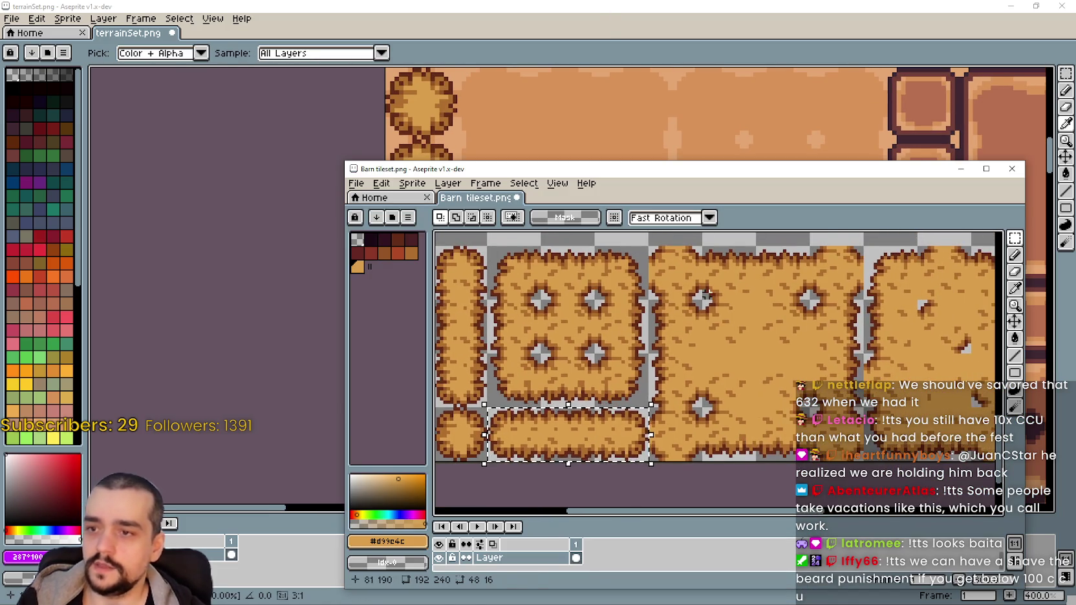
scroll(743, 365, "up", 1)
Move the hay corner tile up one row into the checker row
left_click_drag(803, 340, 828, 352)
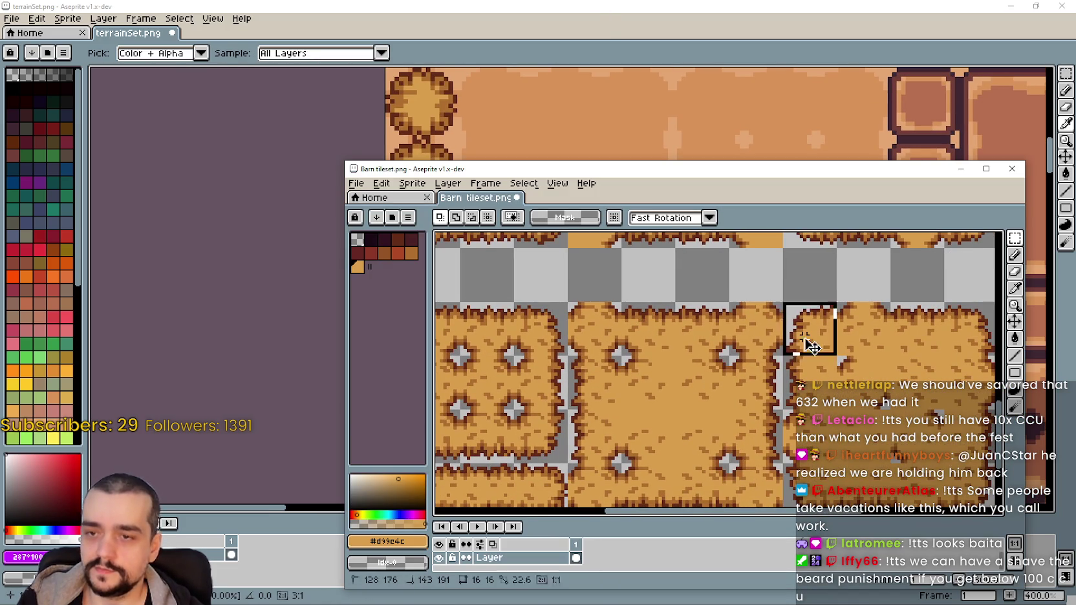
scroll(821, 336, "up", 2)
scroll(821, 333, "down", 1)
scroll(821, 328, "down", 1)
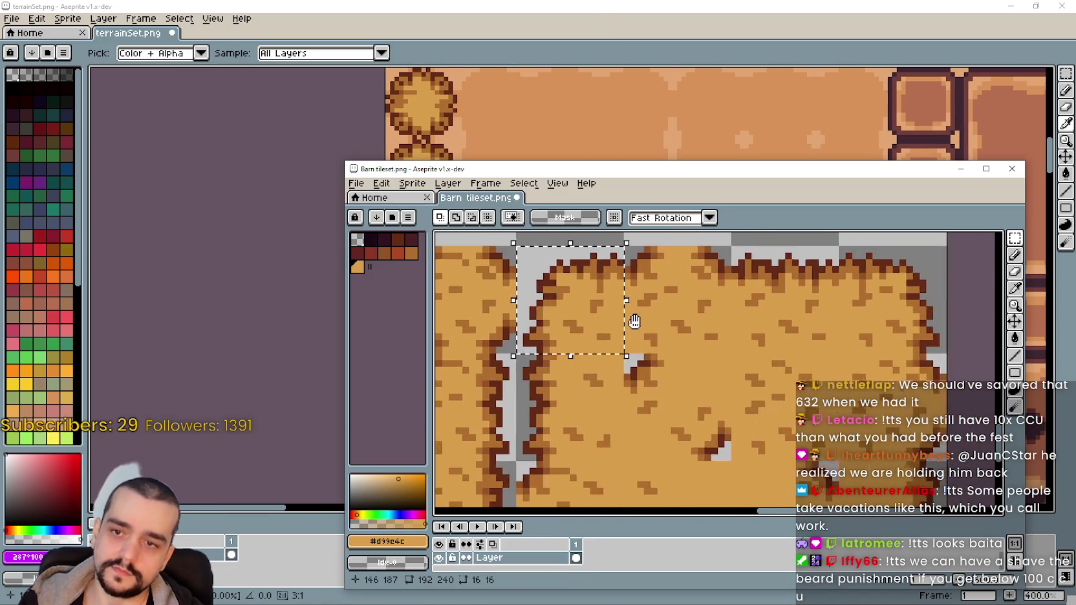
scroll(652, 329, "down", 1)
scroll(647, 349, "down", 1)
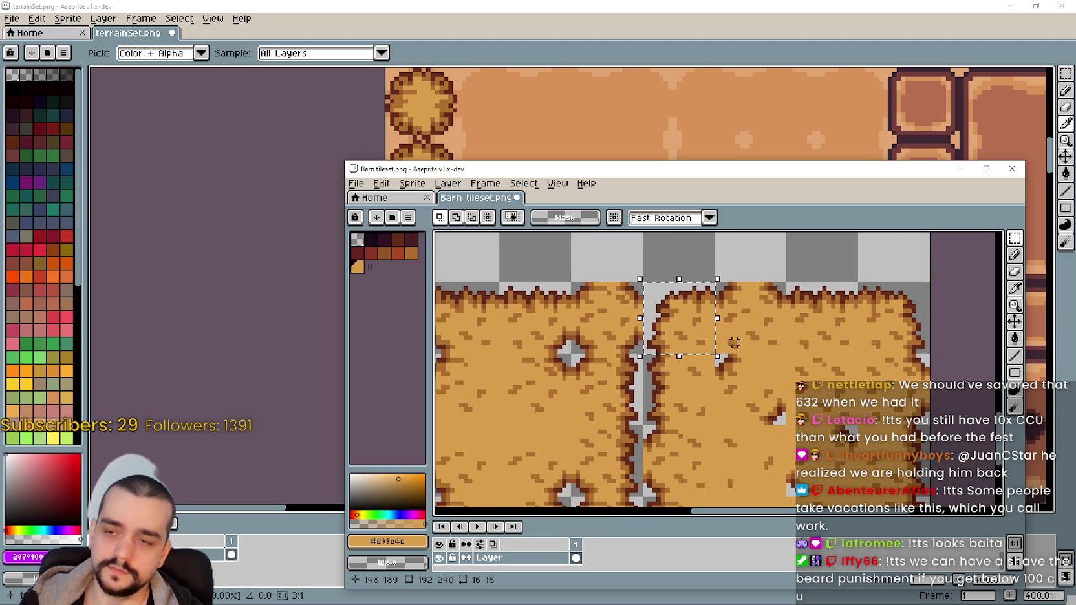
scroll(685, 349, "down", 2)
scroll(724, 356, "down", 2)
scroll(732, 303, "up", 3)
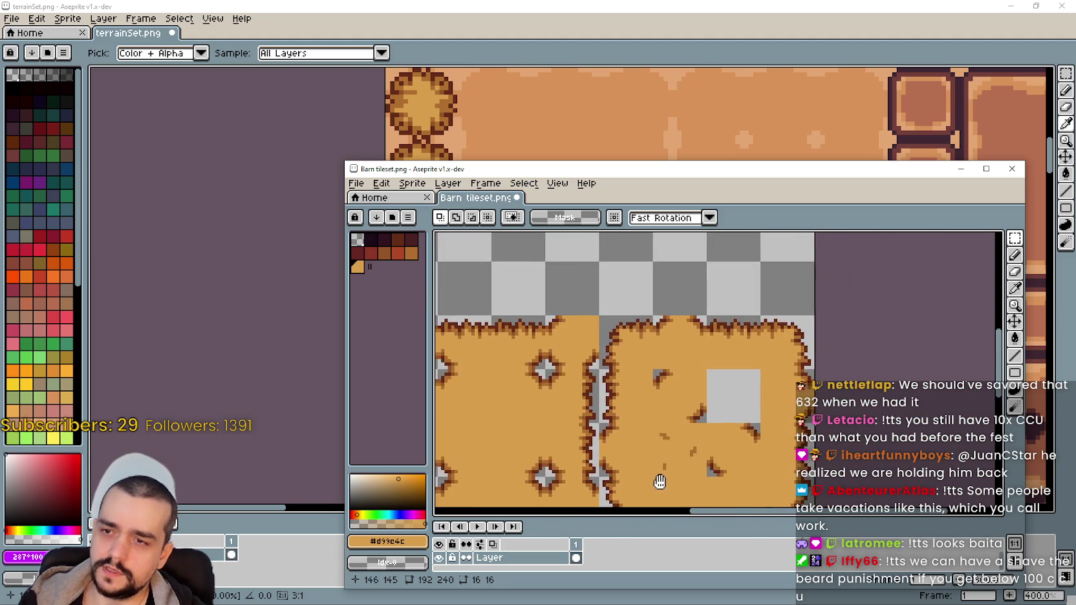
scroll(665, 459, "down", 2)
scroll(709, 279, "down", 2)
left_click_drag(709, 279, 707, 305)
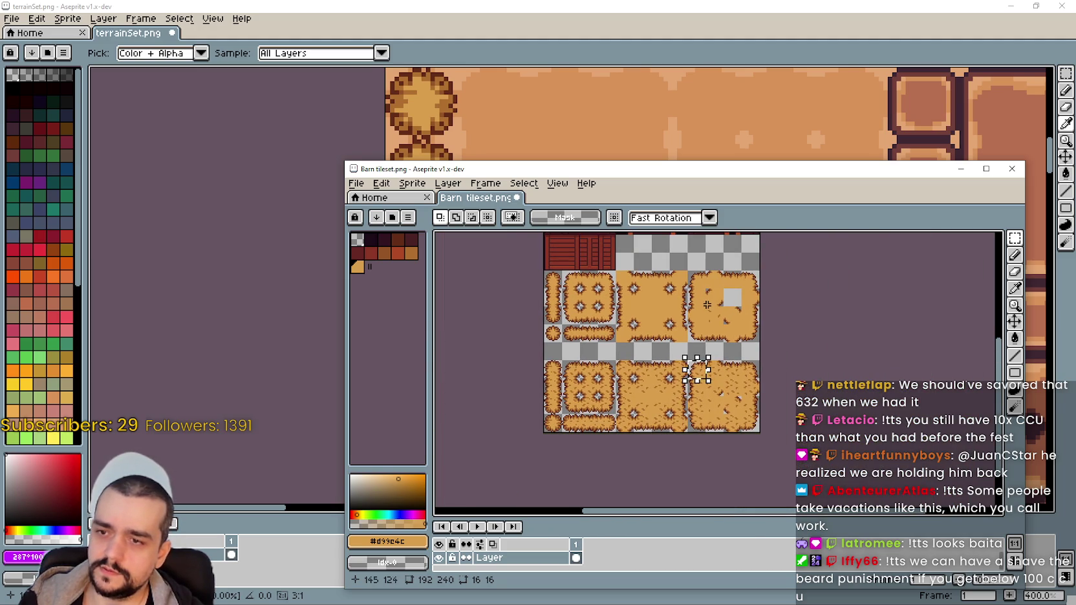
scroll(724, 413, "up", 5)
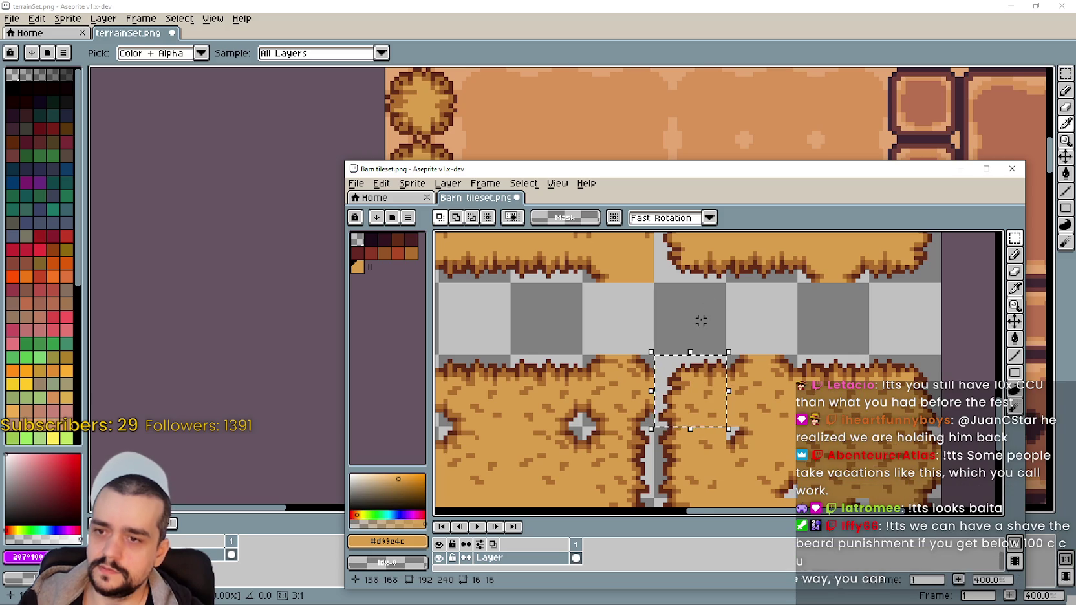
left_click_drag(698, 404, 698, 333)
scroll(688, 307, "up", 2)
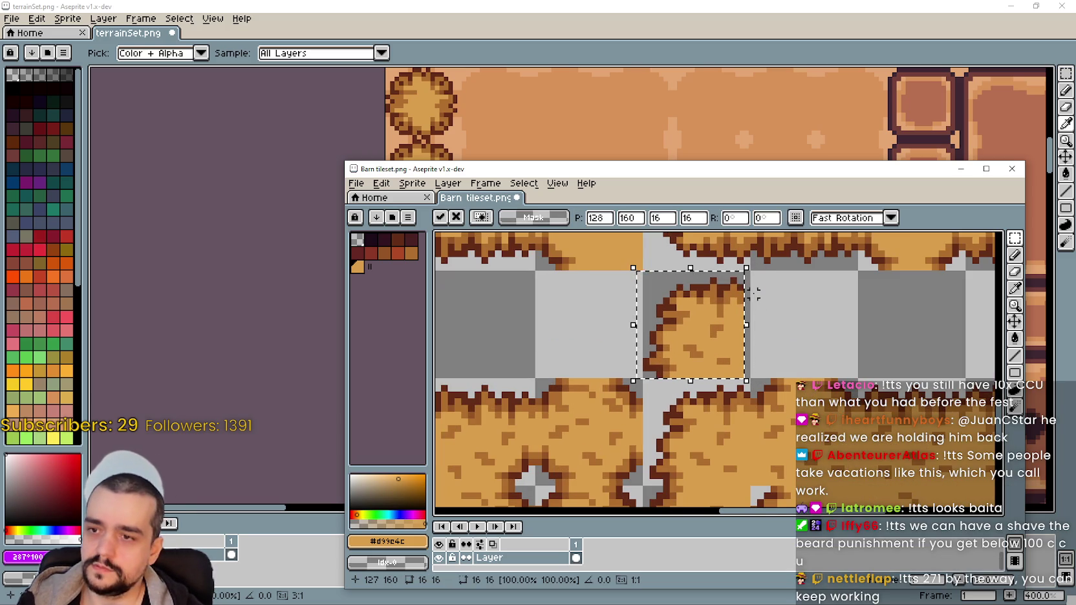
left_click(712, 414)
left_click_drag(712, 414, 671, 368)
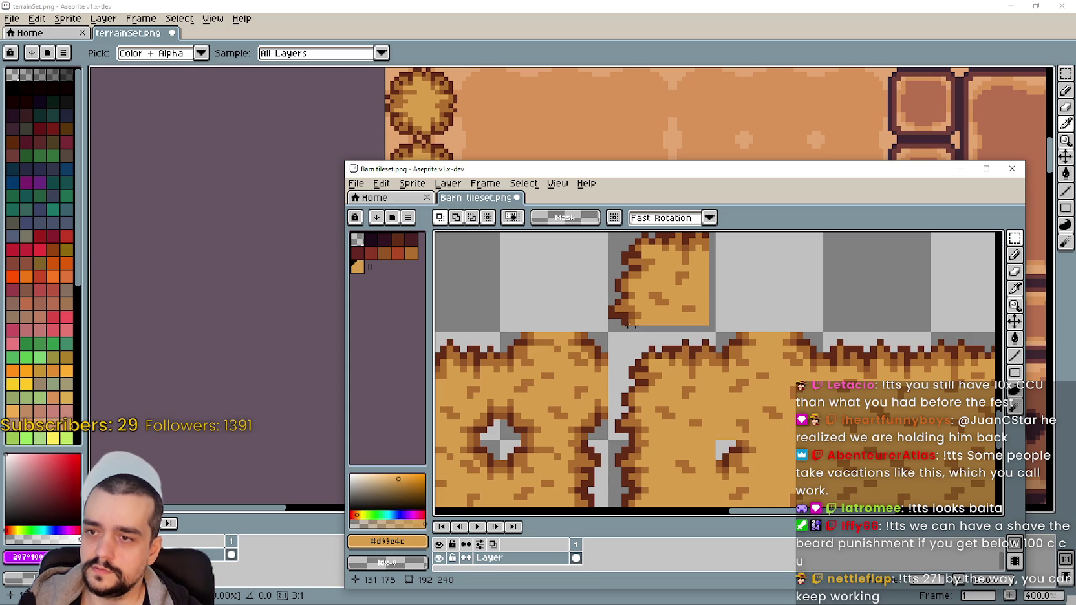
Tidy the tile's bottom edge, nudging the bottom pixel row one pixel left
mouse_move(619, 316)
left_mouse_down()
mouse_move(711, 326)
mouse_move(665, 337)
left_mouse_up()
left_click_drag(765, 272, 757, 308)
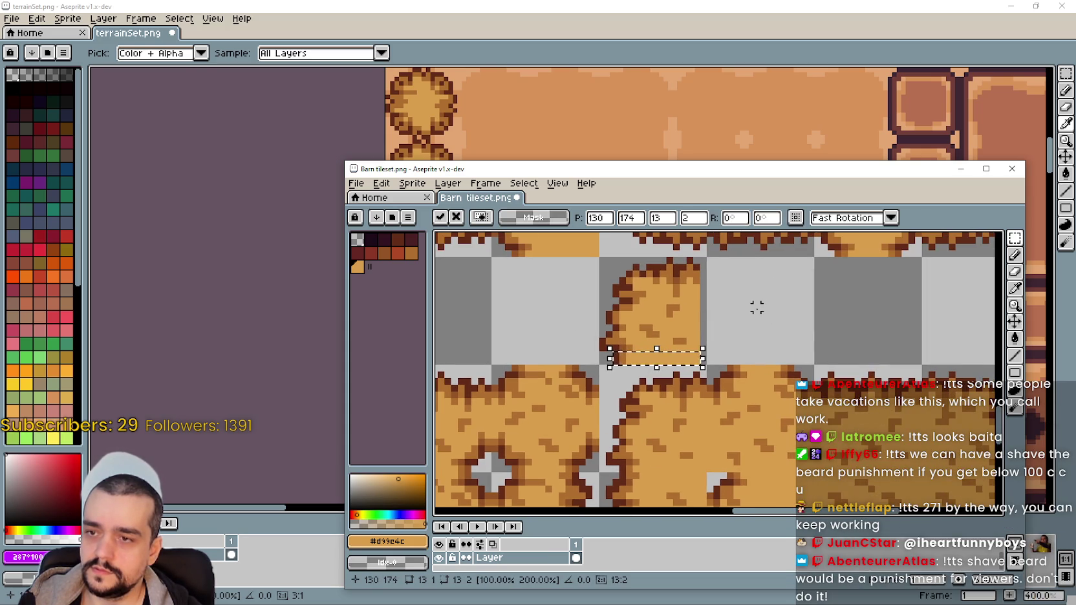
key("Return")
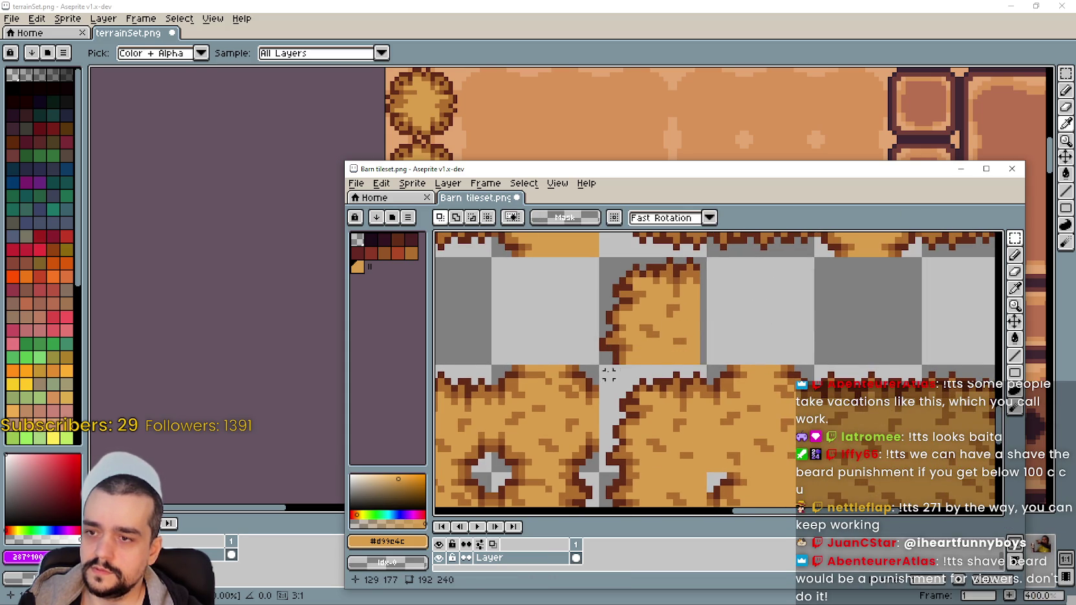
scroll(614, 362, "up", 1)
left_click_drag(614, 359, 732, 356)
scroll(813, 336, "down", 2)
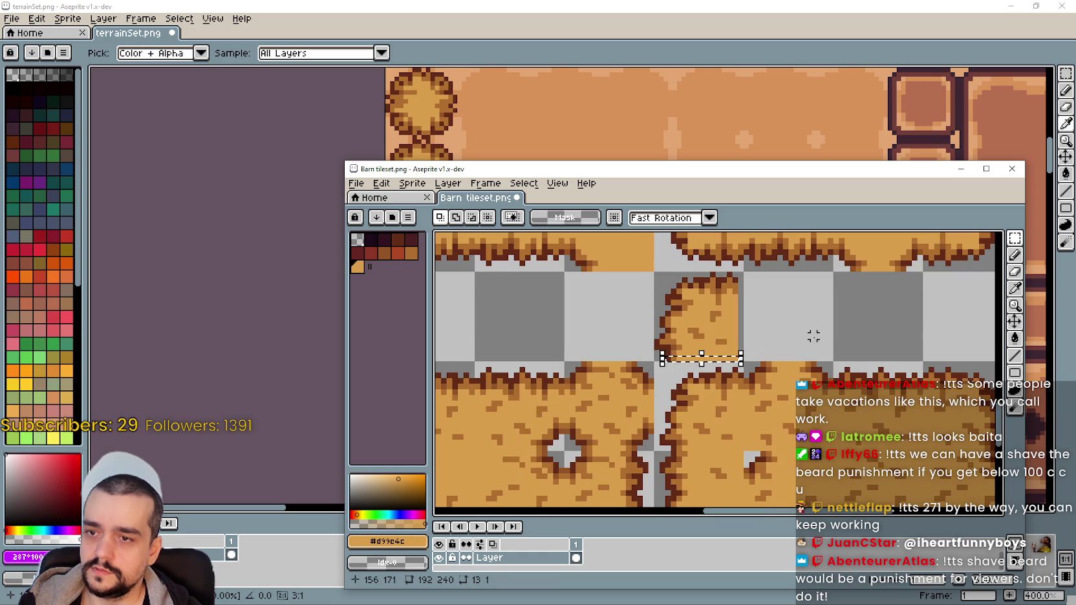
key("Left")
key("Return")
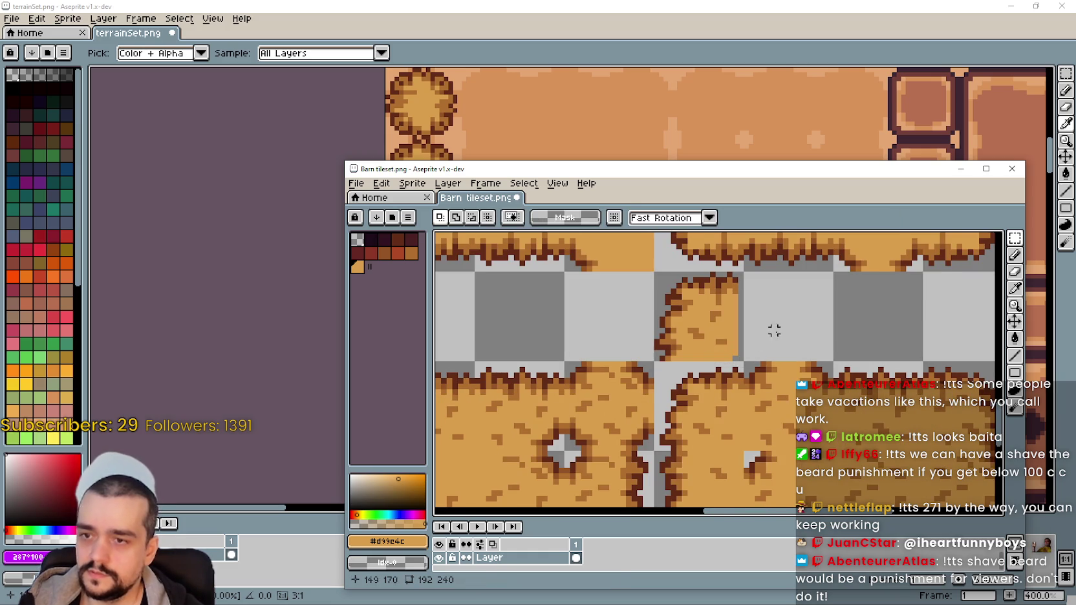
Shift the tile's right-edge pixel column up one pixel
scroll(772, 328, "up", 1)
scroll(688, 295, "up", 1)
left_click_drag(674, 288, 680, 328)
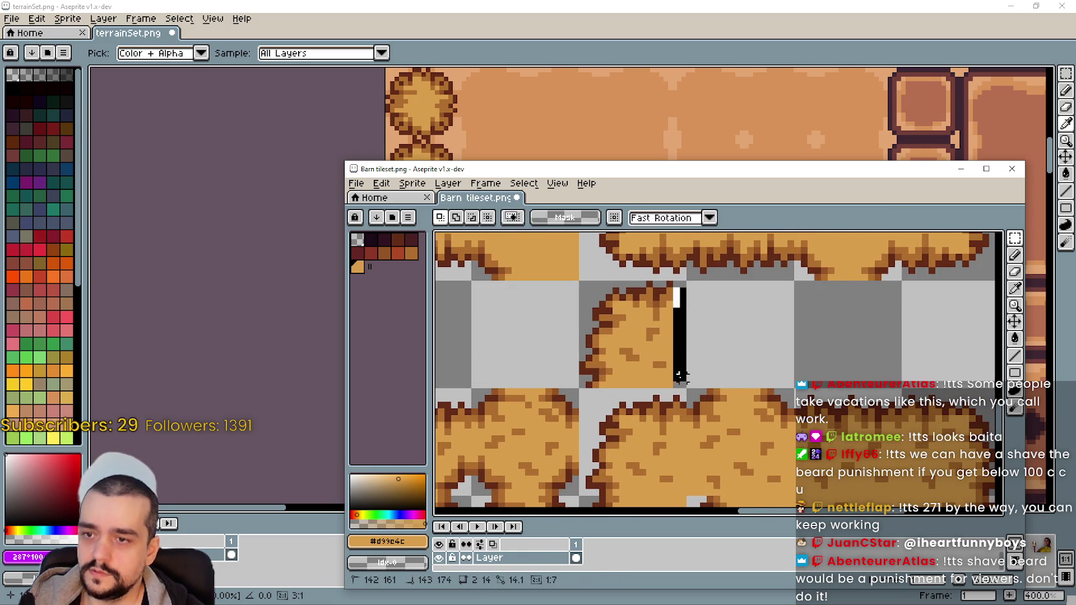
left_click_drag(676, 377, 676, 378)
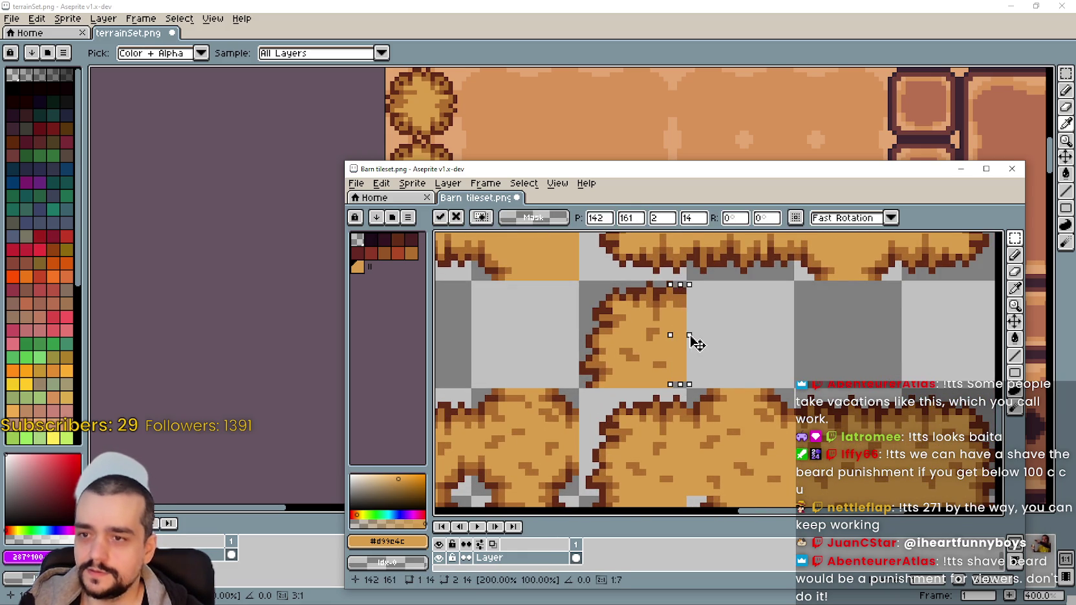
left_click(749, 322)
scroll(688, 294, "up", 1)
left_click_drag(676, 282, 673, 459)
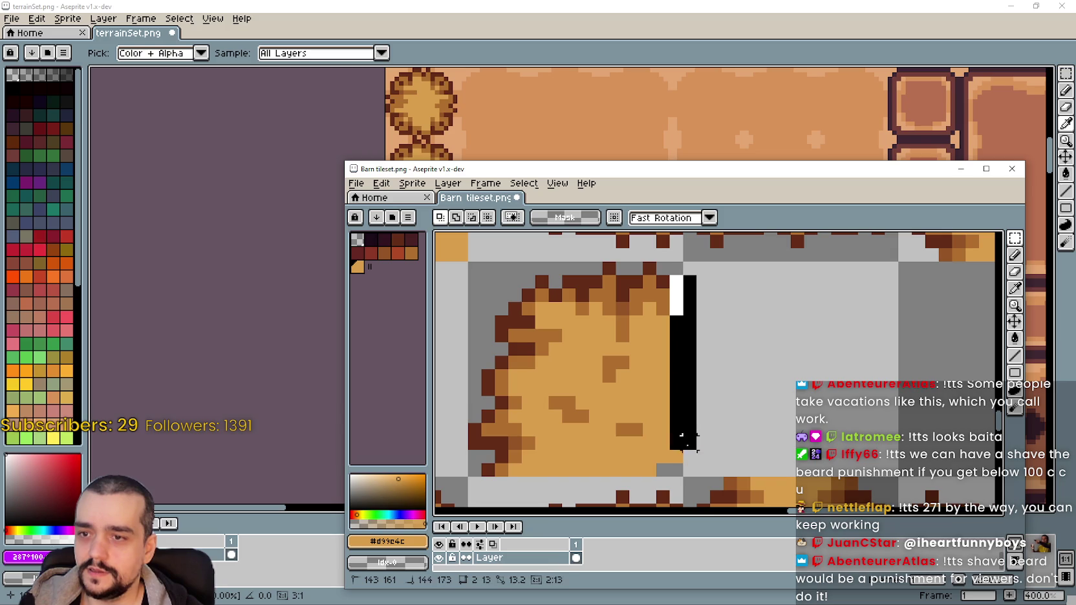
key("Up")
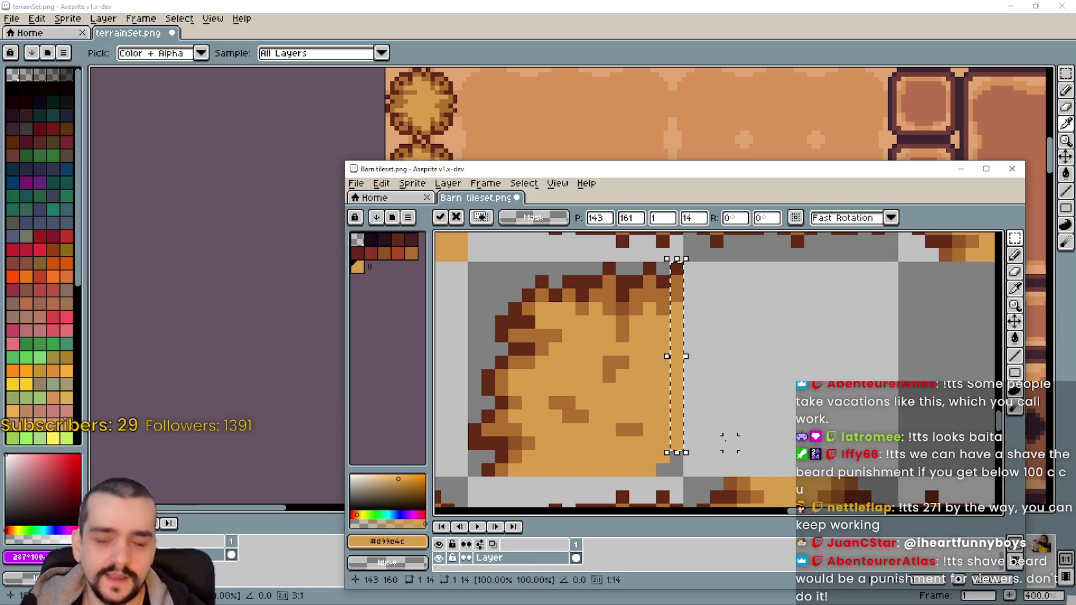
key("Return")
scroll(678, 356, "down", 3)
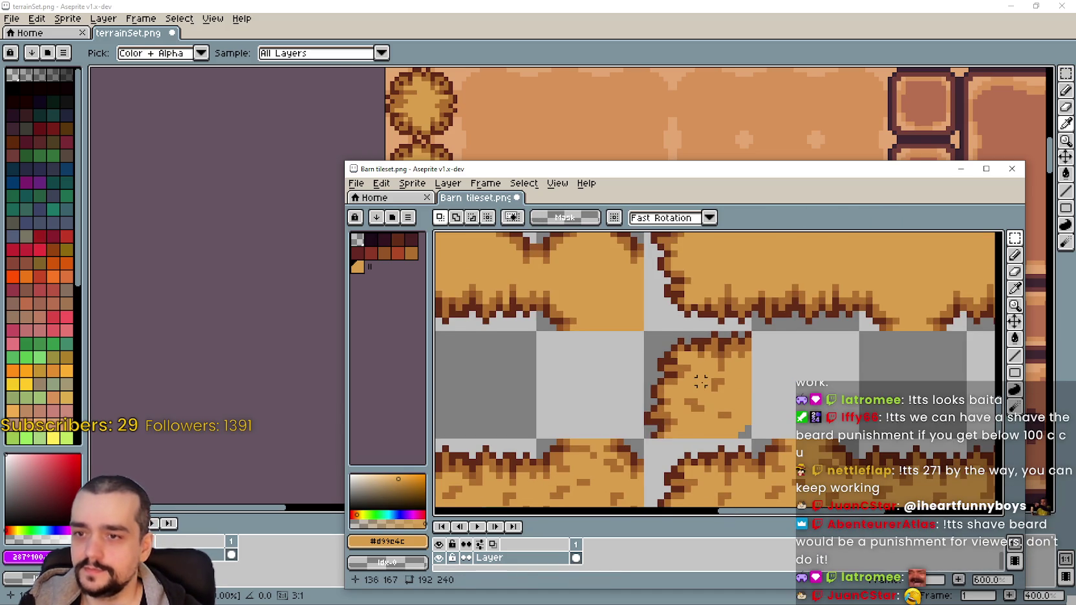
Reselect the finished 16x16 hay tile with the Rectangular Marquee
left_click_drag(649, 329, 758, 439)
left_click(1014, 255)
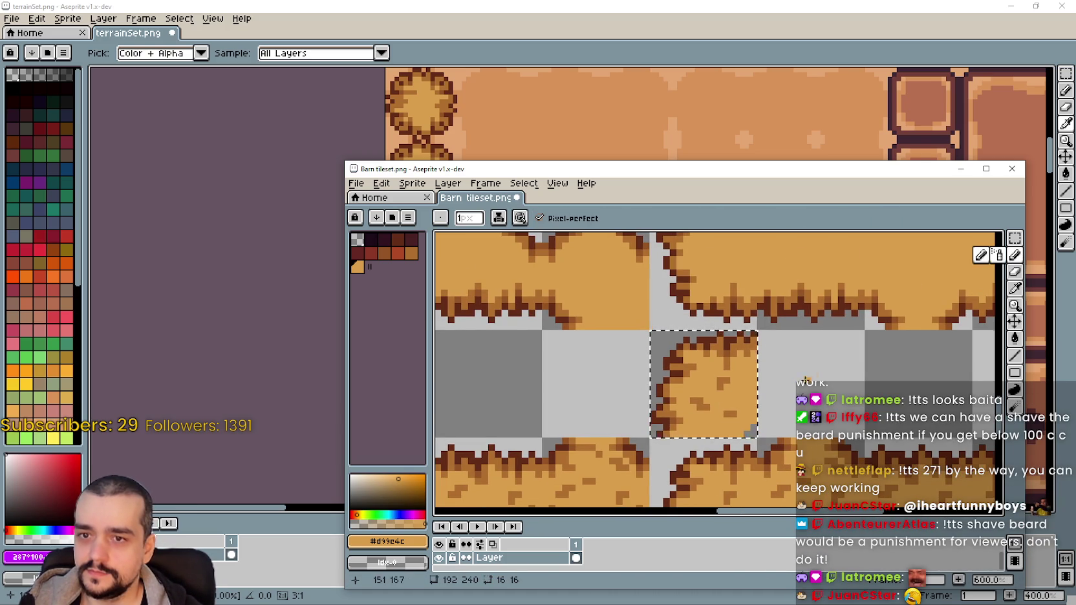
scroll(802, 381, "up", 2)
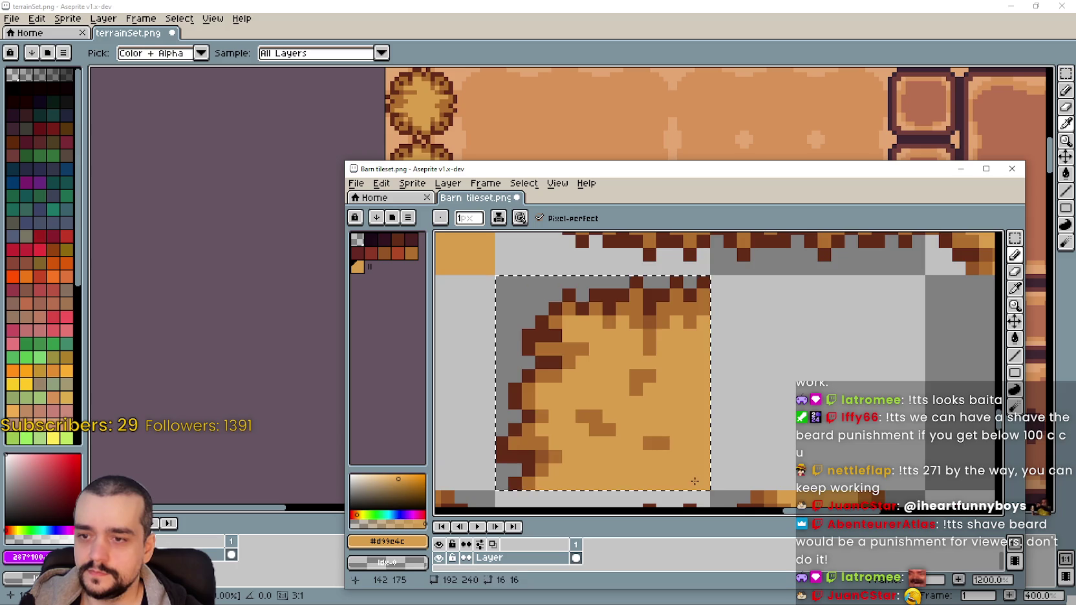
scroll(696, 442, "down", 2)
scroll(808, 446, "down", 2)
scroll(809, 448, "down", 1)
left_click_drag(809, 448, 689, 443)
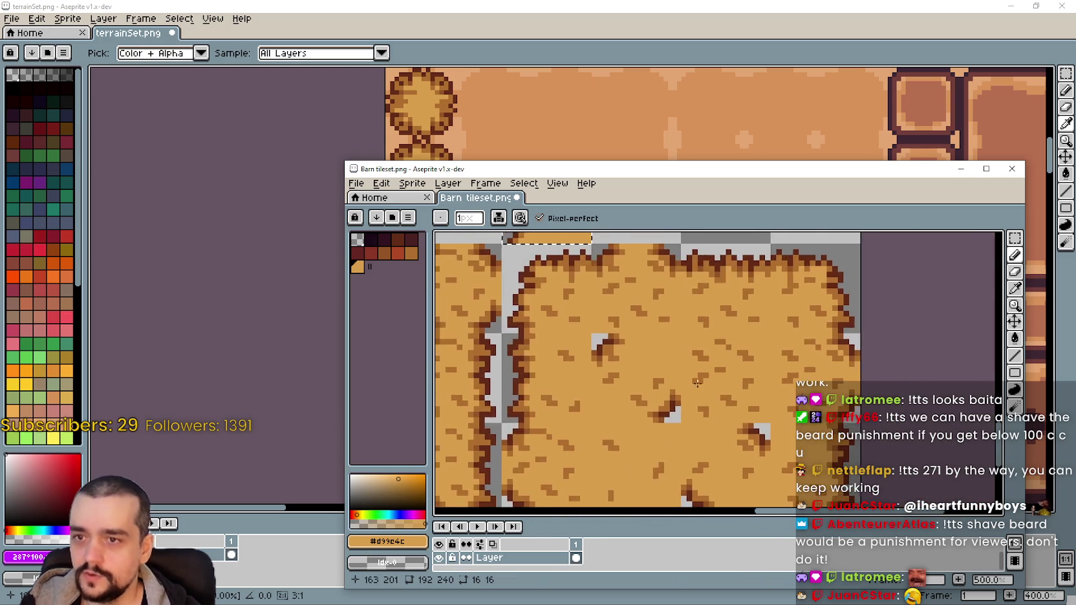
scroll(693, 421, "down", 1)
left_click(1014, 238)
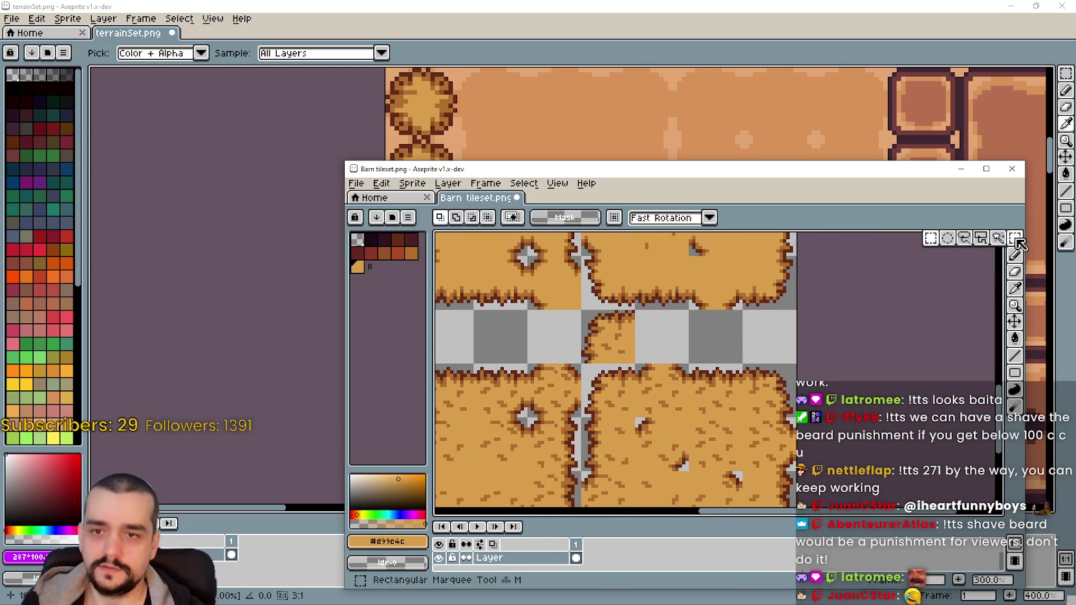
left_click_drag(600, 322, 607, 333)
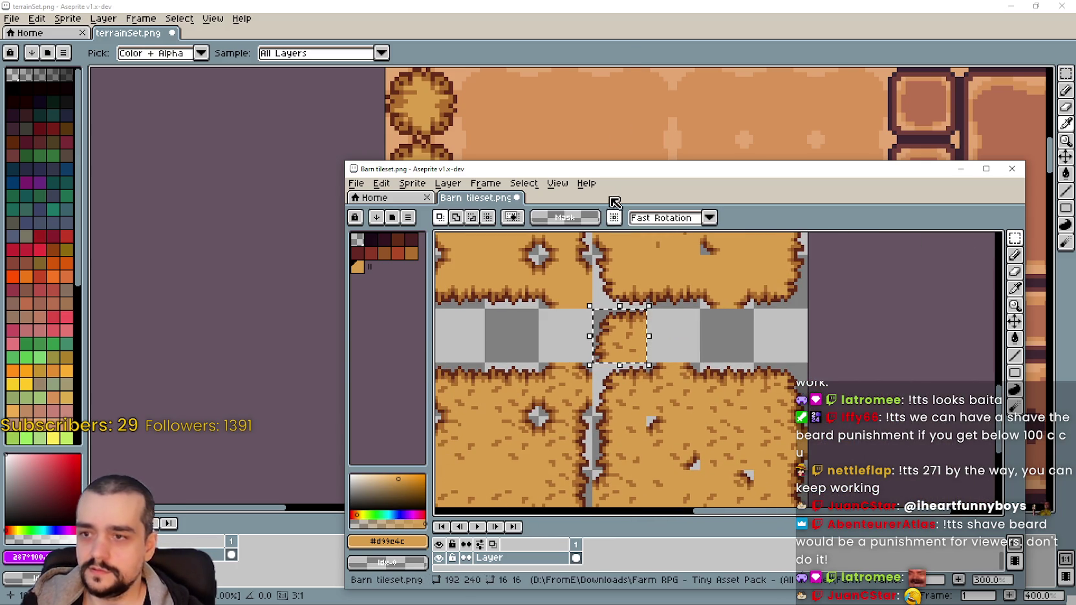
Paste the hay corner piece into terrainSet beside the round bush
left_click(532, 191)
key("ctrl+v")
key("ctrl+v")
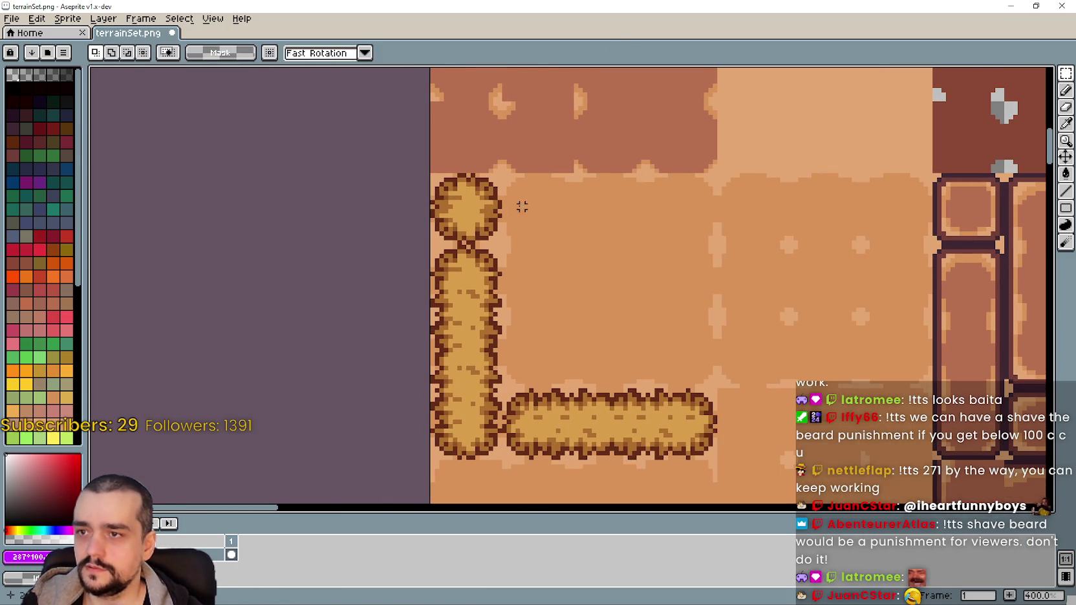
mouse_move(1005, 360)
left_mouse_down()
mouse_move(954, 359)
mouse_move(546, 225)
left_mouse_up()
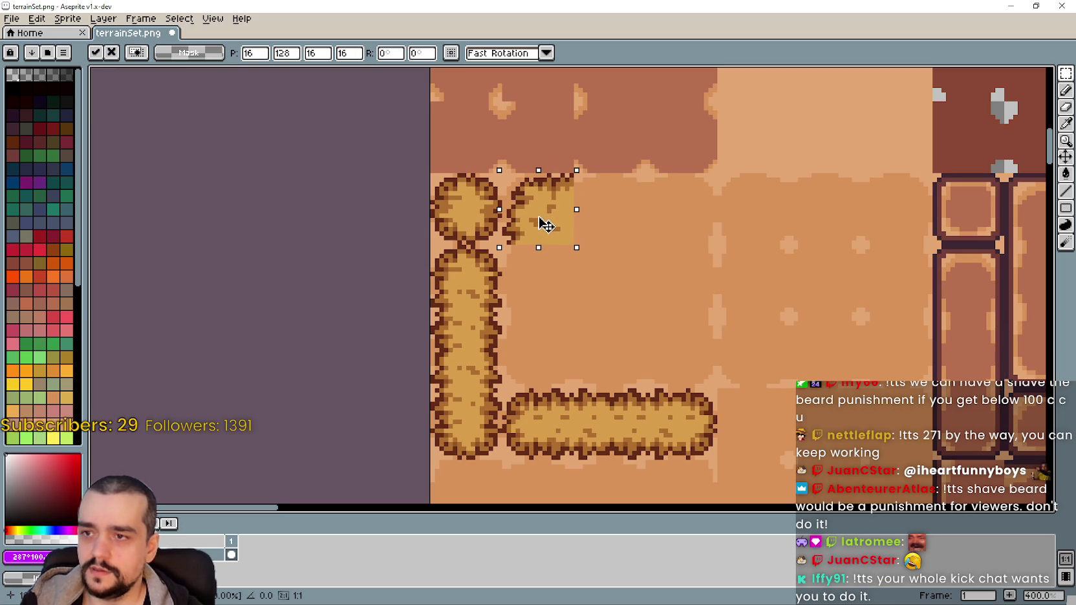
scroll(543, 223, "up", 1)
scroll(525, 200, "up", 2)
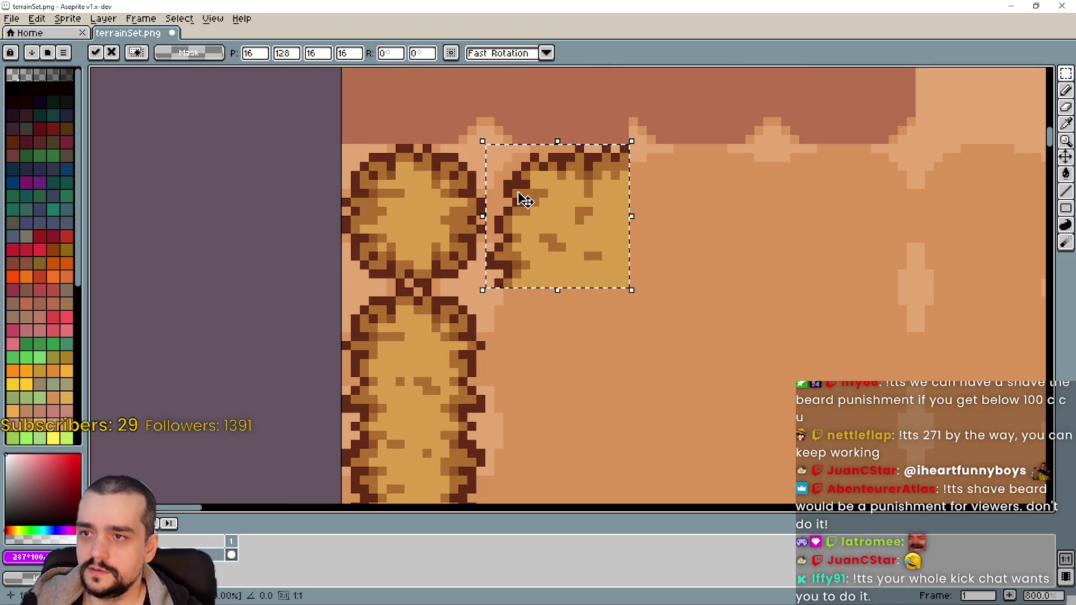
scroll(559, 252, "down", 2)
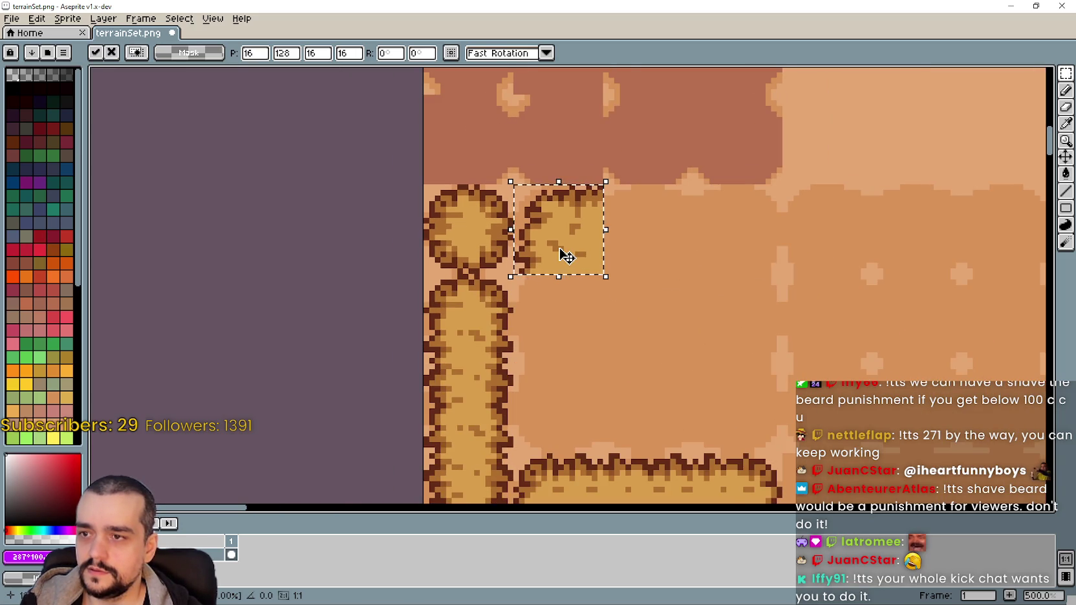
scroll(566, 257, "down", 1)
key("alt+Tab")
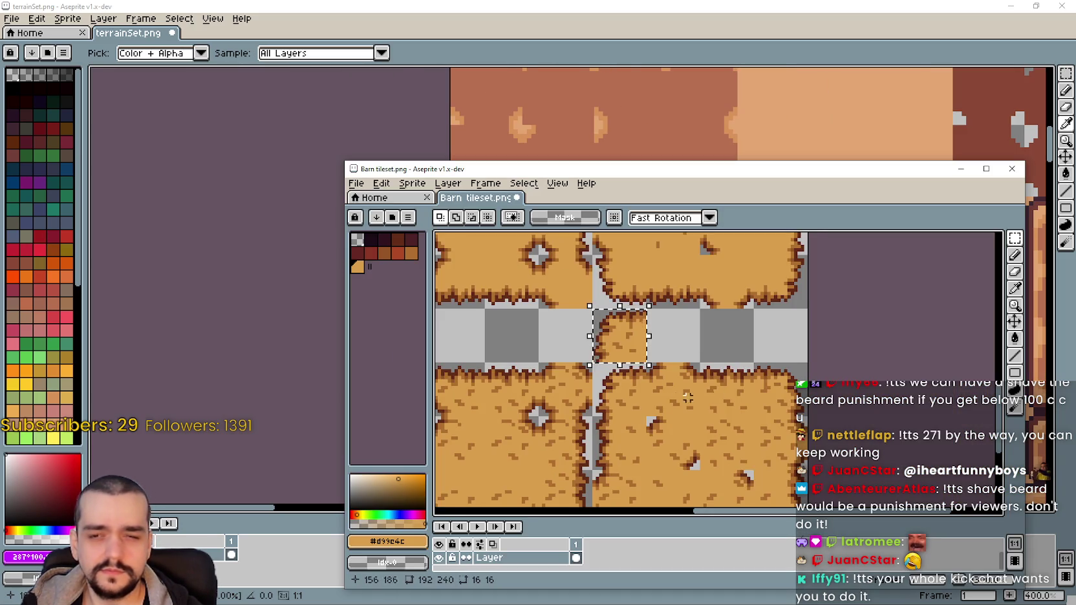
left_click(698, 391)
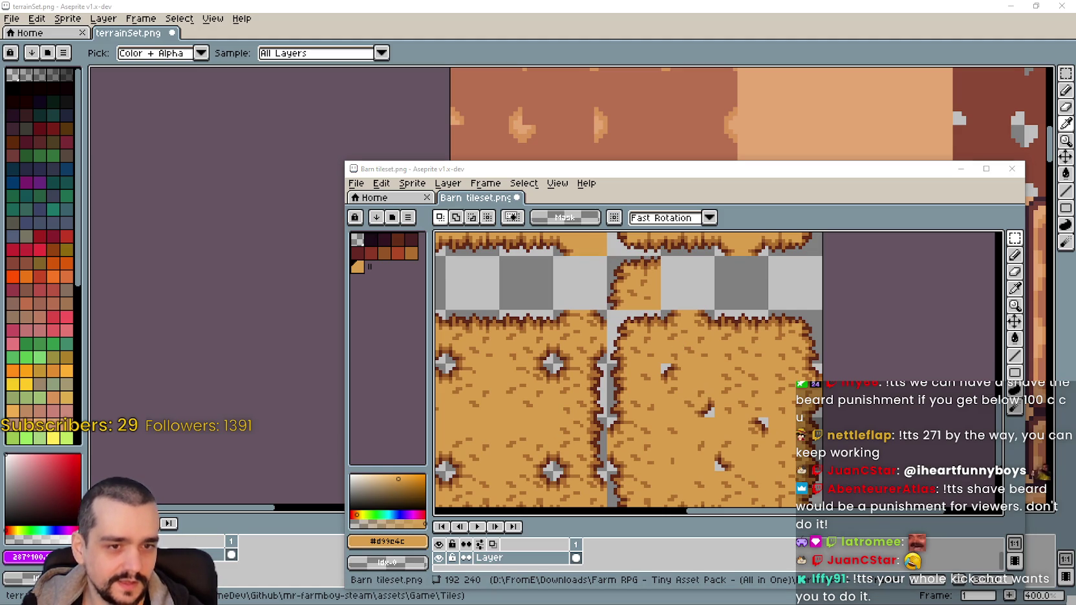
Paste another hay tile copy into terrainSet and flip it horizontally
key("ctrl+v")
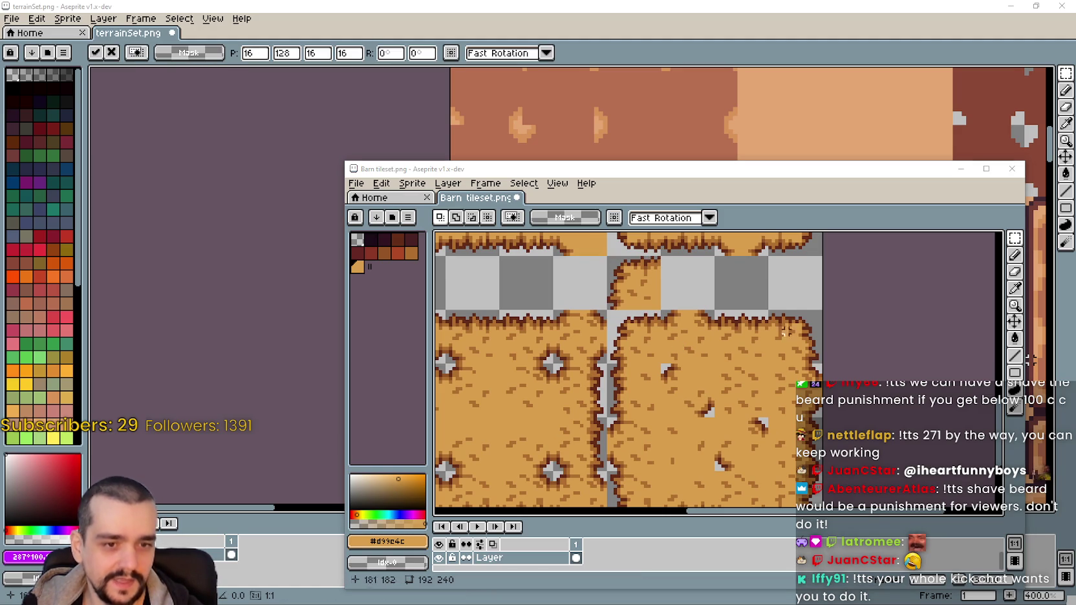
scroll(619, 412, "down", 1)
scroll(630, 375, "up", 2)
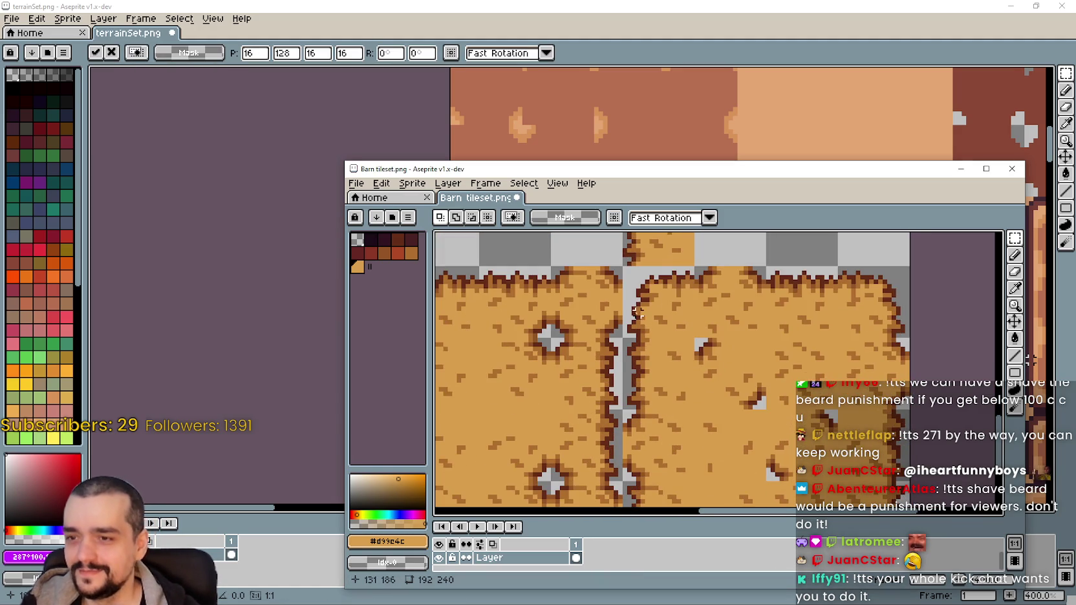
scroll(639, 331, "down", 1)
scroll(639, 331, "down", 1)
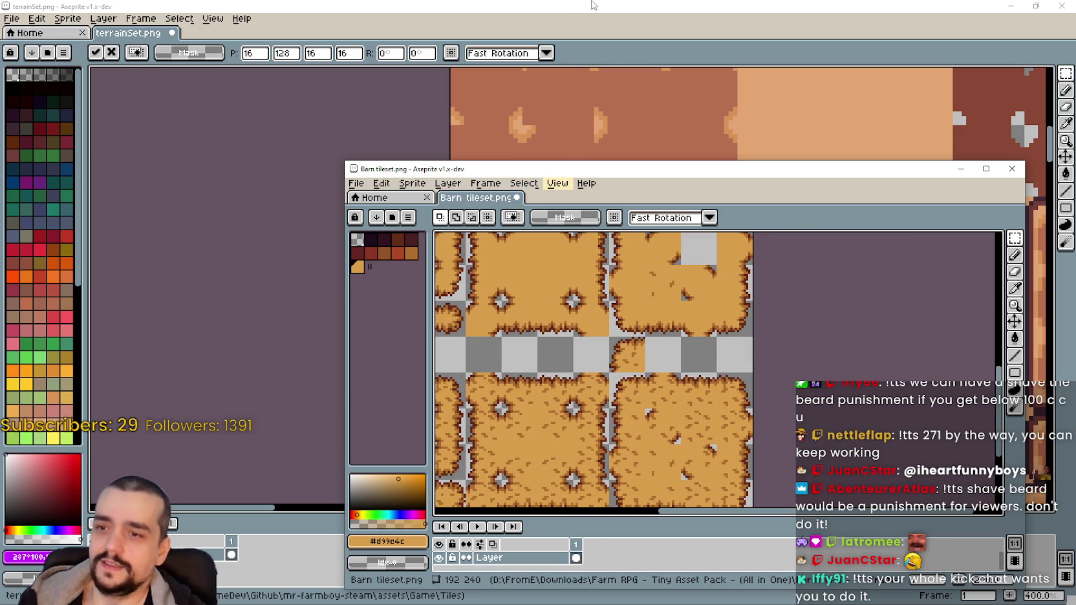
scroll(594, 369, "down", 1)
scroll(594, 369, "down", 1)
left_click(569, 38)
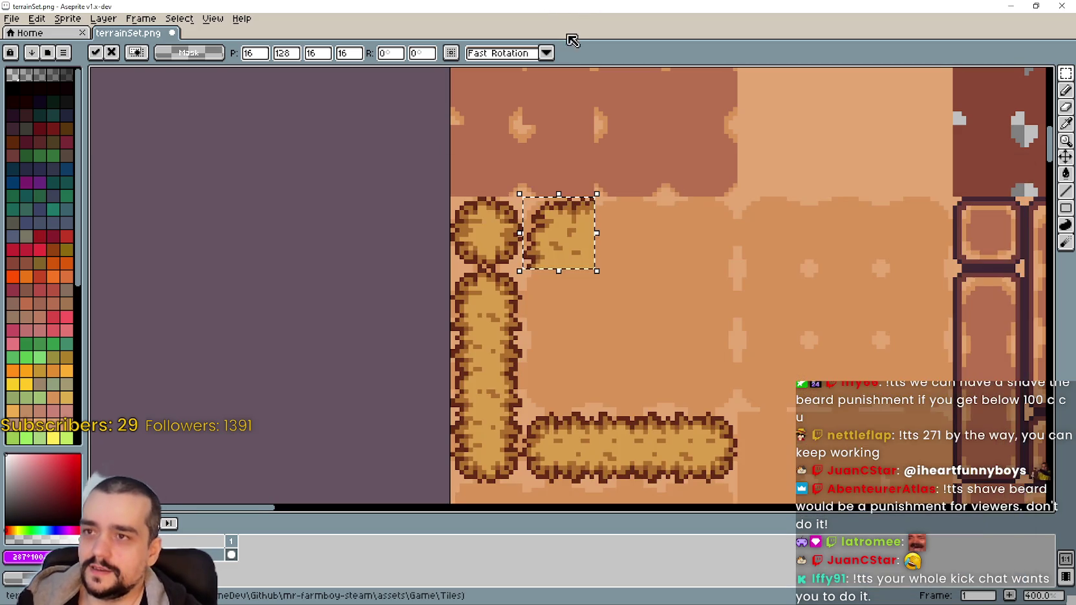
scroll(647, 316, "up", 1)
scroll(647, 316, "up", 1)
key("ctrl+v")
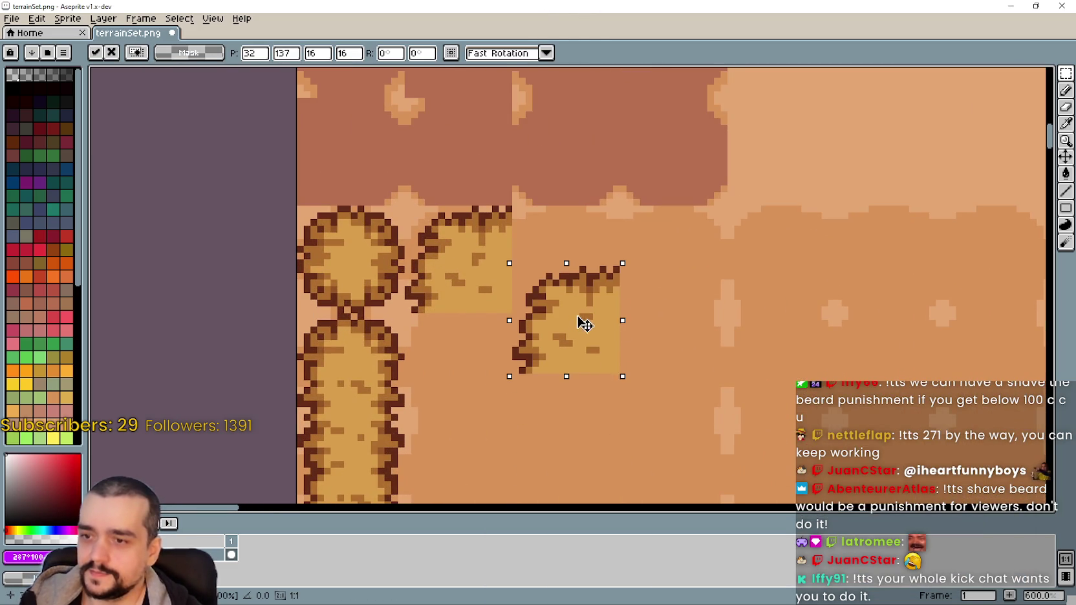
key("shift+v")
key("shift+h")
key("shift+v")
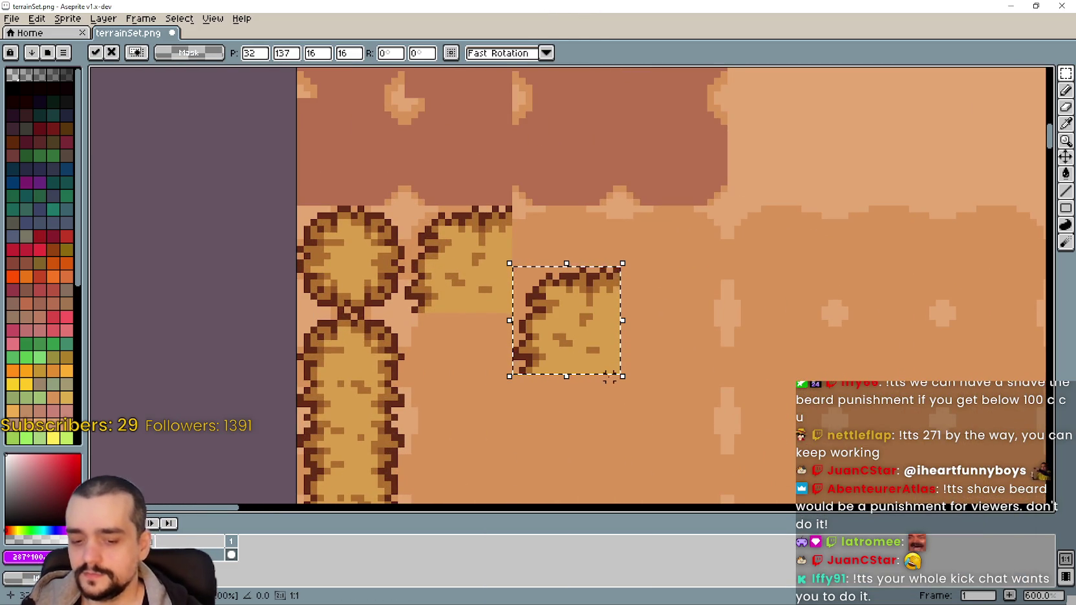
Place the flipped tile at the frame's top-right and copies in both lower corners
mouse_move(546, 362)
left_mouse_down()
mouse_move(684, 278)
mouse_move(658, 298)
left_mouse_up()
scroll(672, 367, "down", 2)
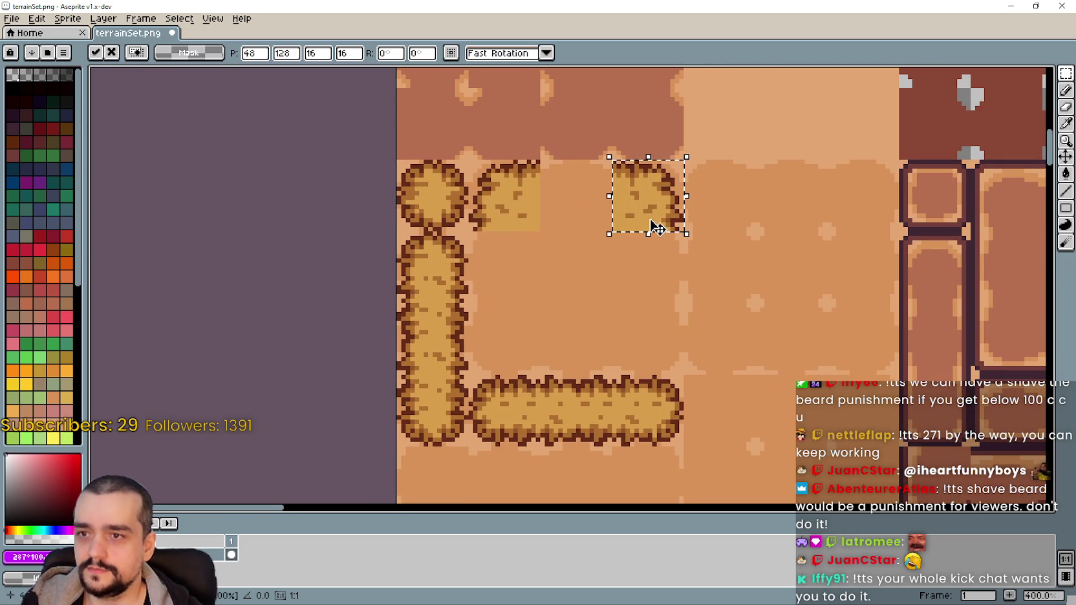
left_click_drag(655, 226, 654, 346)
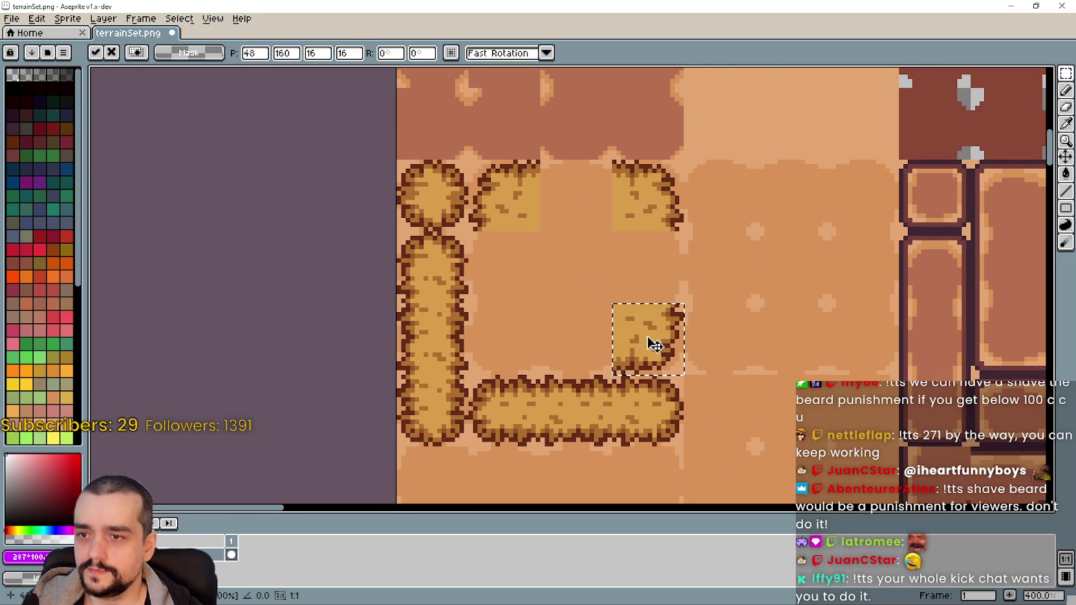
left_click_drag(654, 346, 516, 343)
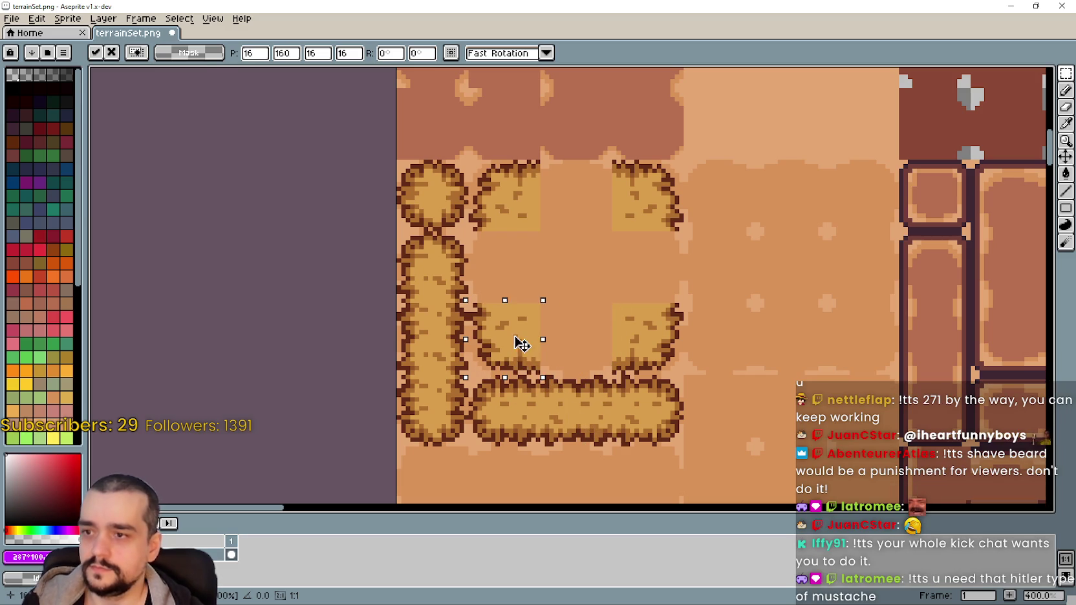
key("Return")
key("i")
key("alt+Tab")
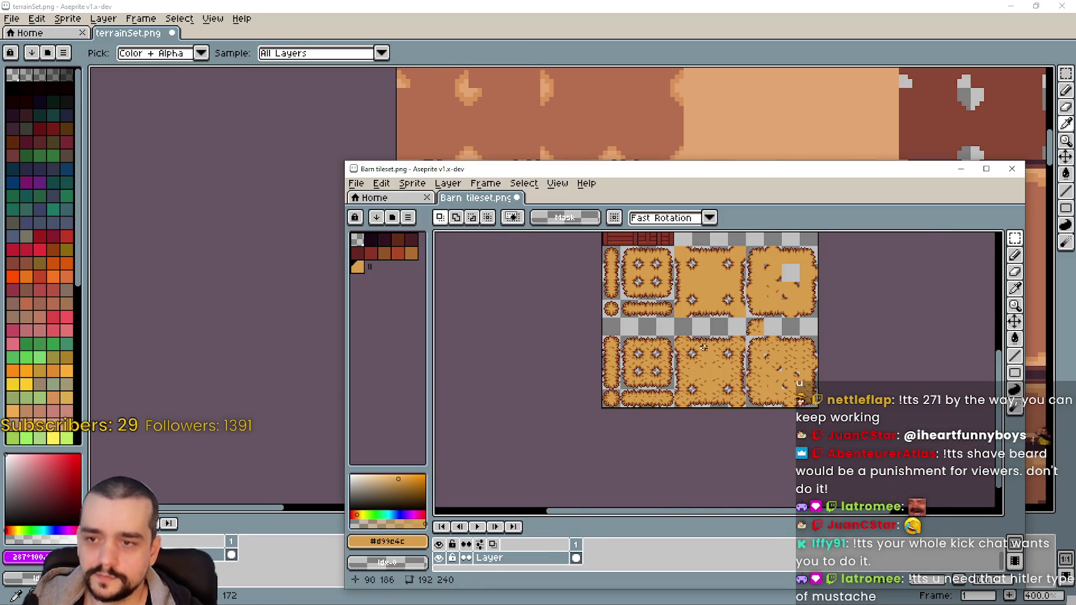
Move a 16x16 hay tile in Barn tileset one tile up-left and one pixel up
scroll(703, 348, "up", 2)
scroll(724, 331, "down", 2)
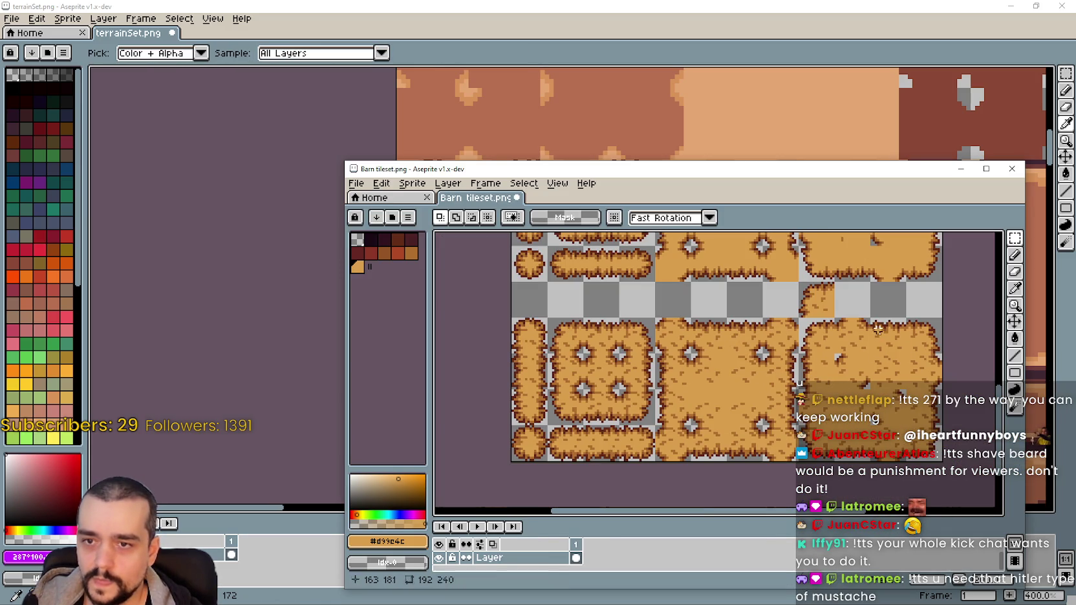
left_click_drag(877, 329, 897, 360)
scroll(762, 350, "up", 1)
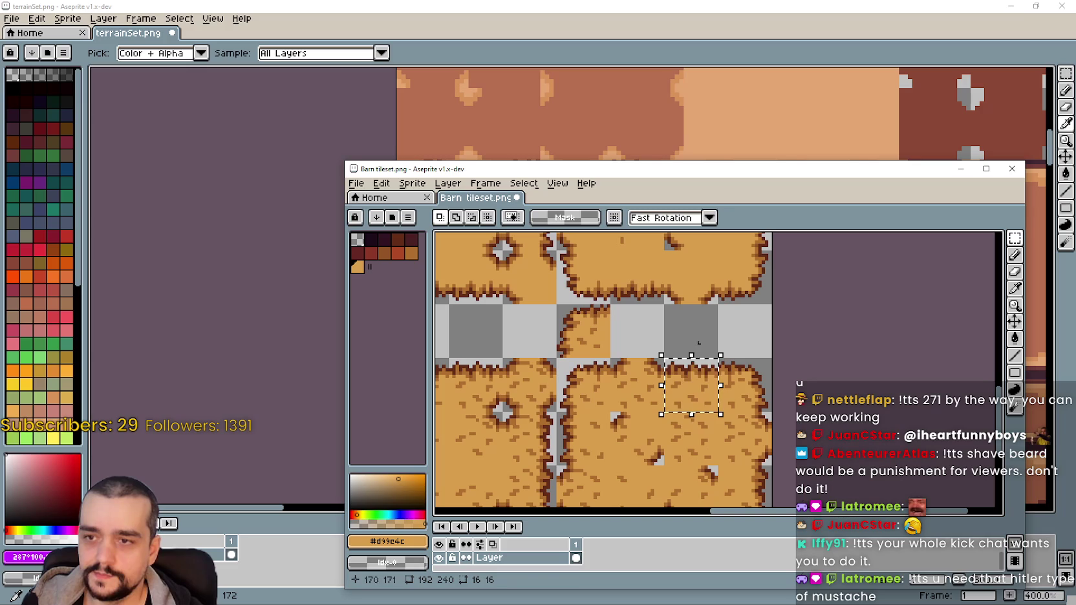
left_click_drag(693, 369, 642, 318)
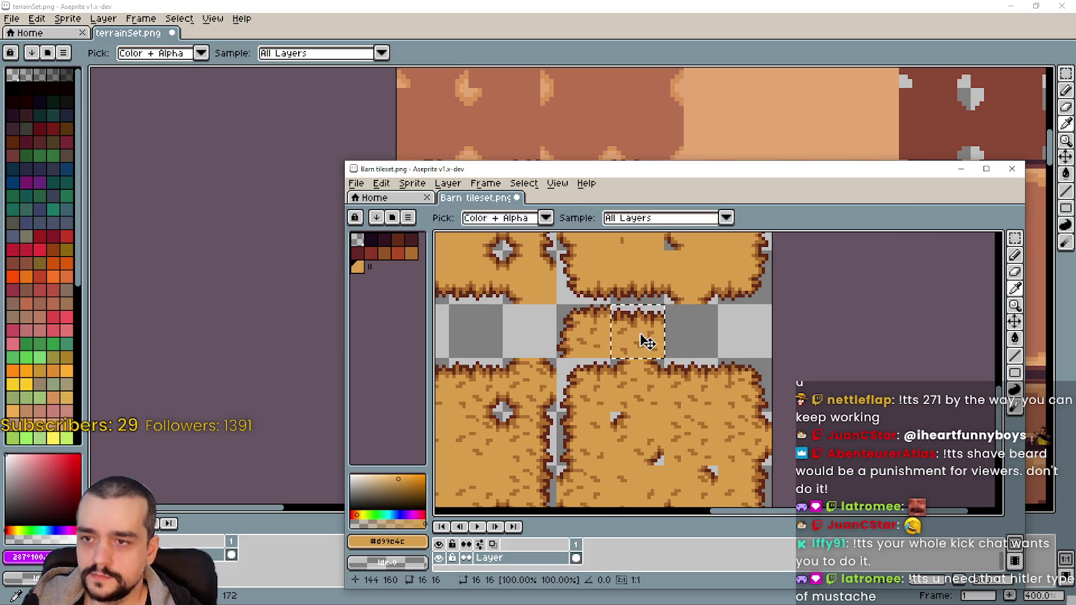
scroll(640, 331, "up", 3)
key("Up")
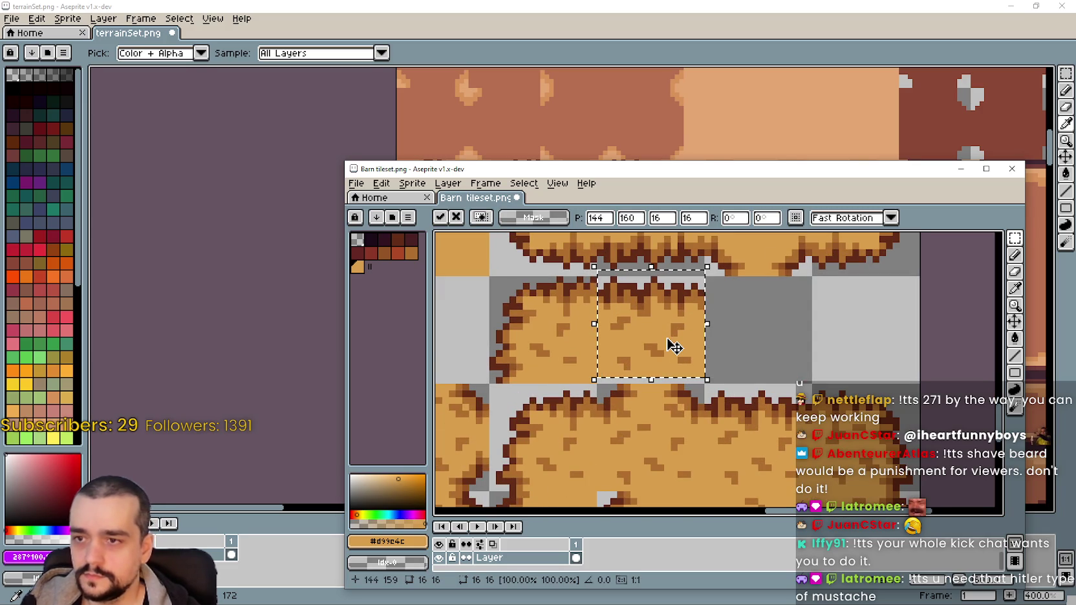
key("Return")
Retouch the two-pixel spot on the hay tile's top edge, then select the reworked tile
scroll(689, 343, "up", 1)
scroll(693, 327, "up", 1)
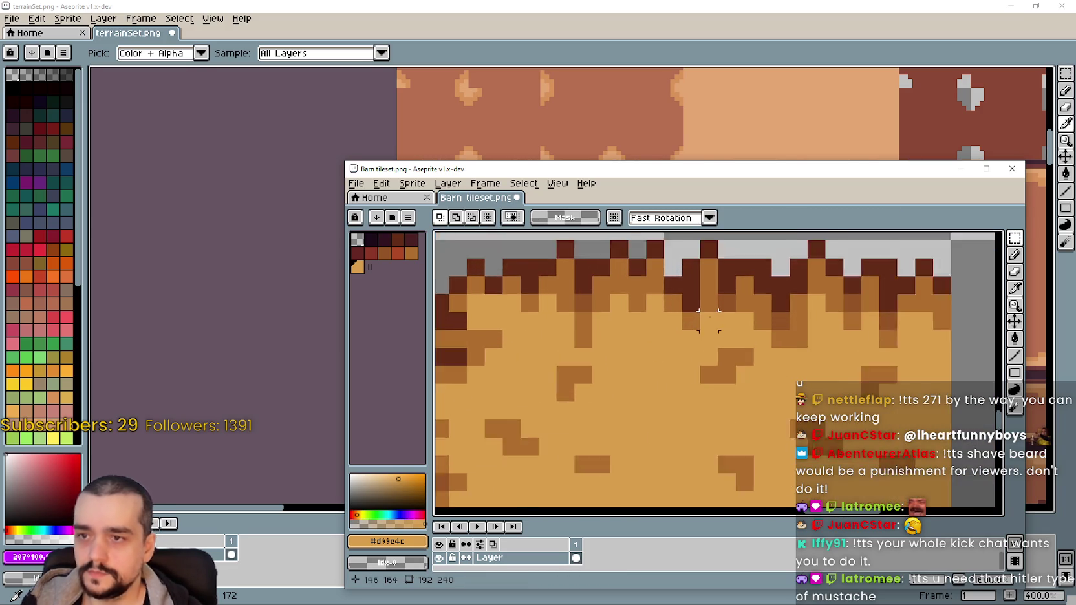
left_click_drag(695, 319, 710, 326)
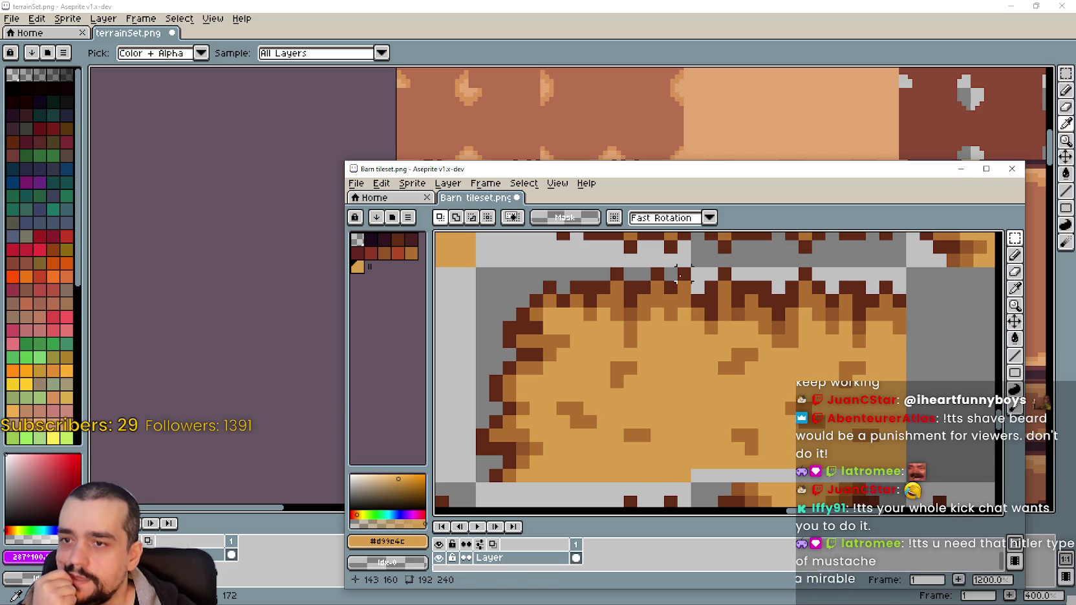
left_click_drag(683, 274, 683, 292)
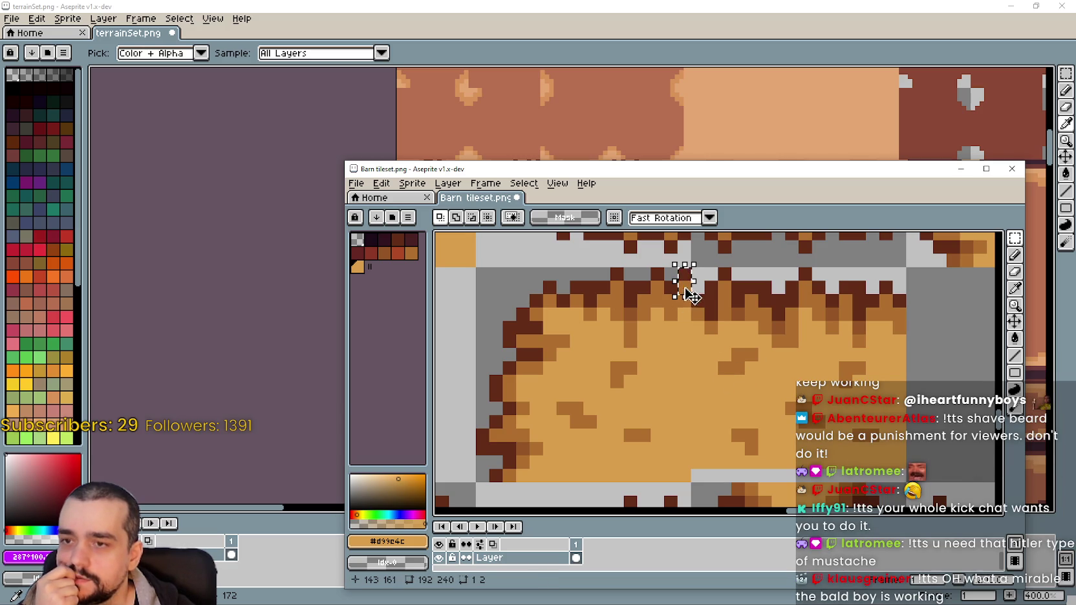
scroll(696, 300, "up", 1)
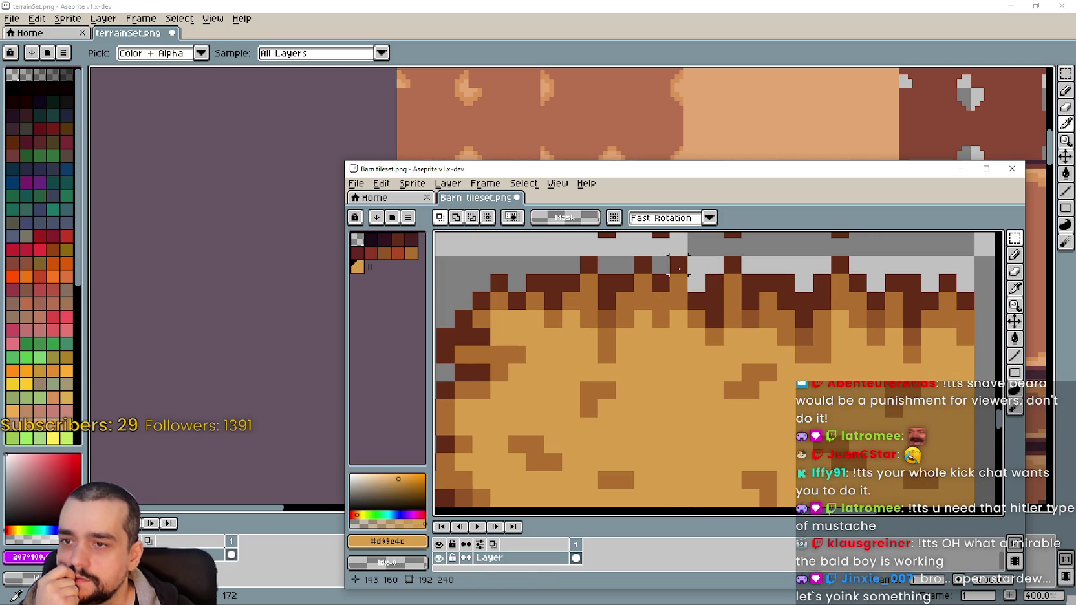
left_click_drag(679, 269, 684, 301)
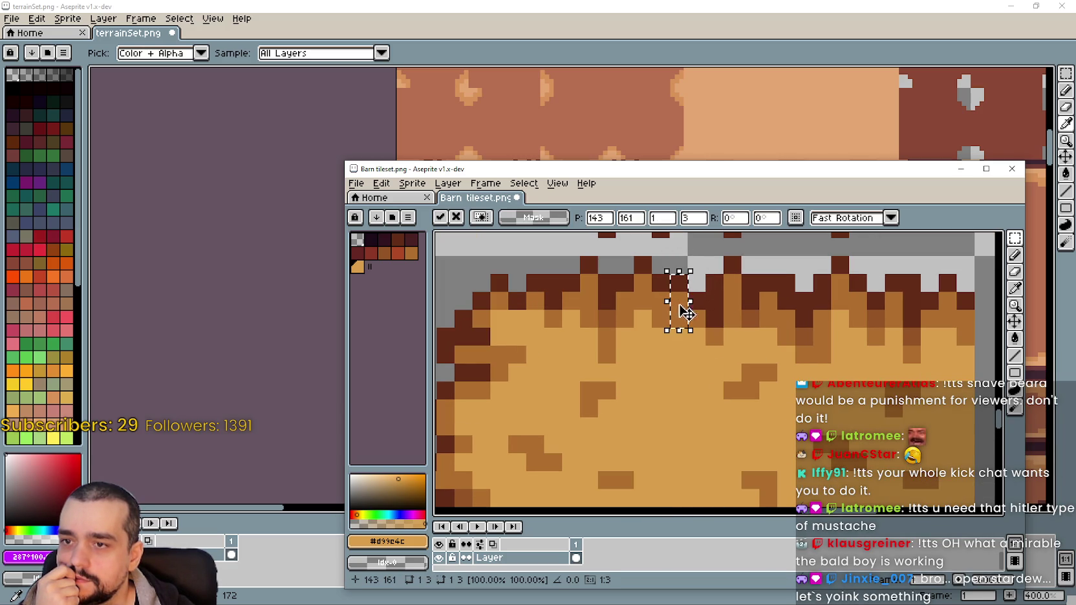
scroll(711, 342, "down", 2)
scroll(737, 370, "down", 1)
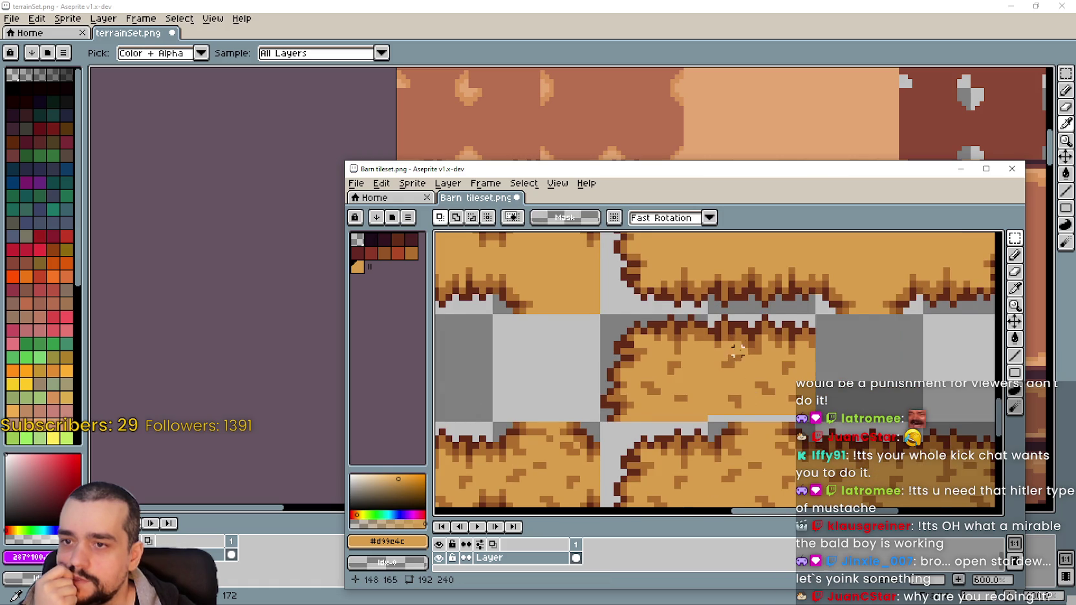
left_click(689, 343)
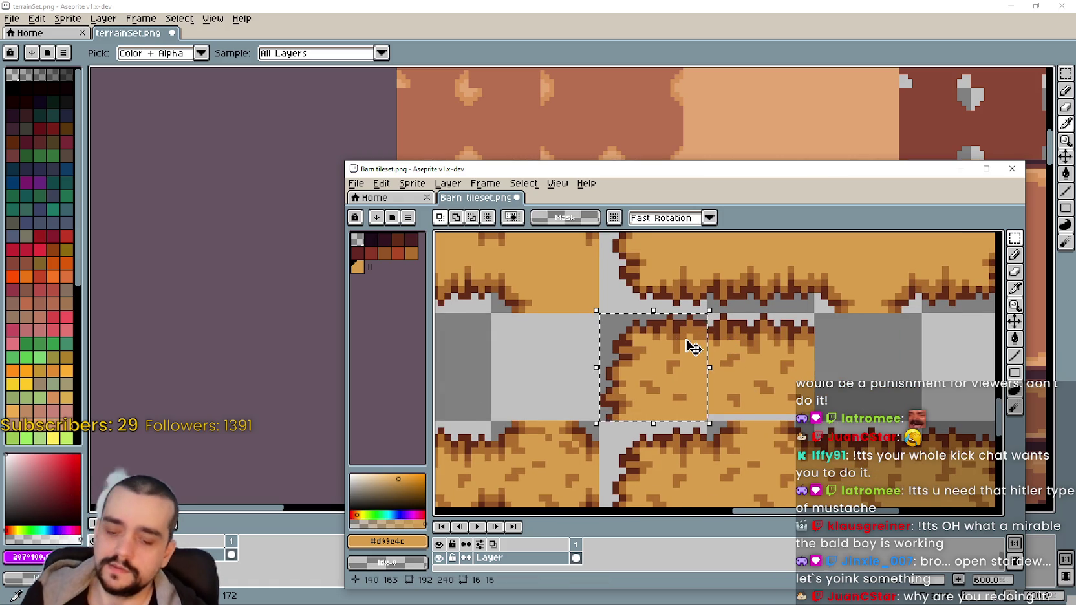
Copy the reworked hay tile into terrainSet, then undo that first paste
key("ctrl+c")
left_click(611, 41)
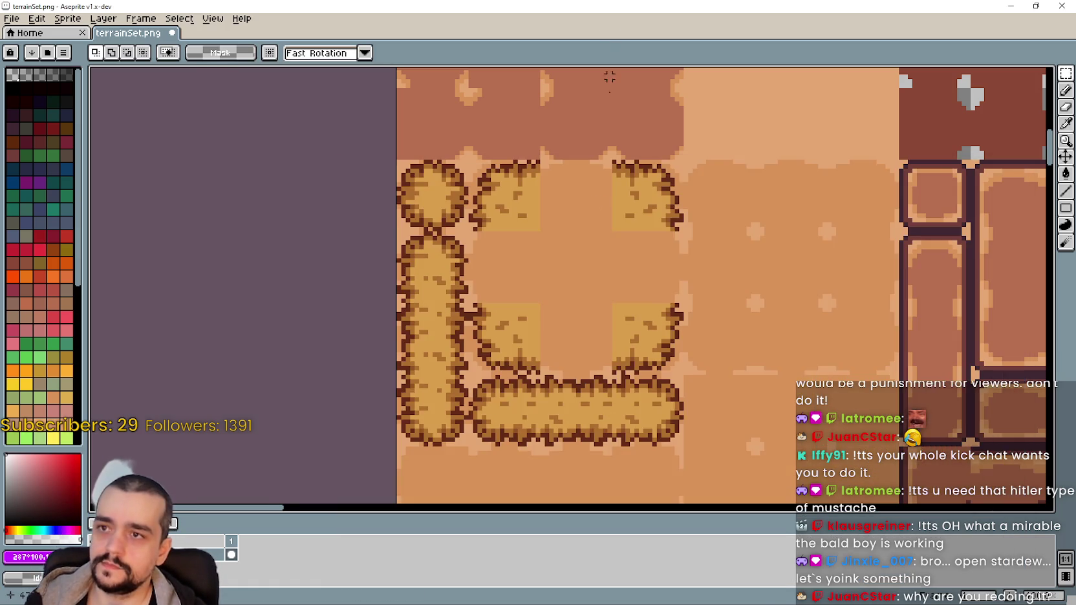
key("ctrl+v")
scroll(572, 222, "up", 1)
scroll(572, 223, "up", 1)
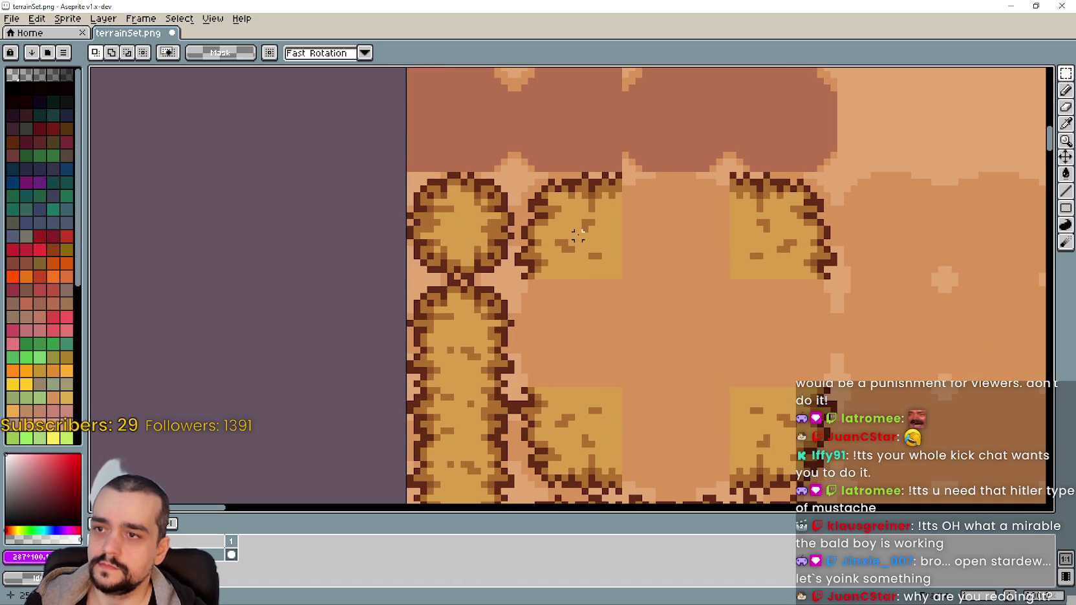
left_click_drag(580, 235, 598, 224)
scroll(624, 307, "down", 1)
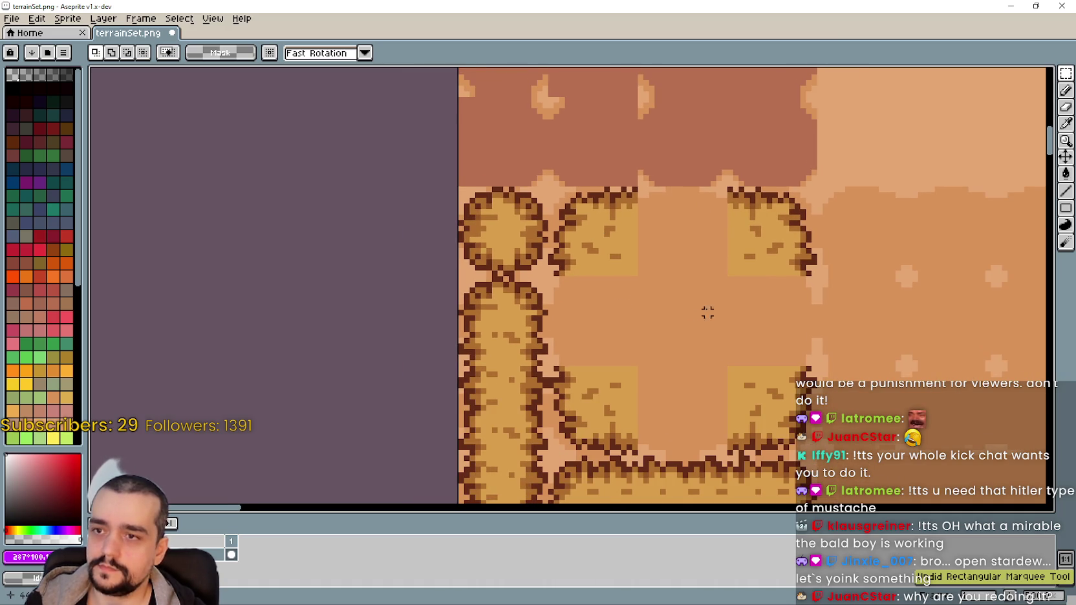
key("ctrl+z")
key("ctrl+z")
key("ctrl+z")
key("ctrl+z")
key("ctrl+z")
key("ctrl+z")
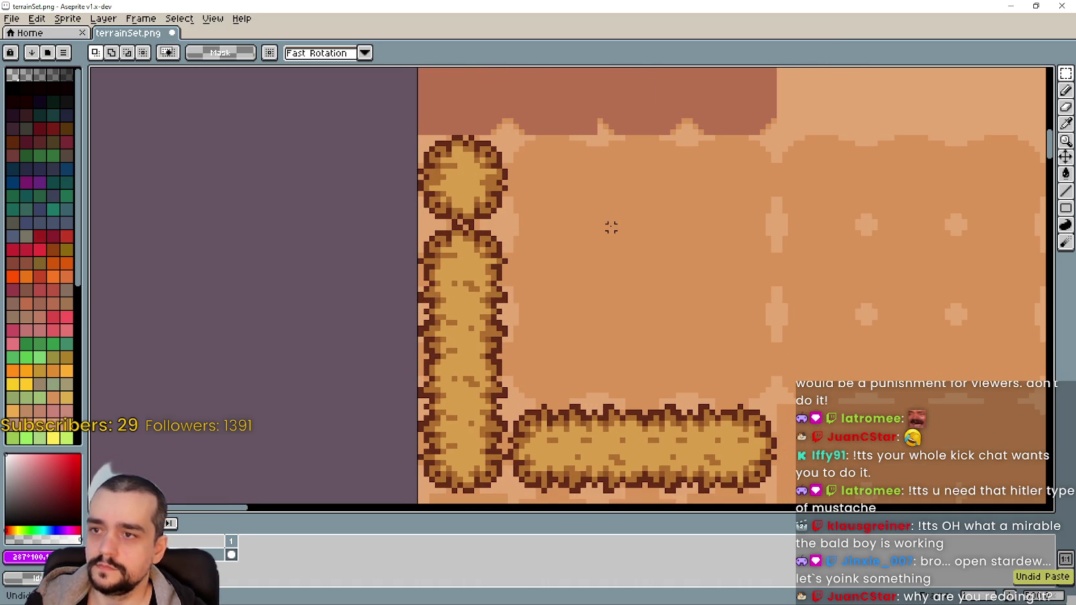
Place a hay tile beside the round tile and a horizontally mirrored copy further right
left_click_drag(611, 227, 610, 238)
key("ctrl+v")
left_click_drag(590, 389, 595, 236)
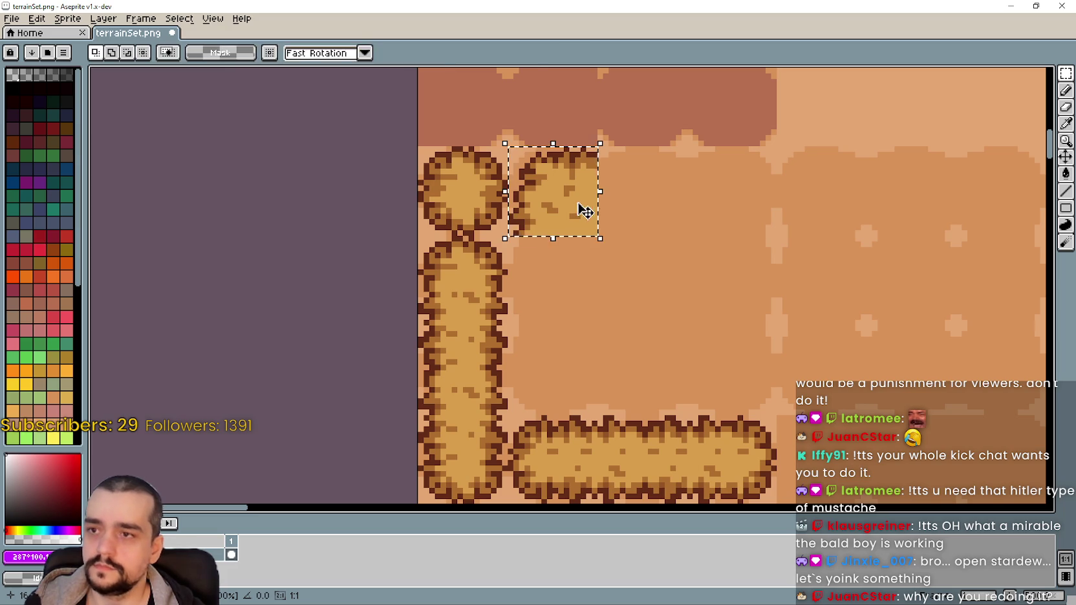
left_click_drag(579, 207, 745, 216)
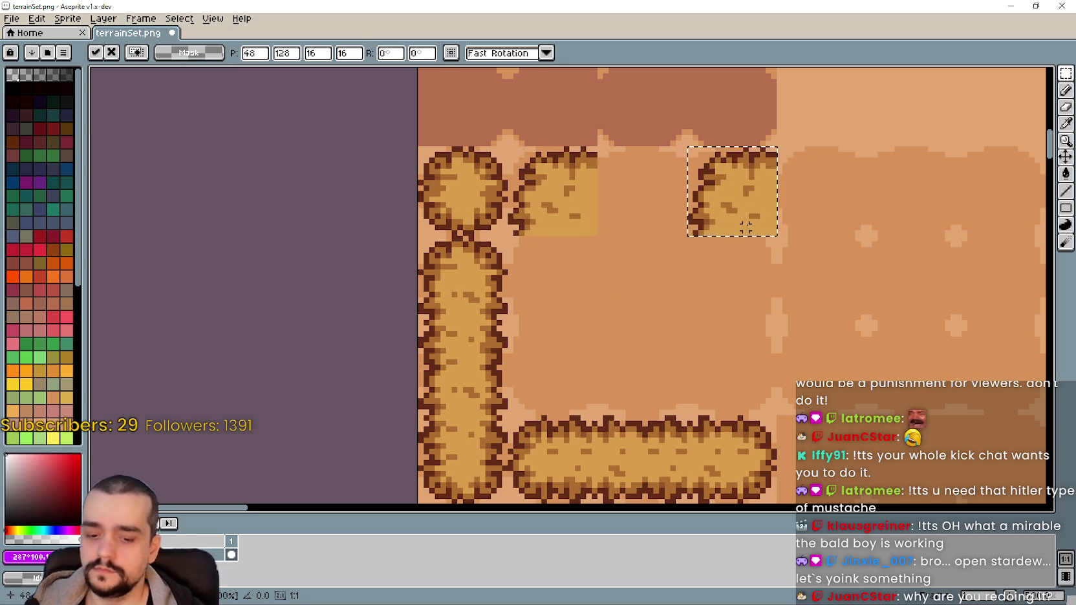
key("shift+h")
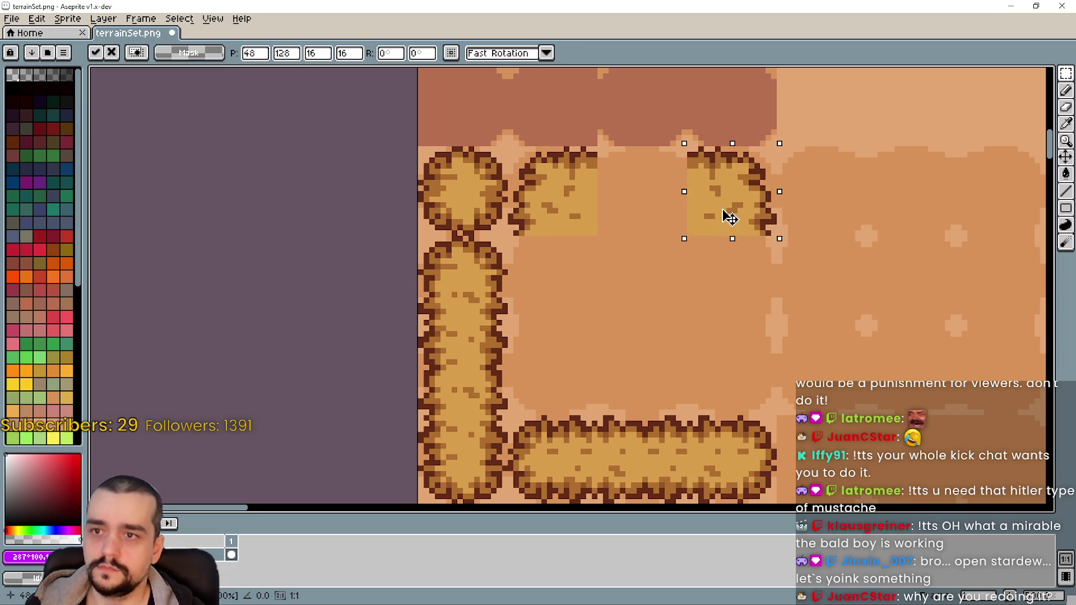
key("Return")
Paste another hay tile into the lower-right corner of the hay frame
left_click_drag(600, 143, 505, 239)
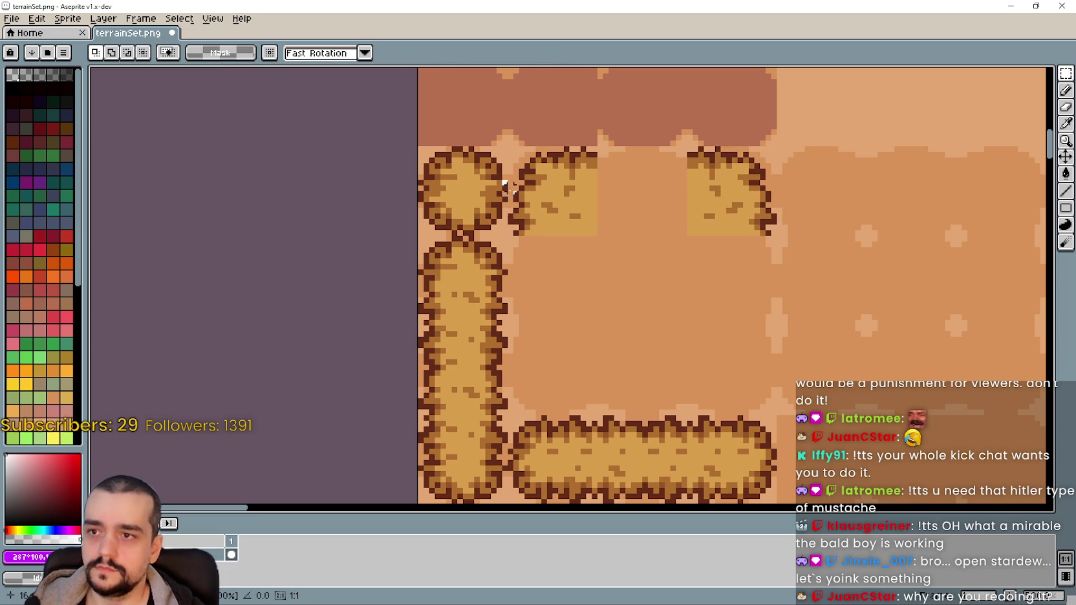
key("ctrl+v")
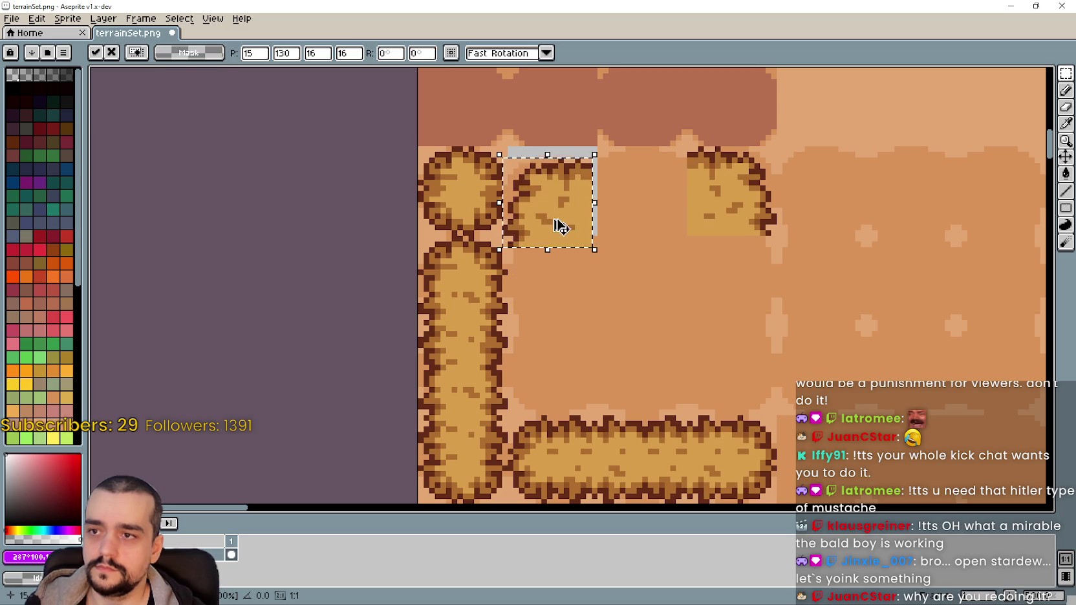
key("ctrl+z")
key("ctrl+v")
mouse_move(561, 199)
left_mouse_down()
mouse_move(584, 310)
mouse_move(582, 376)
mouse_move(733, 369)
left_mouse_up()
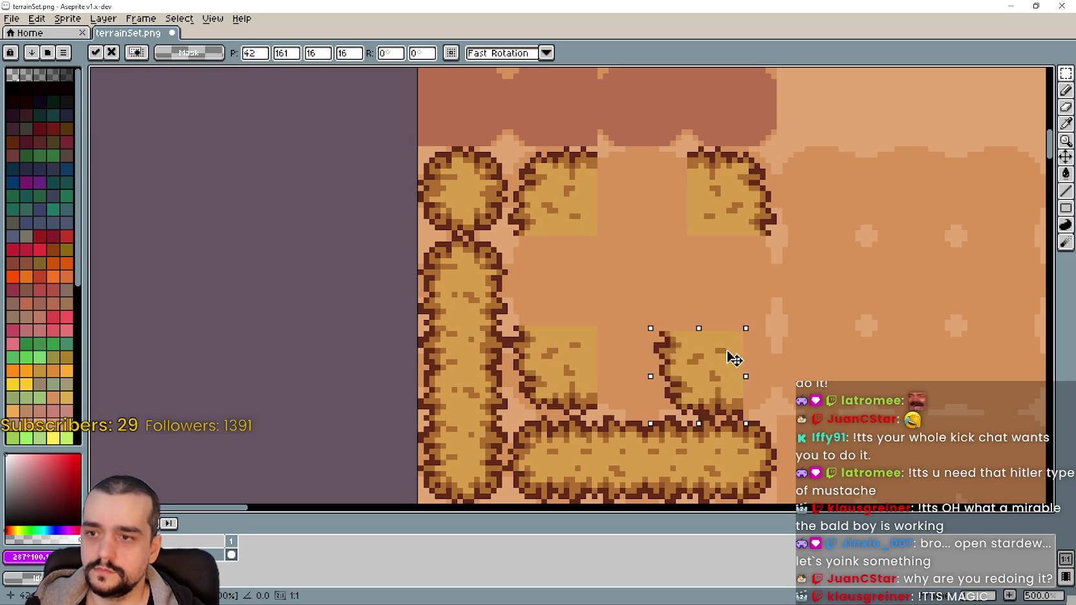
left_click(564, 300)
In Barn tileset, select a thin full-width strip along the hay tile's edge
key("alt+Tab")
scroll(686, 346, "up", 2)
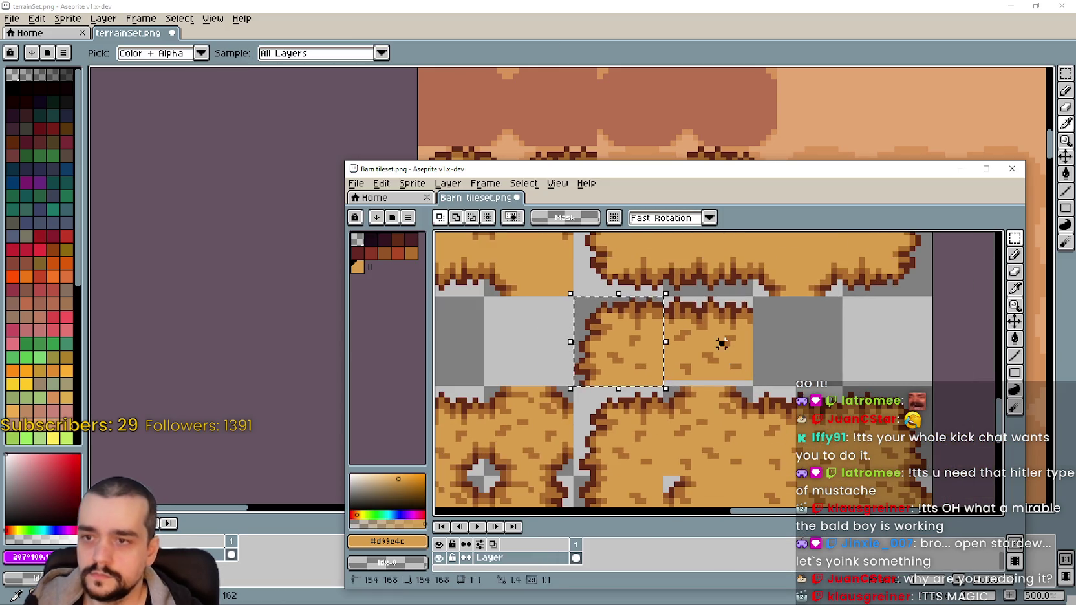
scroll(720, 361, "down", 1)
scroll(647, 362, "up", 2)
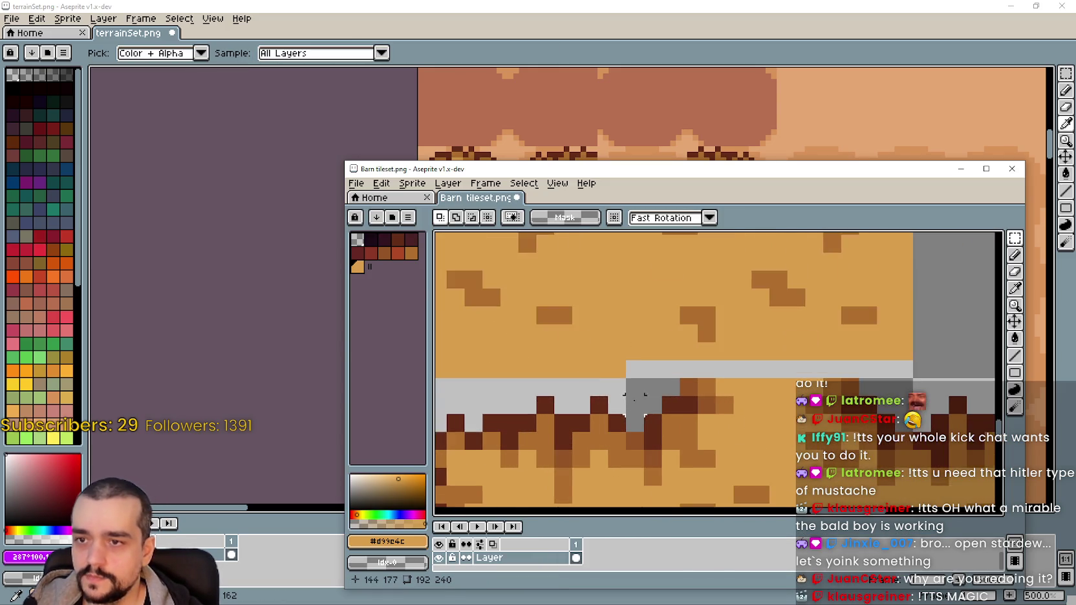
left_click_drag(630, 357, 841, 357)
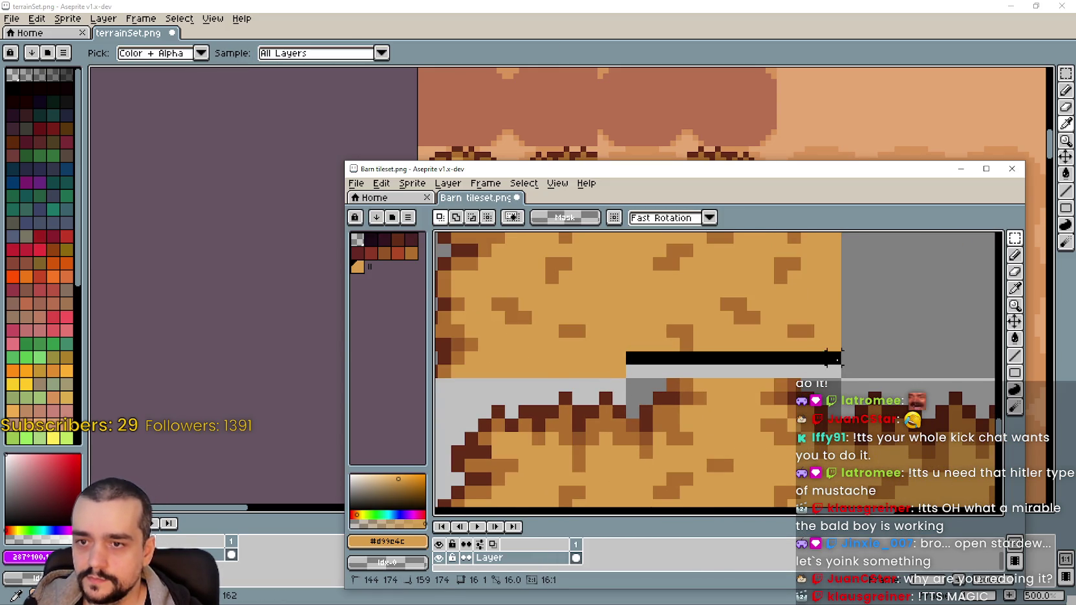
left_click_drag(734, 367, 739, 384)
scroll(810, 332, "down", 2)
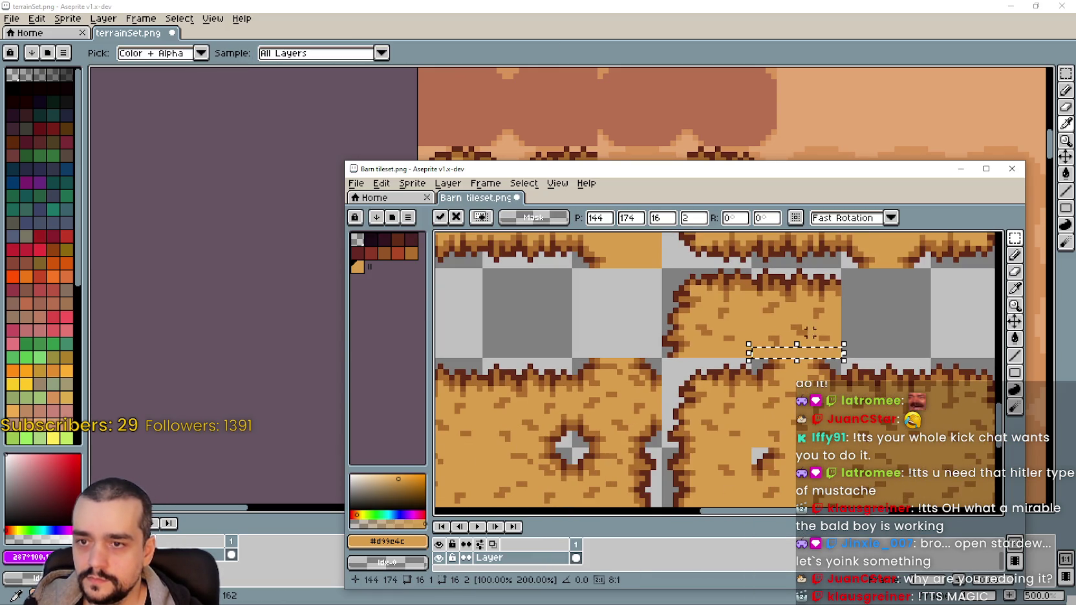
Paste hay tile copies into terrainSet's top-row gap and lower middle gap
key("alt+Tab")
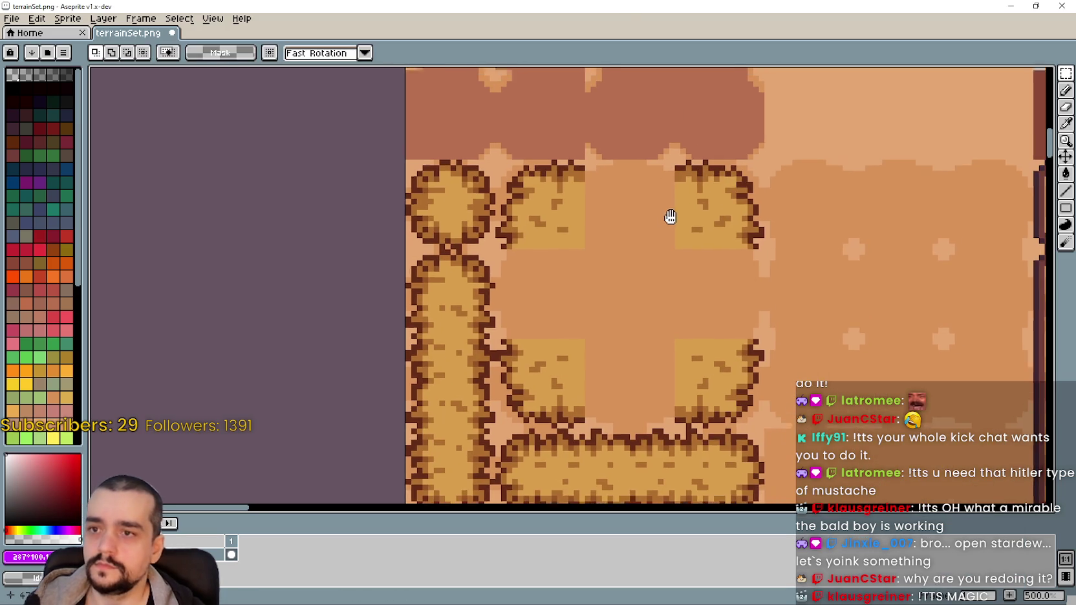
key("ctrl+v")
left_click_drag(552, 396, 617, 220)
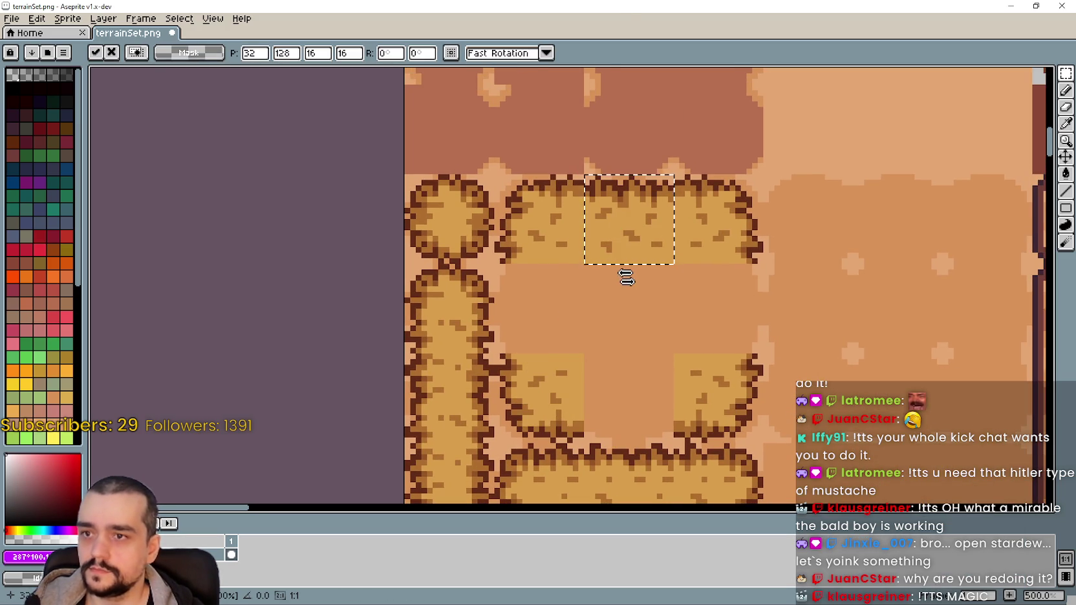
key("ctrl+v")
mouse_move(566, 388)
left_mouse_down()
mouse_move(662, 432)
mouse_move(643, 409)
left_mouse_up()
scroll(643, 409, "up", 2)
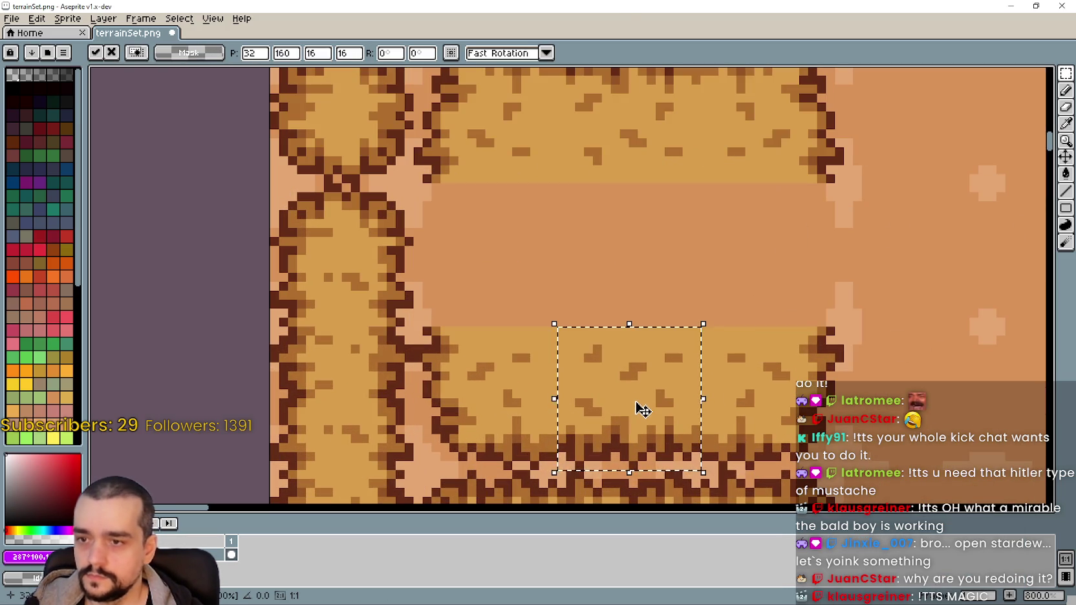
key("ctrl+d")
scroll(650, 333, "down", 2)
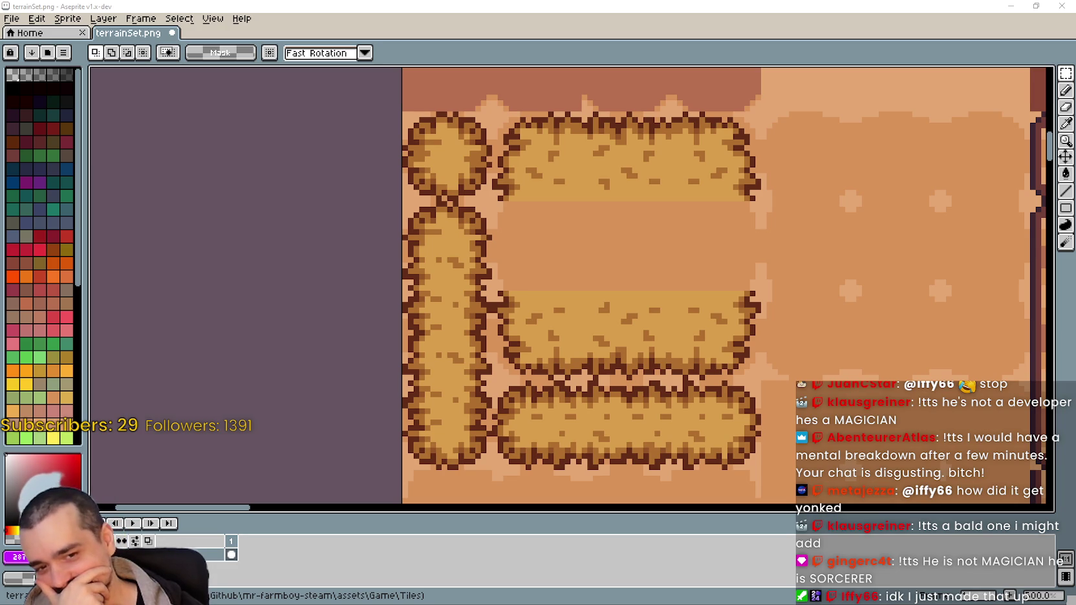
Zoom around terrainSet's hay tiles, then bring Barn tileset.png to the front
scroll(698, 315, "down", 1)
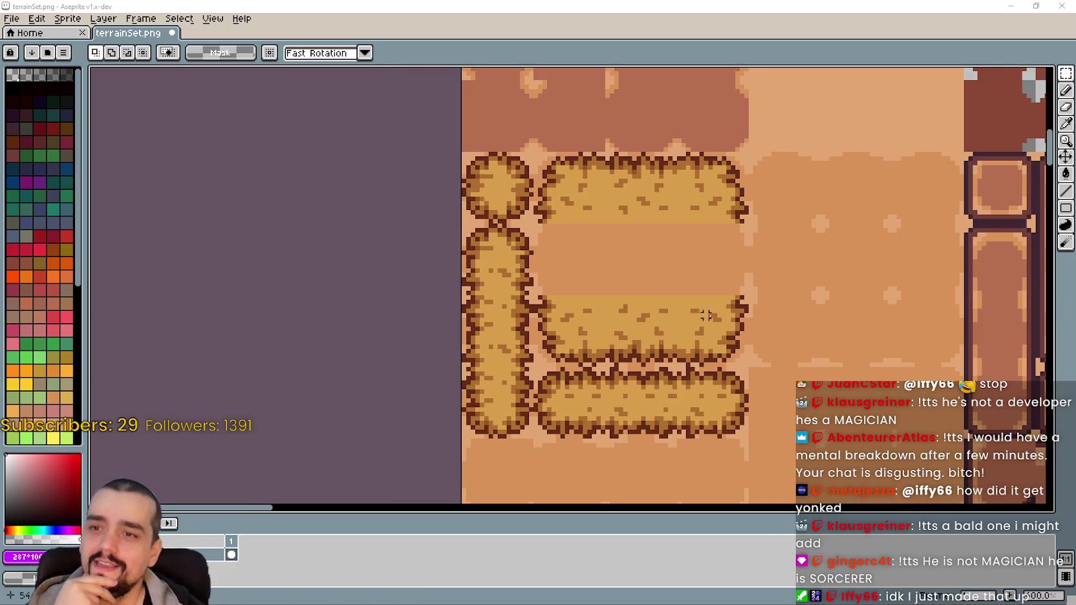
scroll(639, 313, "down", 1)
scroll(639, 312, "up", 1)
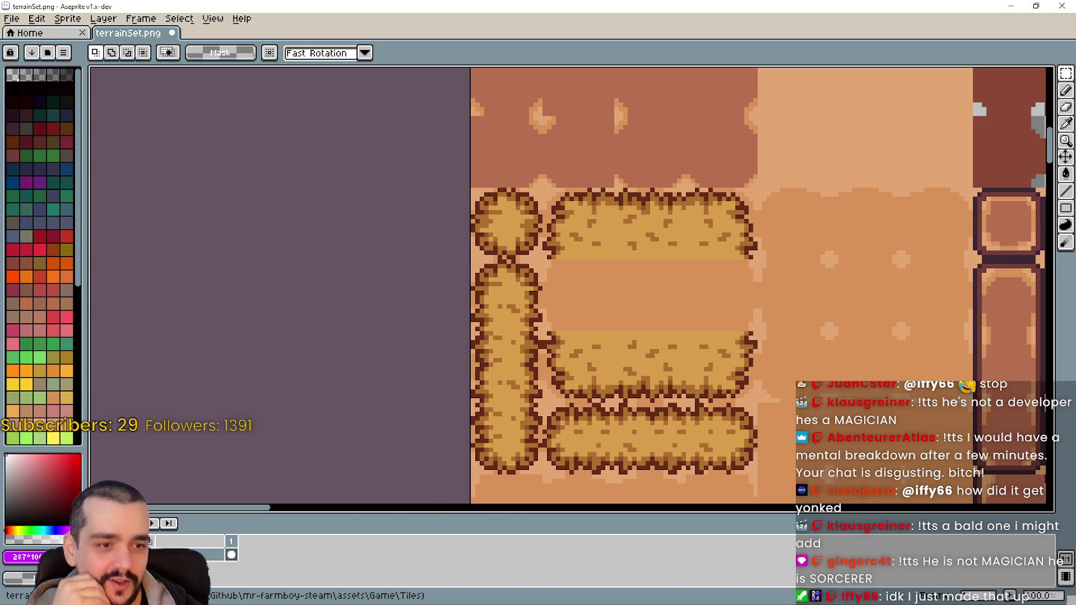
key("alt+Tab")
Select a 16×16 hay tile and move it upward to start a hay column
scroll(720, 370, "down", 2)
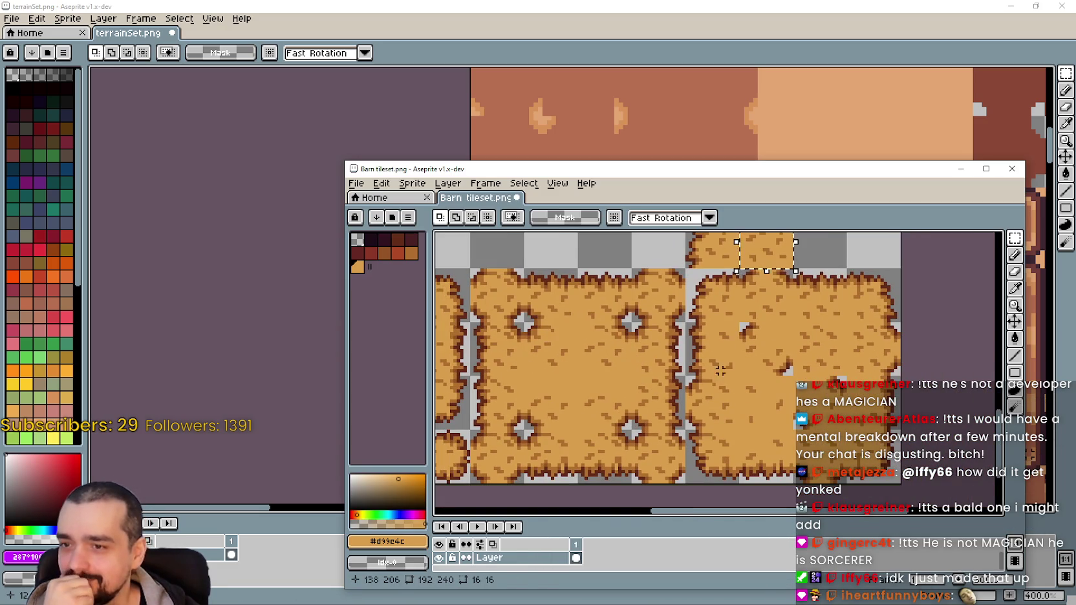
left_click_drag(720, 369, 719, 356)
scroll(721, 401, "up", 2)
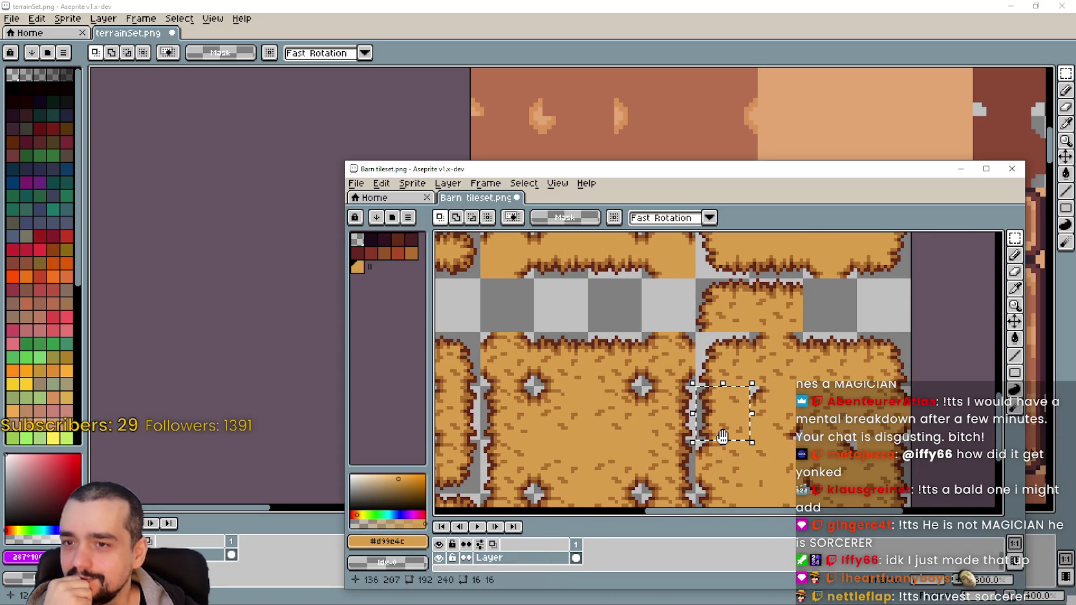
left_click_drag(722, 437, 724, 432)
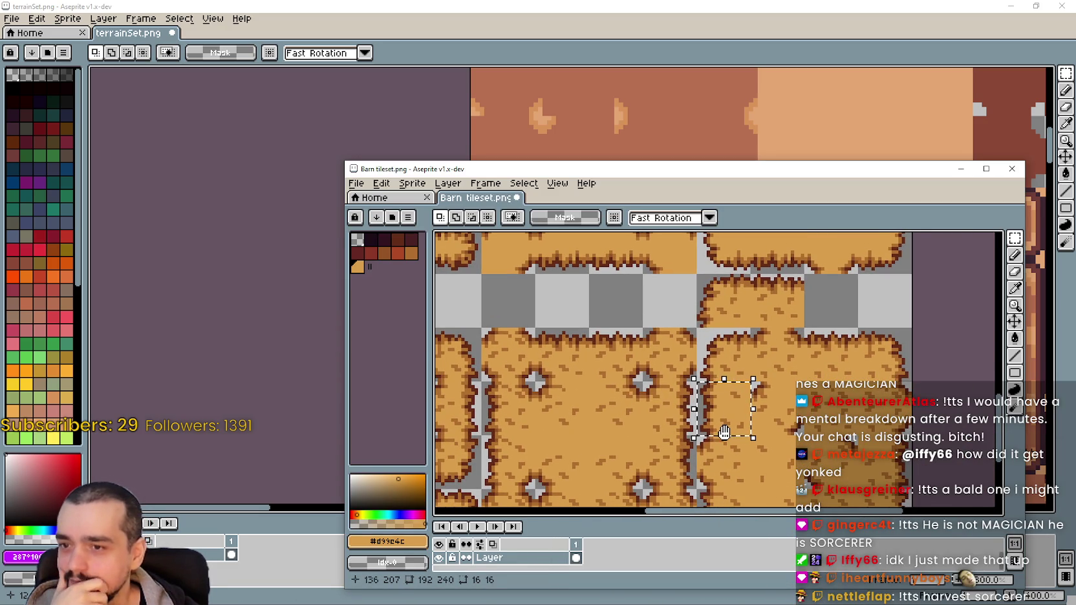
scroll(750, 427, "up", 1)
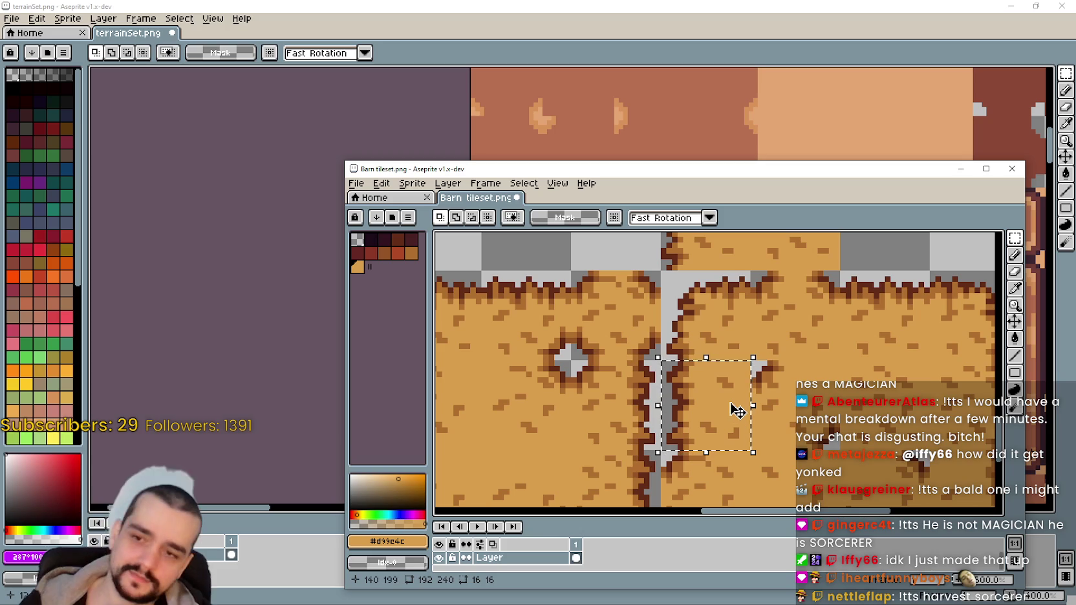
scroll(730, 411, "down", 1)
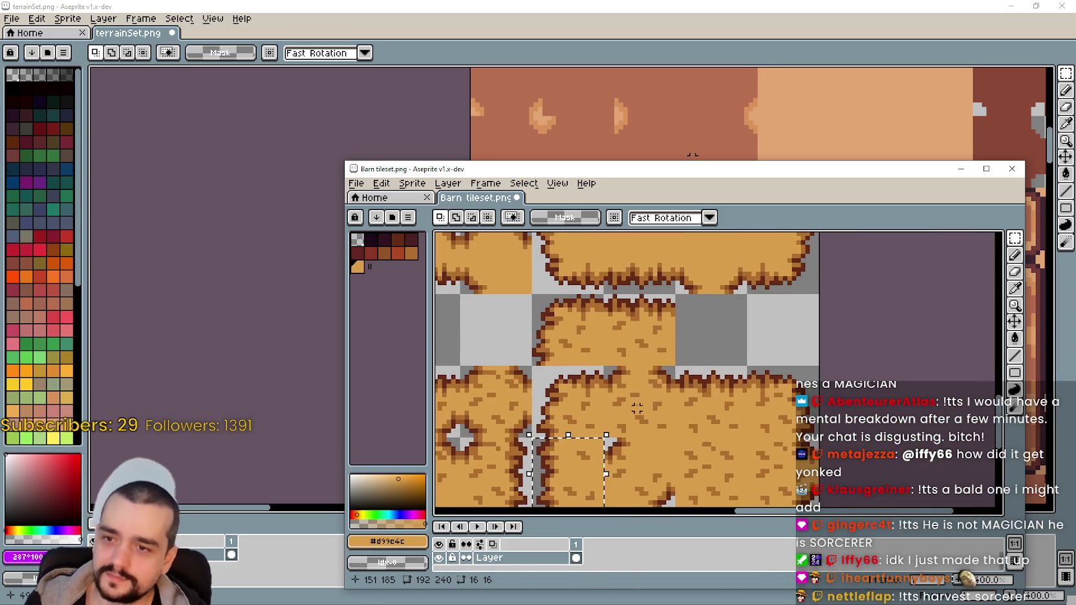
left_click(580, 467)
mouse_move(580, 467)
left_mouse_down()
mouse_move(716, 343)
mouse_move(684, 343)
left_mouse_up()
scroll(679, 401, "down", 3)
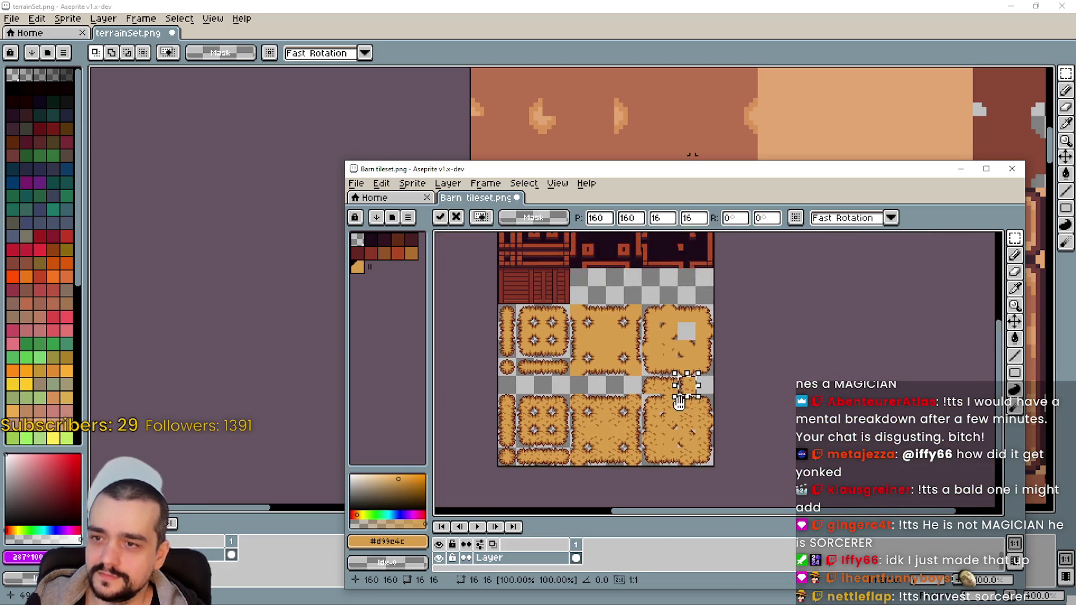
scroll(679, 400, "up", 1)
scroll(685, 414, "up", 2)
scroll(724, 452, "up", 1)
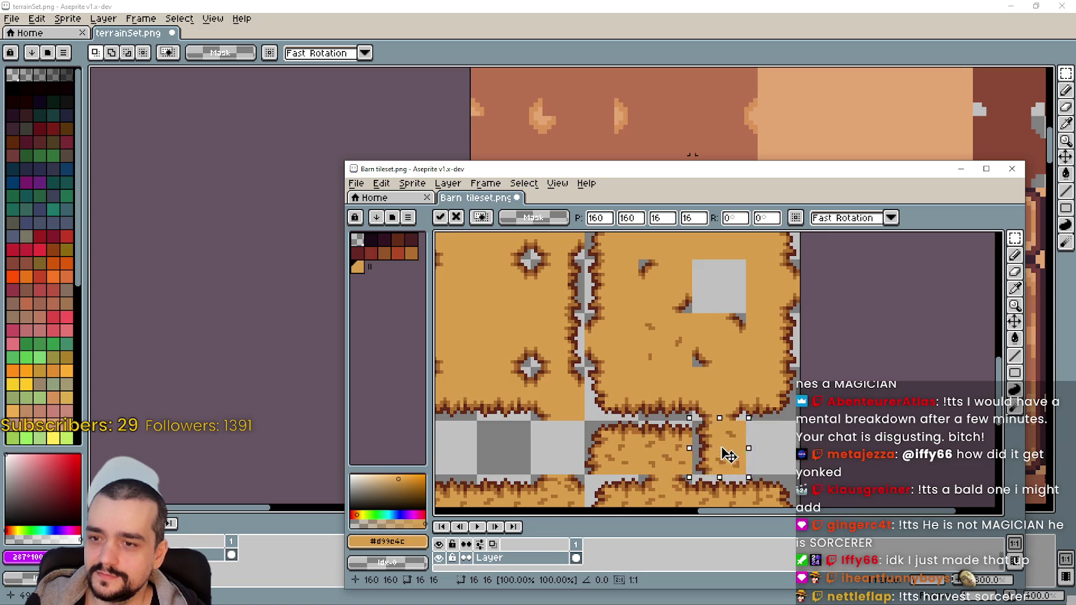
left_click_drag(728, 456, 717, 320)
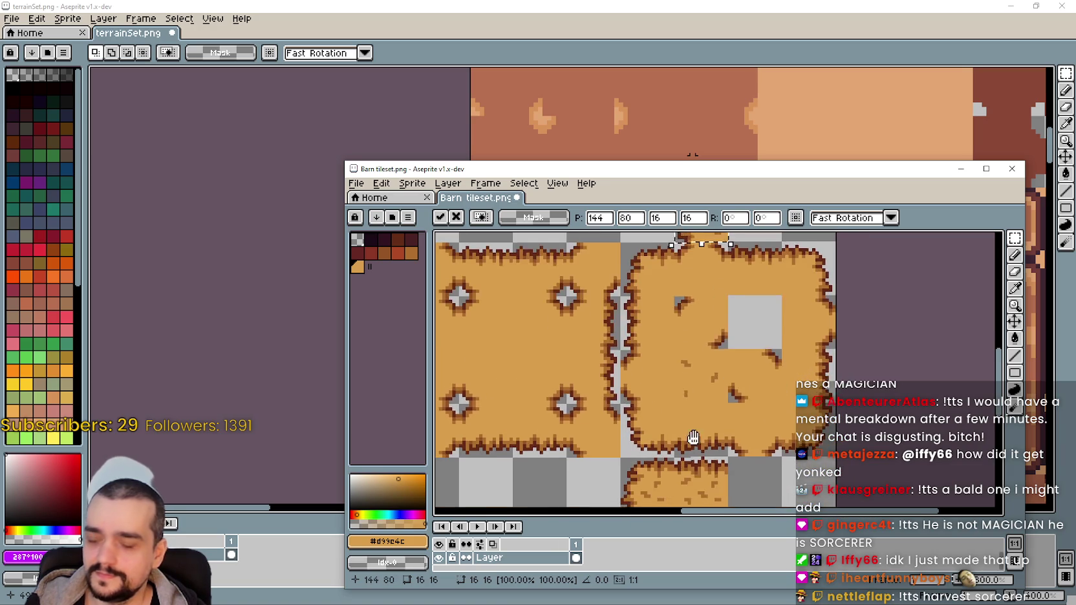
scroll(693, 438, "down", 1)
key("Return")
Add a tile on top of the column and nudge a column section one pixel left
scroll(665, 370, "up", 1)
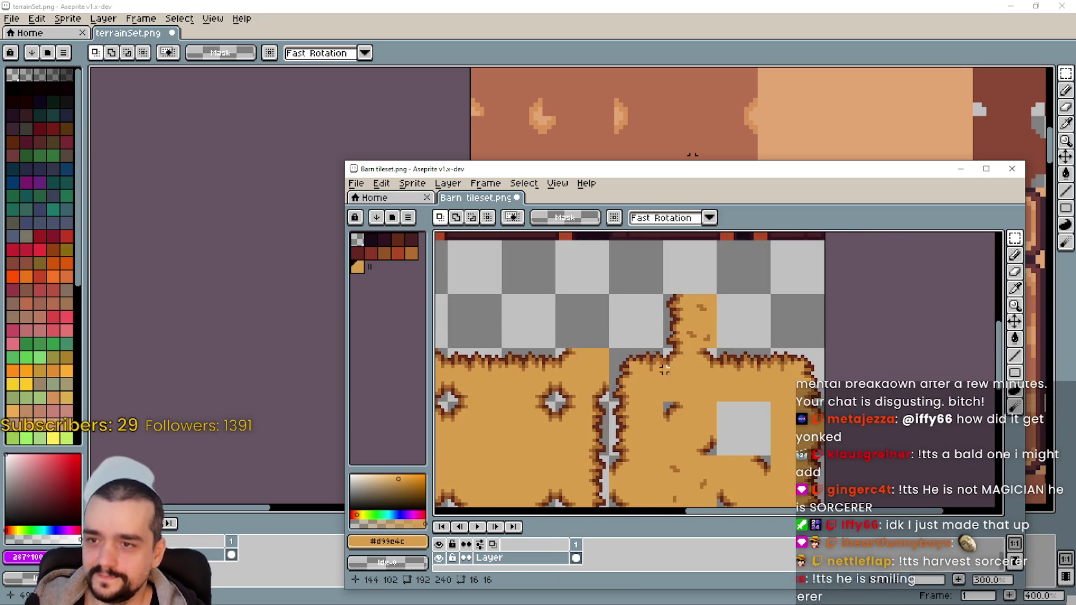
scroll(633, 300, "up", 1)
mouse_move(608, 365)
left_mouse_down()
mouse_move(619, 389)
mouse_move(704, 313)
left_mouse_up()
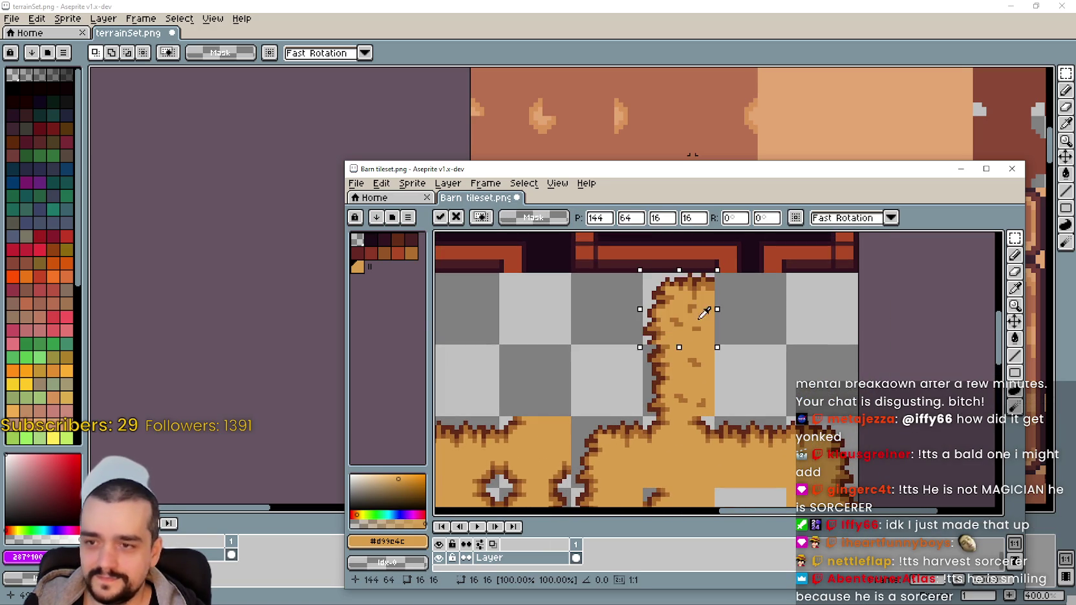
key("Return")
scroll(603, 384, "up", 1)
left_click_drag(647, 337, 737, 429)
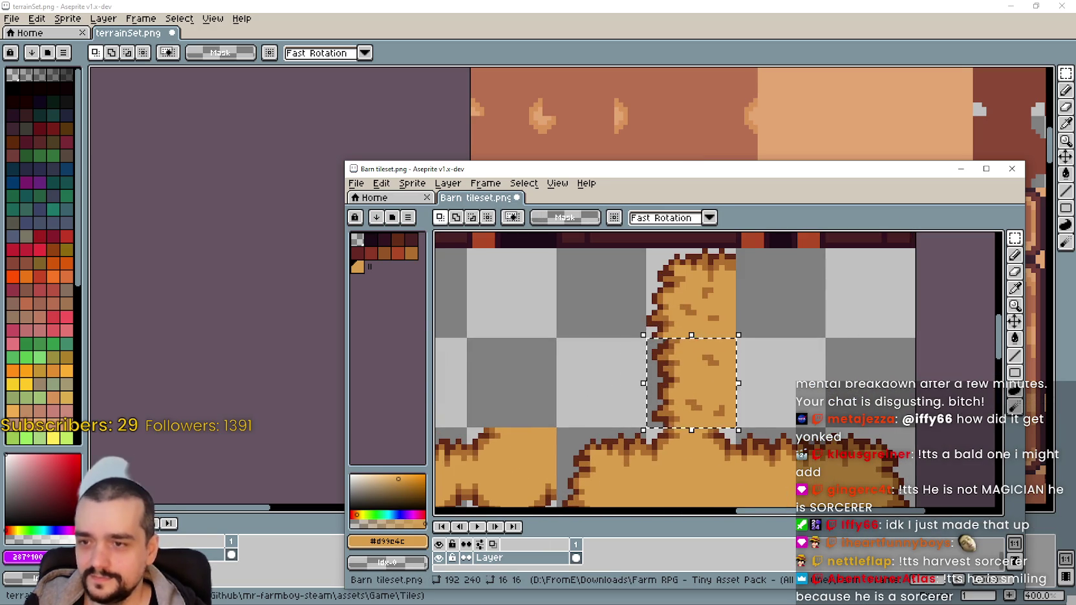
key("Left")
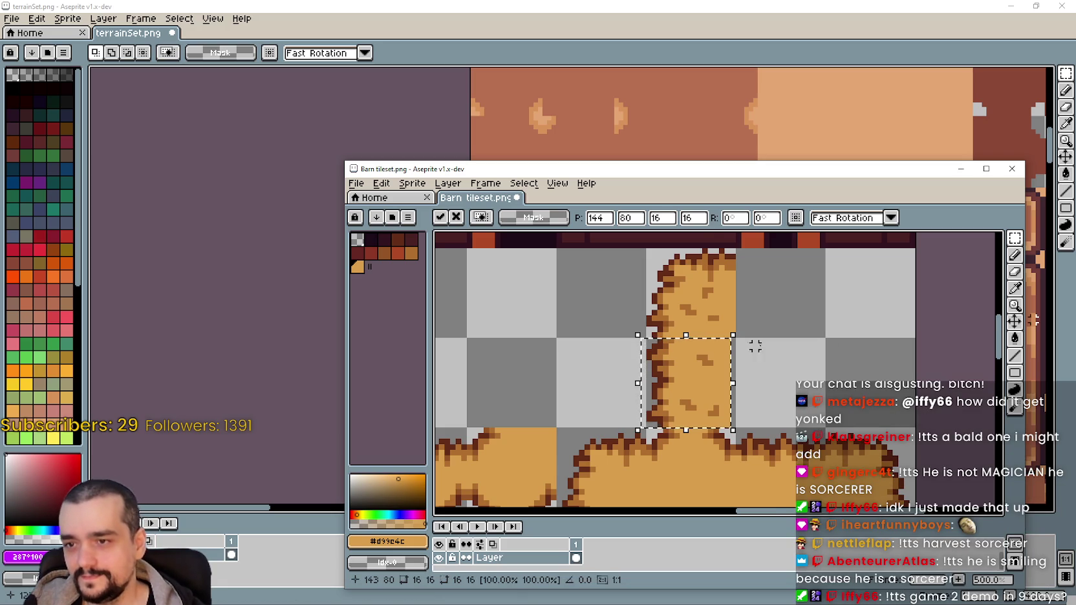
left_click(755, 347)
Widen the column's right edge strip from 1 to 3 pixels and select a hay tile to copy
scroll(755, 388, "up", 2)
left_click_drag(755, 318, 755, 447)
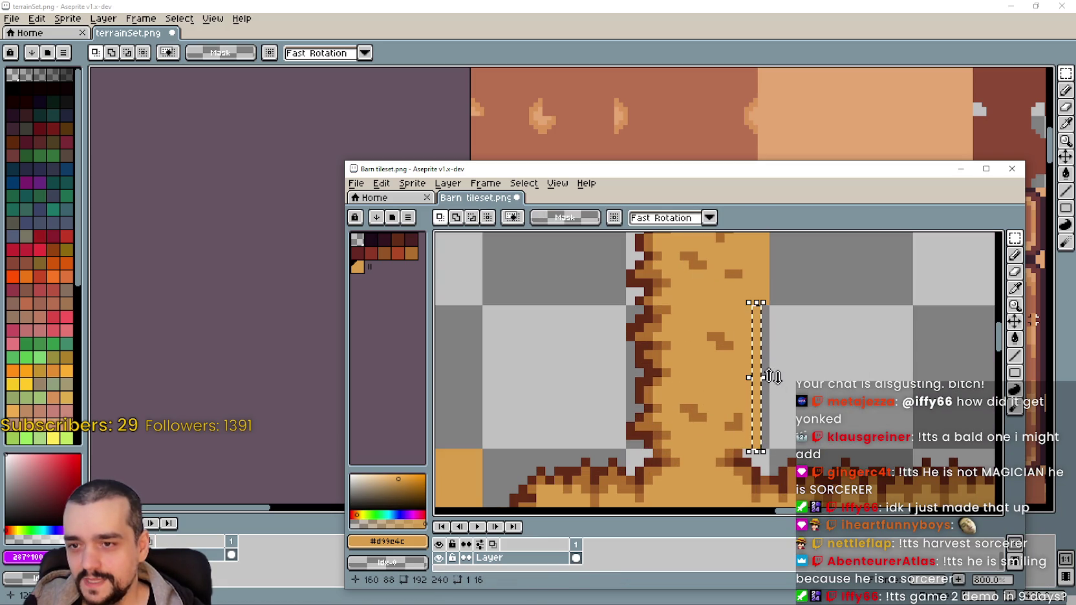
left_click_drag(767, 378, 787, 380)
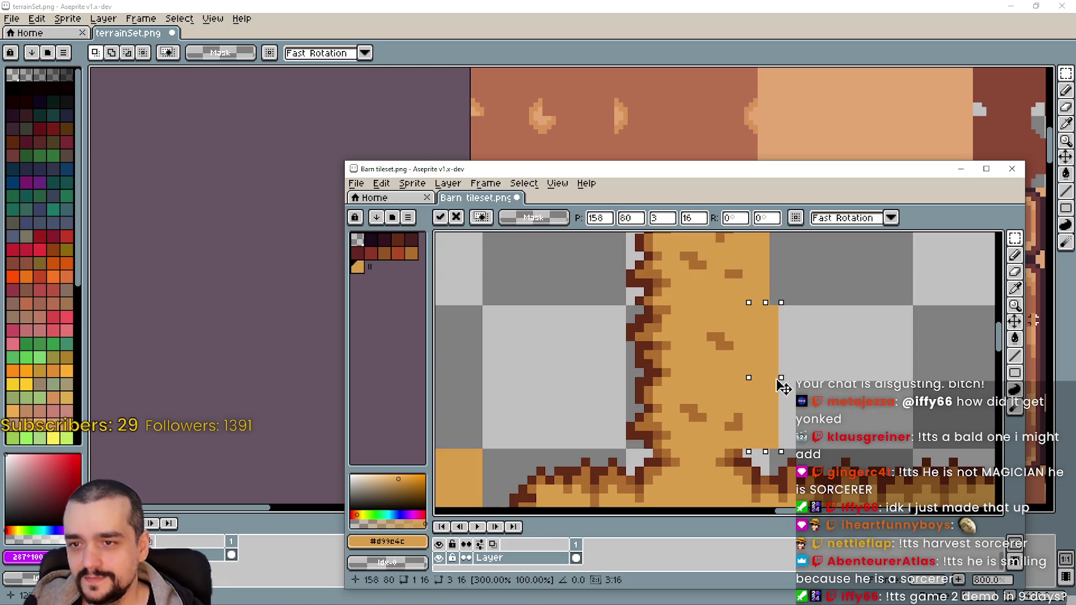
key("Return")
scroll(741, 377, "down", 2)
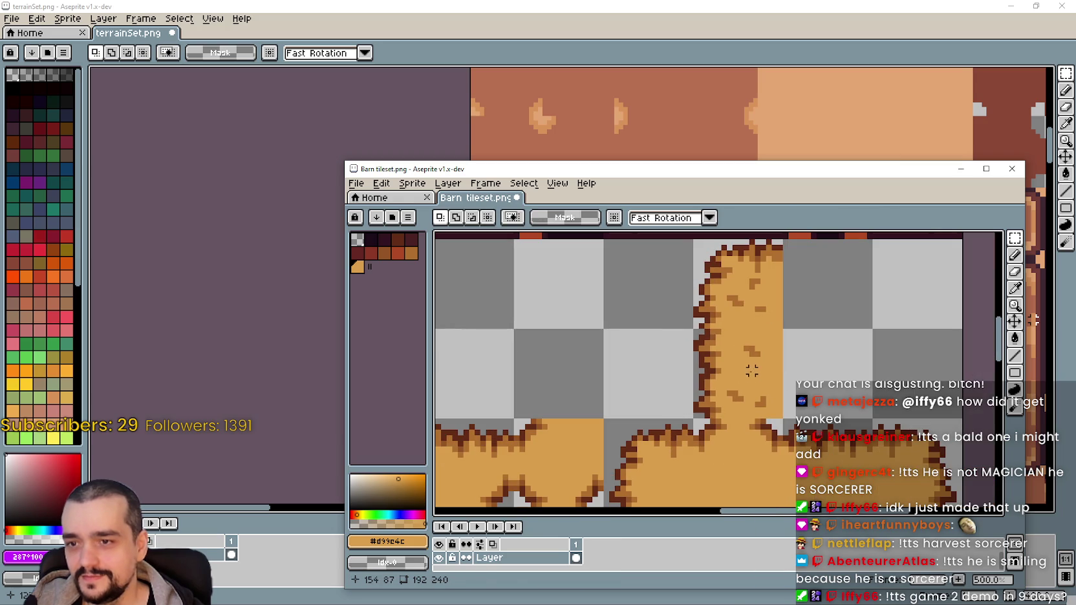
left_click(751, 371)
left_click(691, 41)
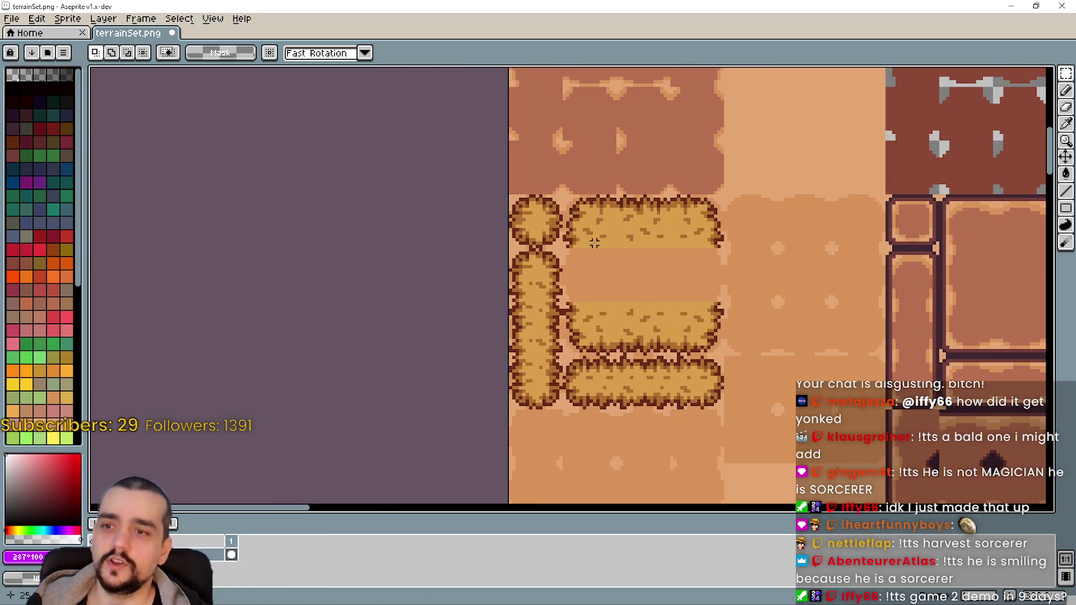
Paste a horizontally flipped hay tile into the inner lower right of terrainSet's hay square
scroll(594, 242, "down", 3)
scroll(593, 271, "up", 4)
key("ctrl+v")
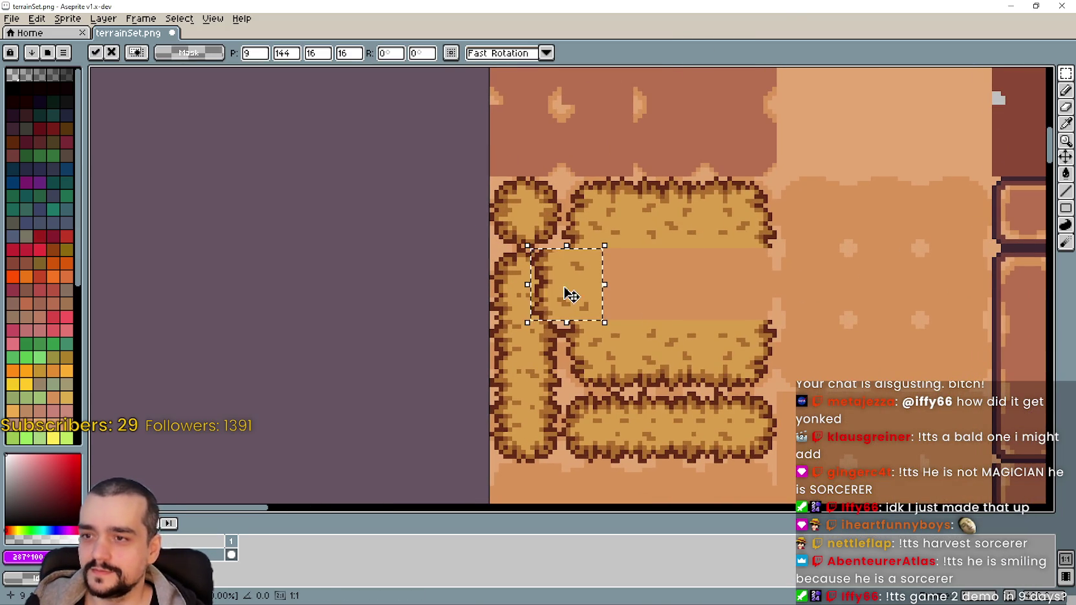
mouse_move(578, 291)
left_mouse_down()
mouse_move(753, 337)
mouse_move(738, 295)
left_mouse_up()
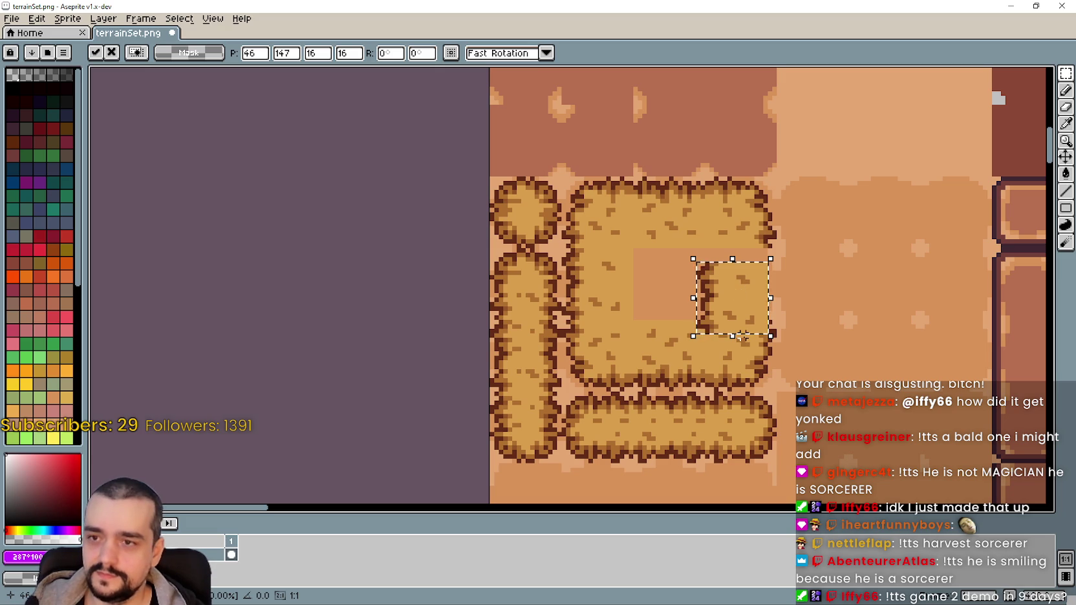
key("shift+h")
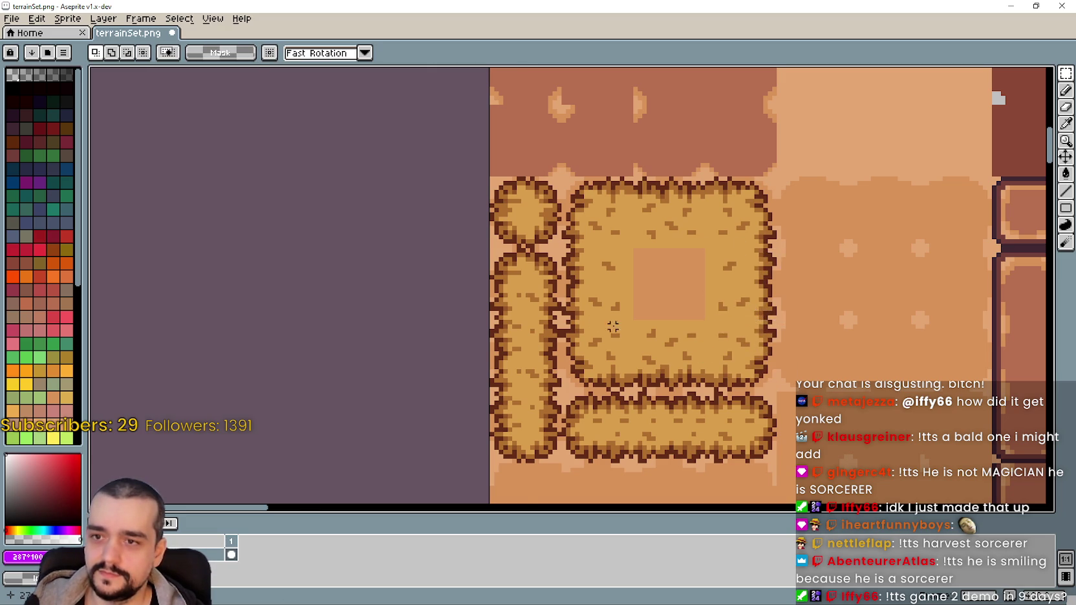
Visit the Barn tileset and return to terrainSet with the copied tile
key("alt+Tab")
key("ctrl+v")
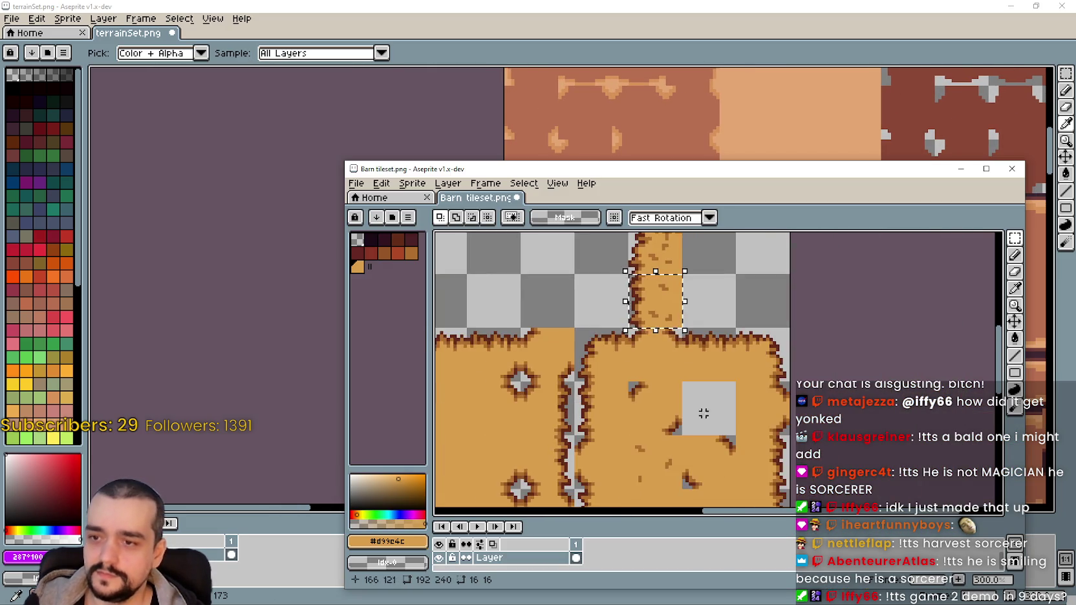
scroll(705, 388, "down", 1)
scroll(708, 356, "down", 2)
scroll(714, 304, "down", 2)
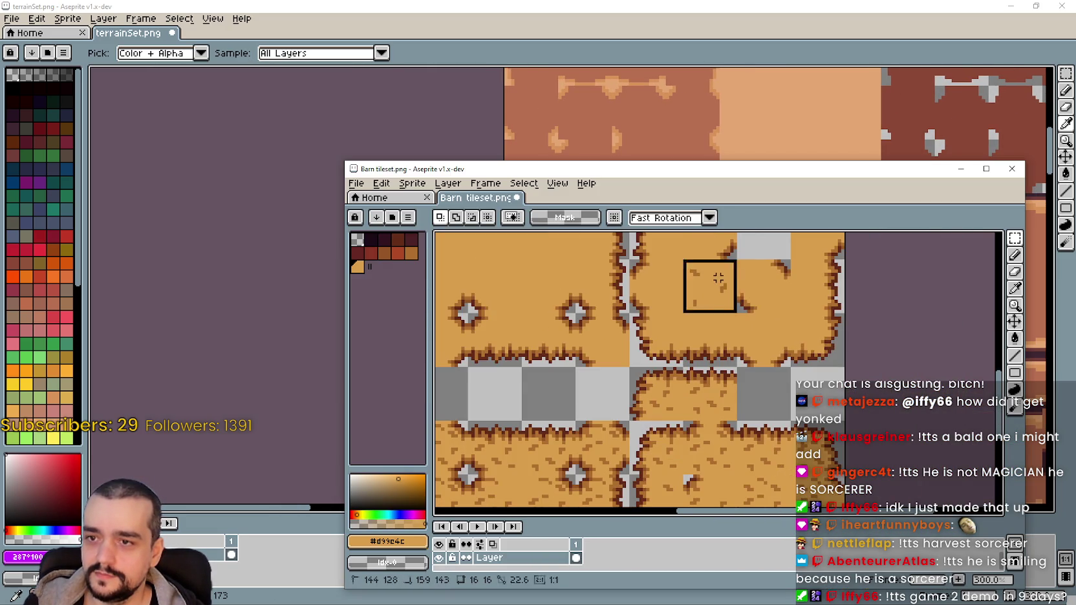
scroll(717, 297, "down", 1)
scroll(714, 325, "down", 1)
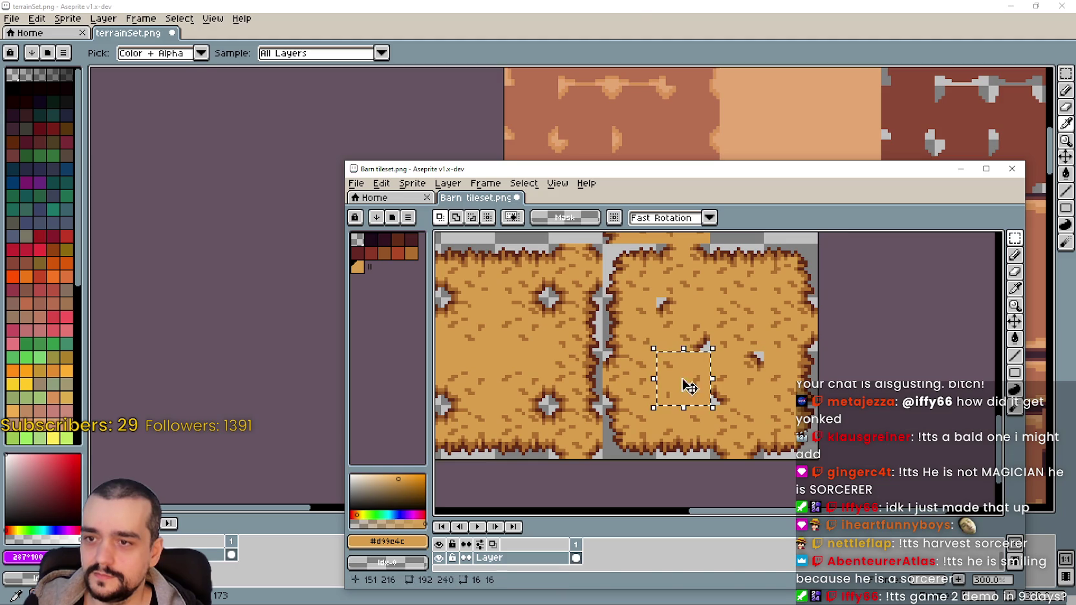
left_click(637, 5)
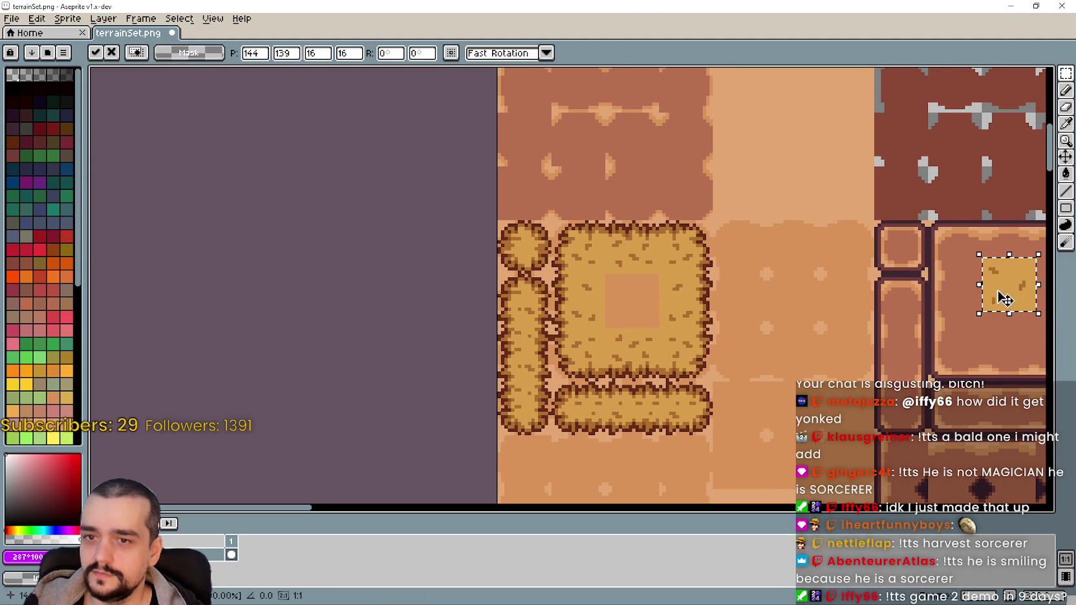
Switch to Godot to reimport the terrain sheet and launch the debug build with F5
scroll(681, 373, "down", 3)
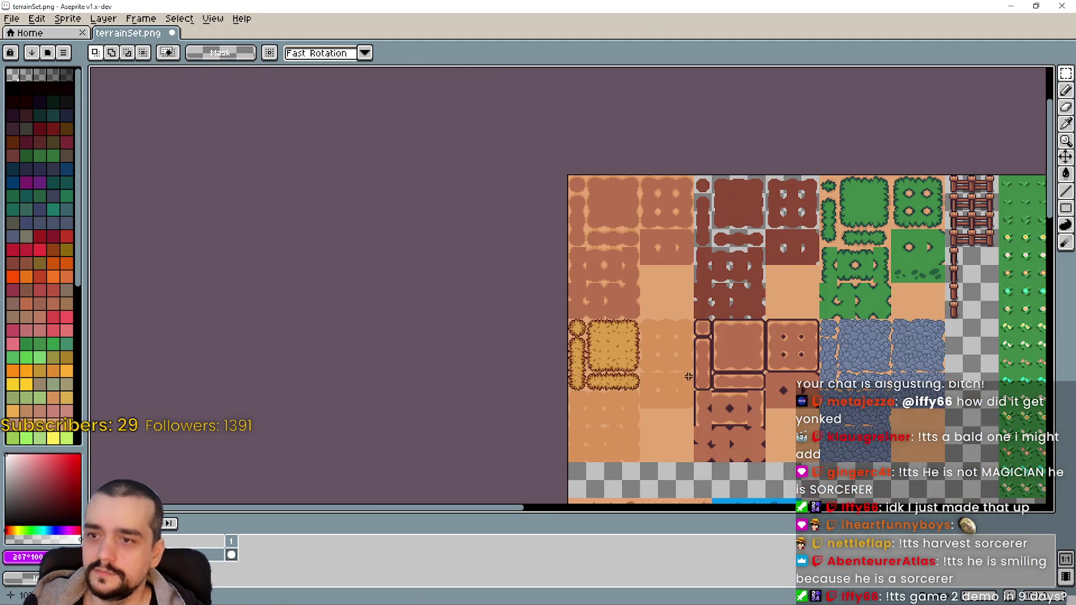
scroll(647, 362, "up", 2)
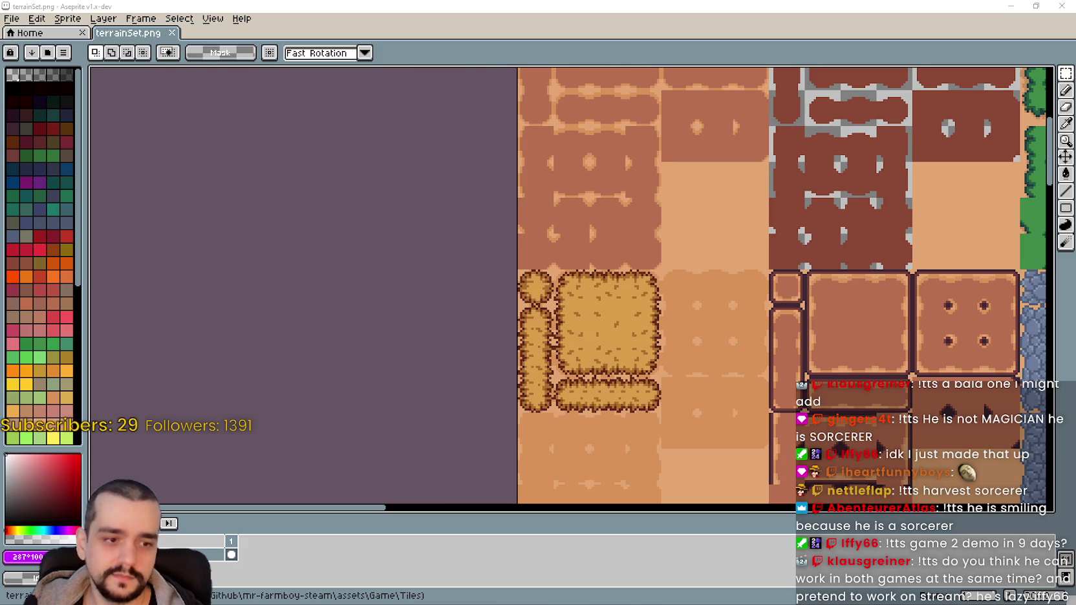
key("alt+Tab")
key("F5")
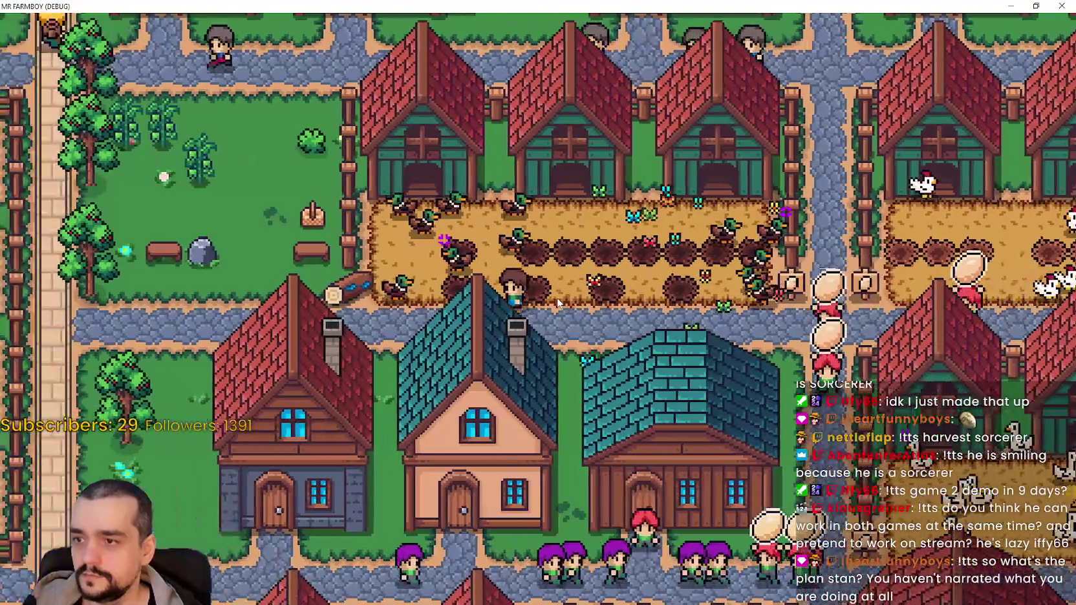
Walk the farmer right into the chicken plot and around the middle coops
key("d")
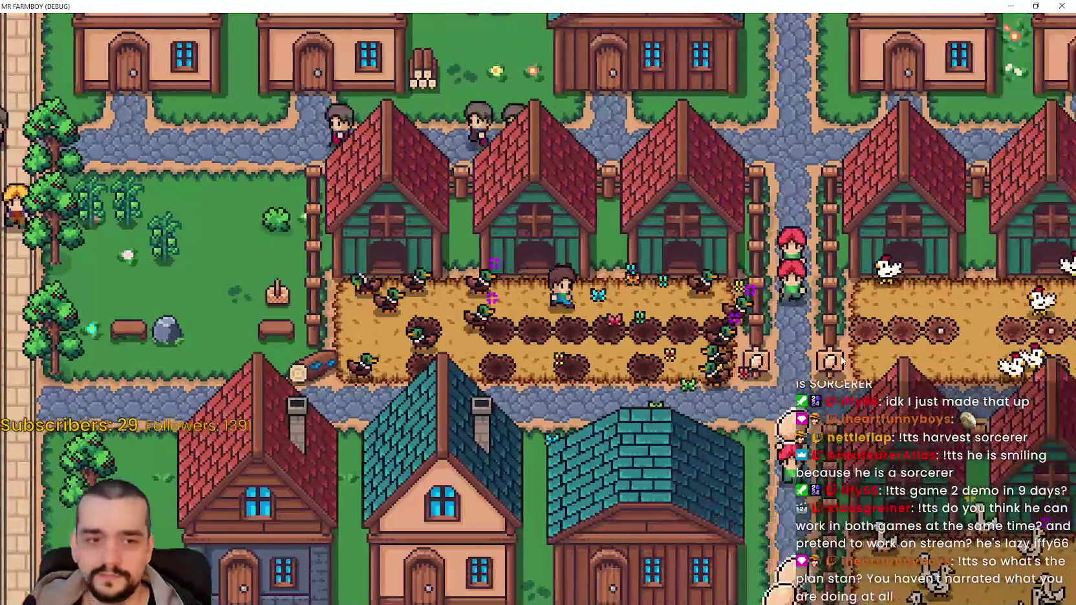
key("d")
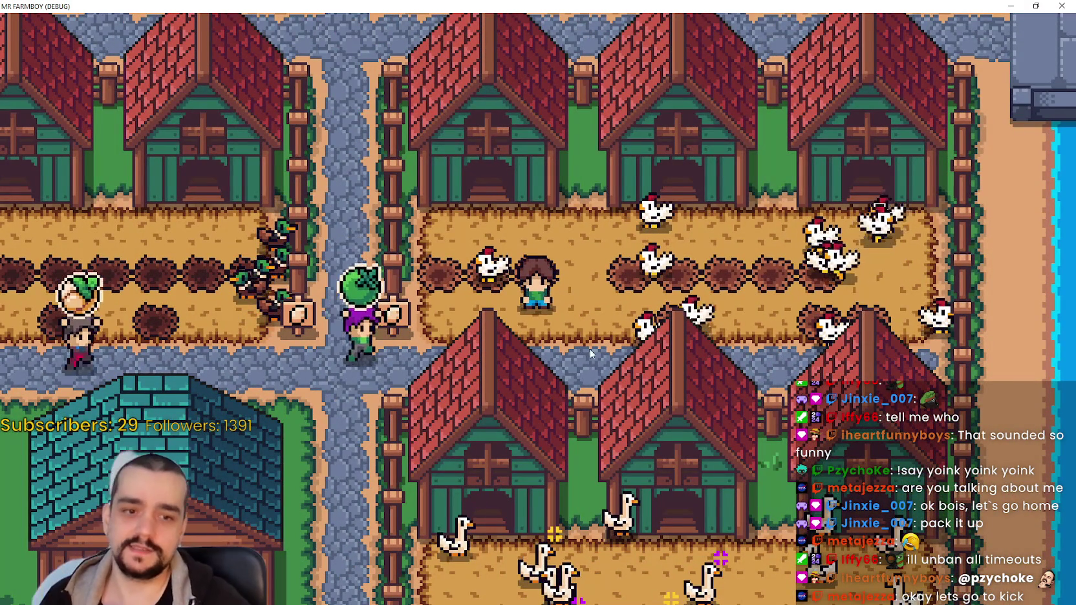
key("w")
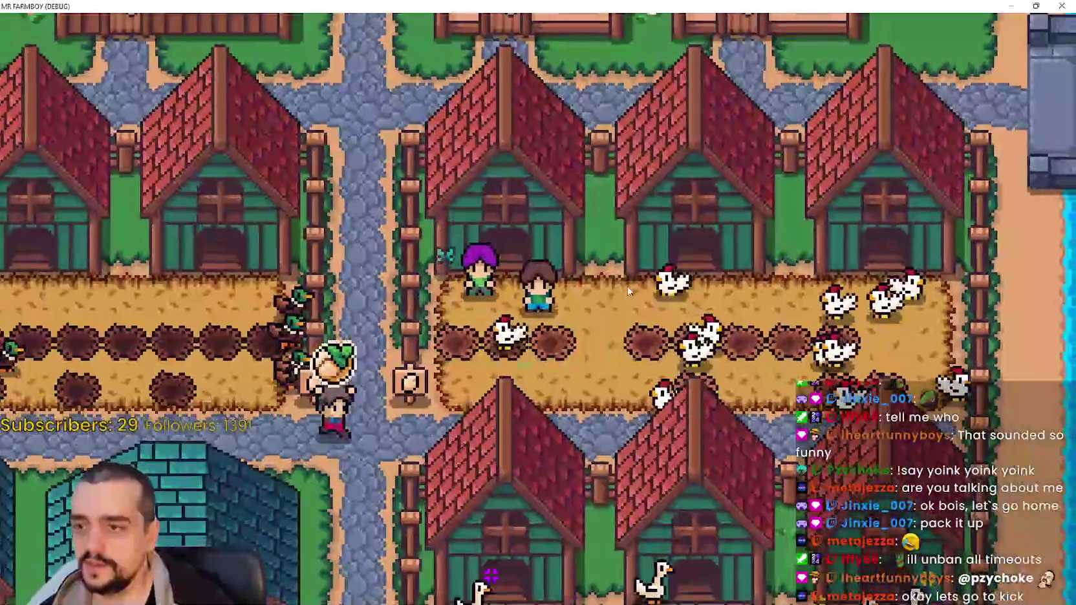
key("d")
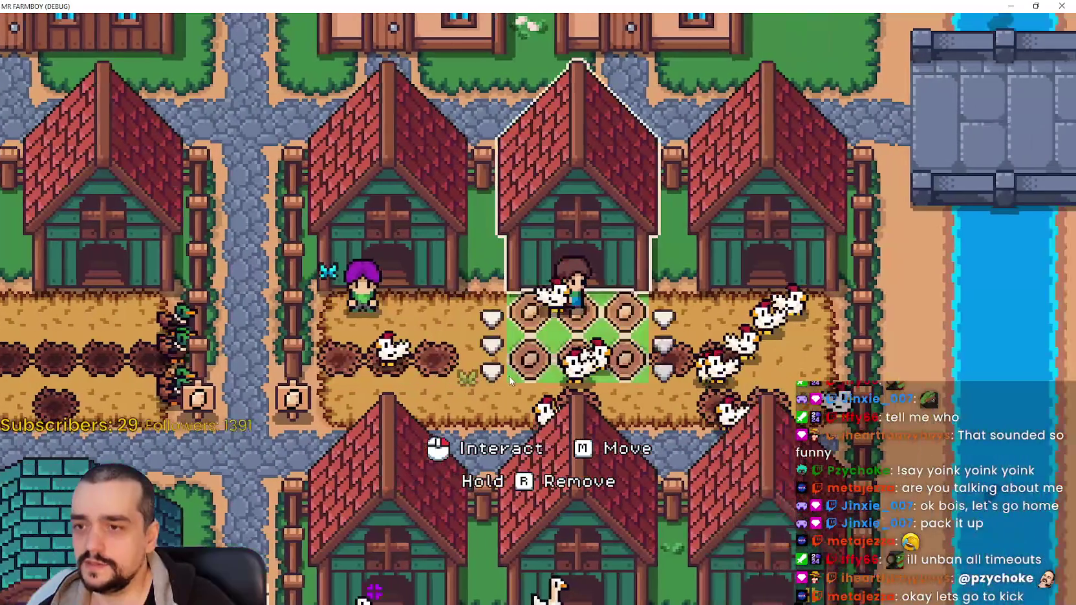
key("a")
key("d")
key("a")
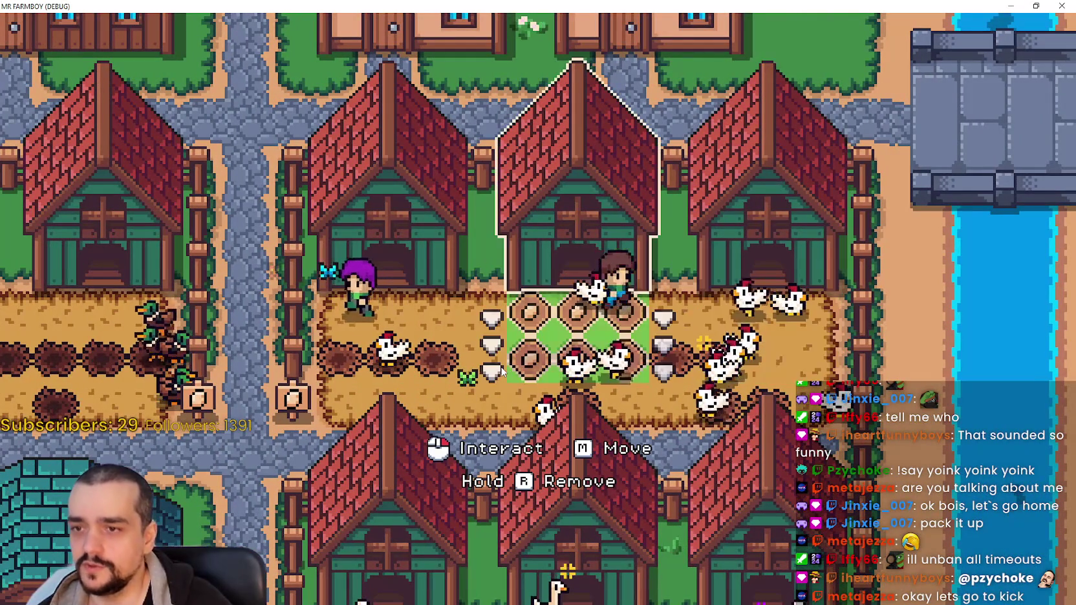
key("a")
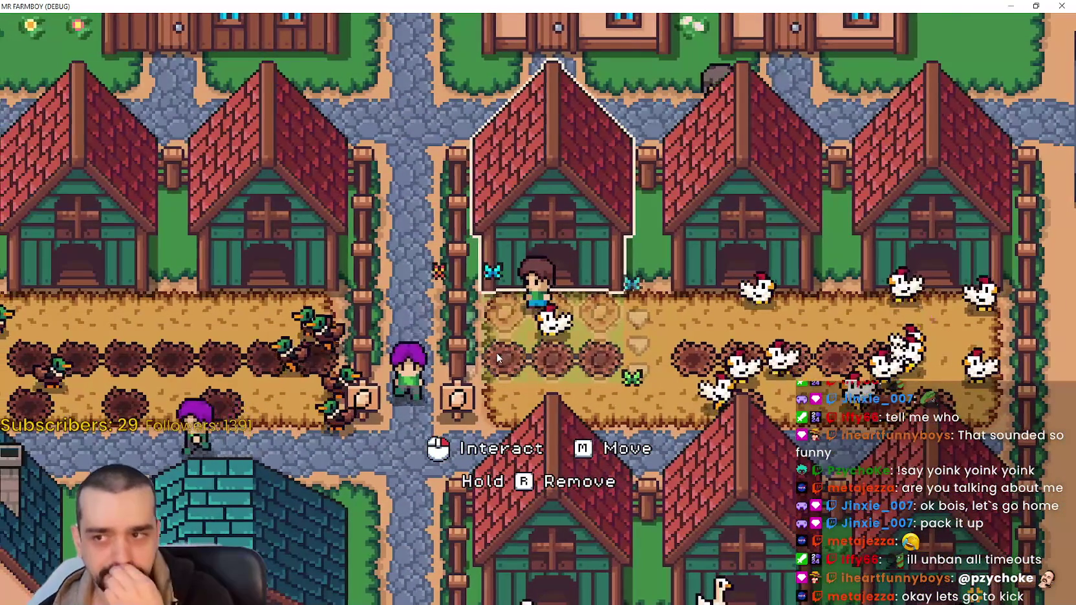
Walk the farmer to the goose coop, back north into the chicken yard, then return to Aseprite
key("d")
key("s")
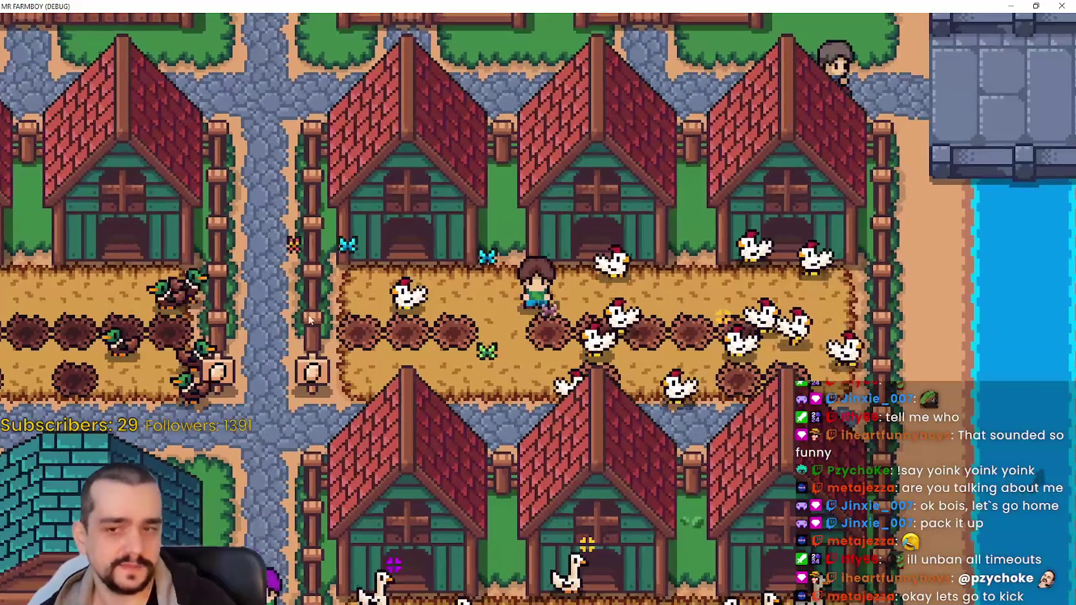
key("s")
key("a")
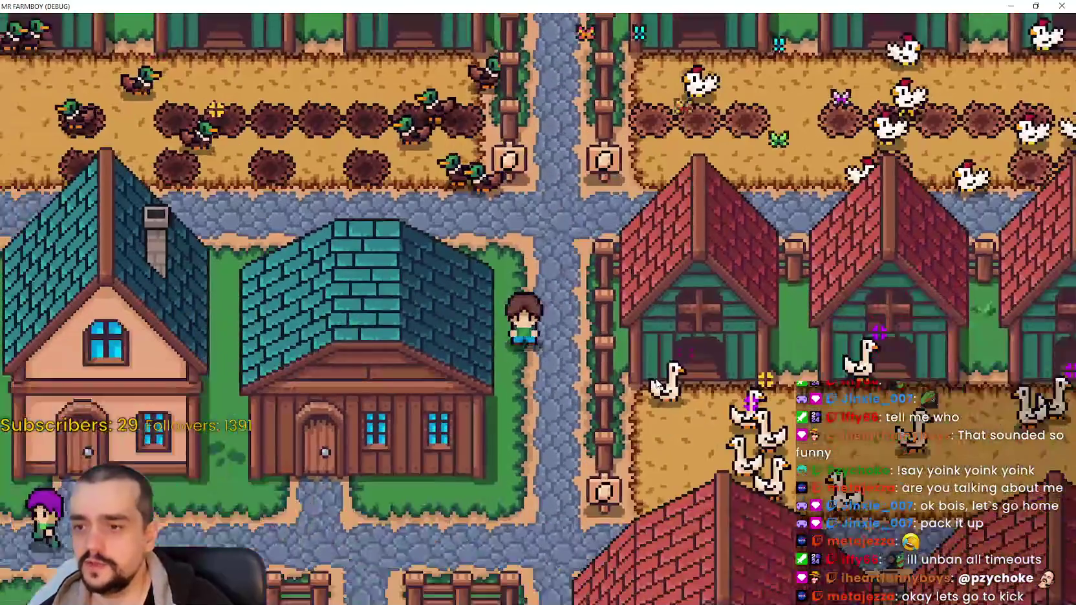
key("d")
key("s")
key("w")
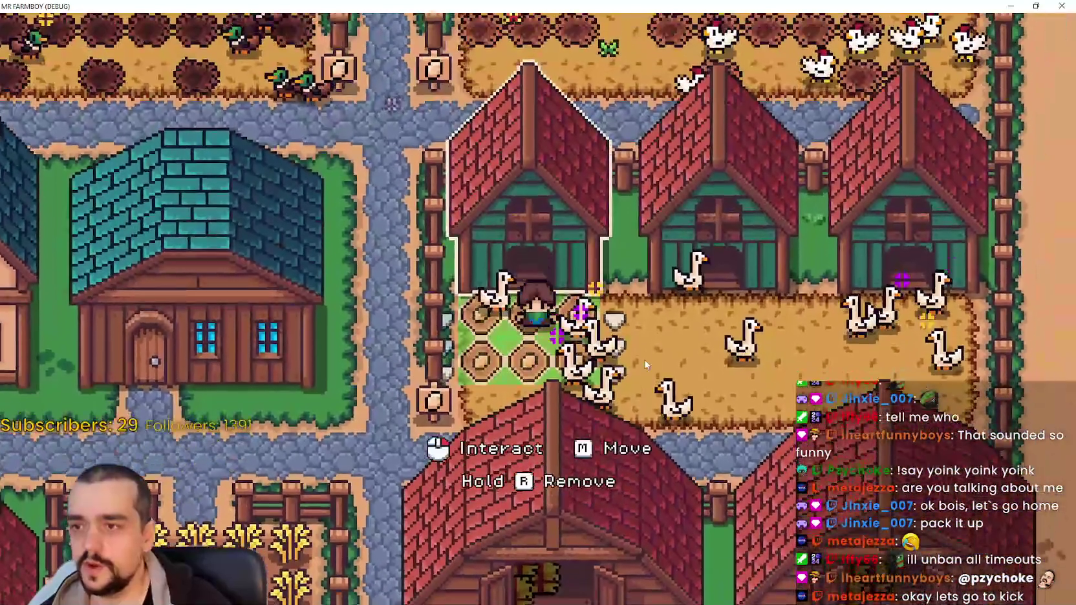
key("a")
key("w")
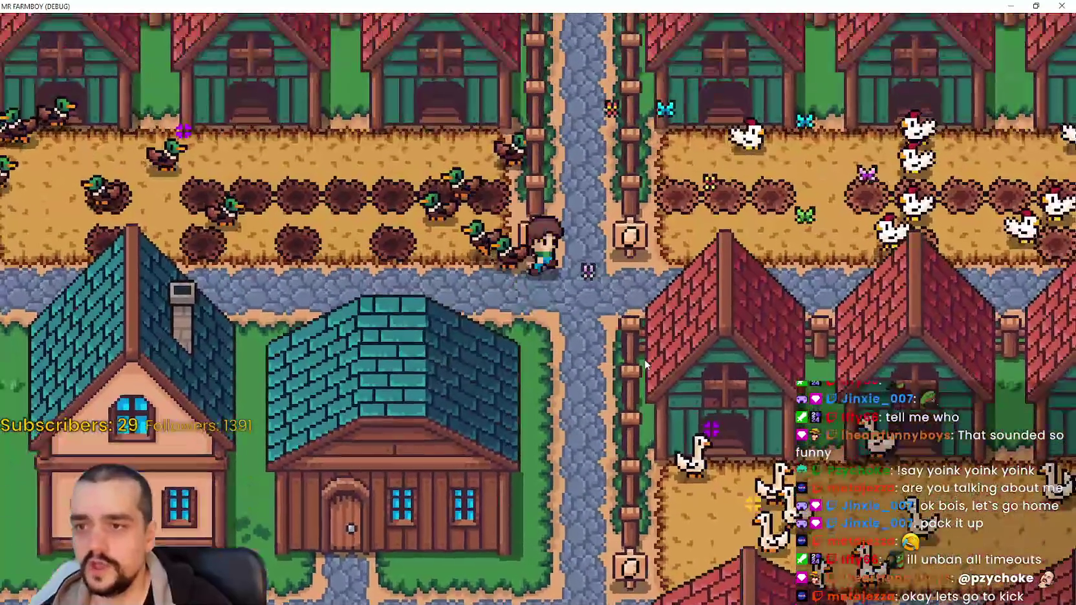
key("d")
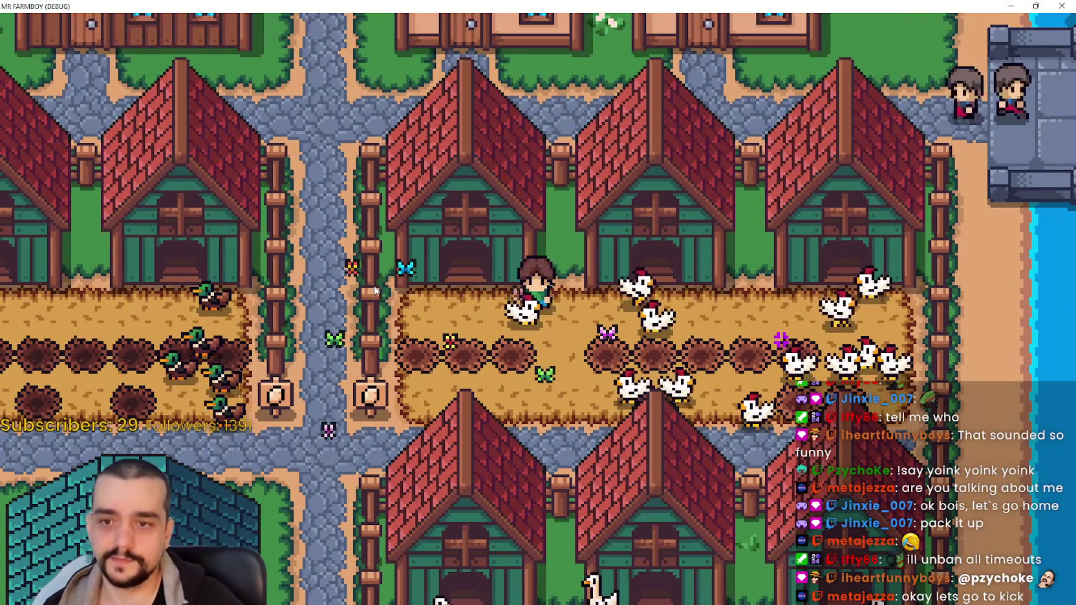
scroll(375, 291, "up", 2)
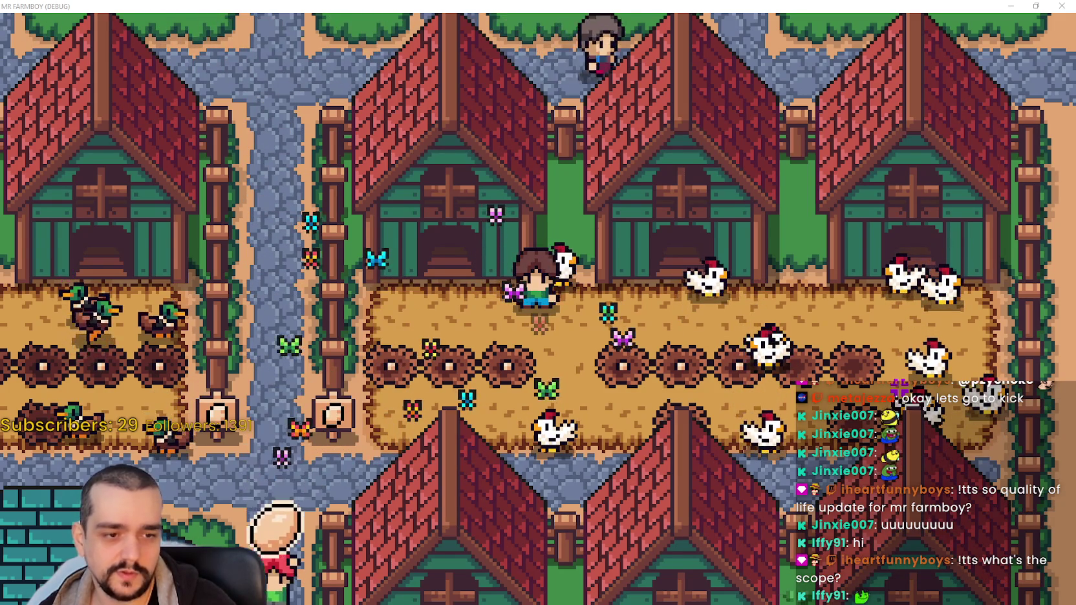
key("alt+Tab")
Scroll across the canvas as the Player.png sheet of button and icon tiles comes up
scroll(550, 288, "up", 2)
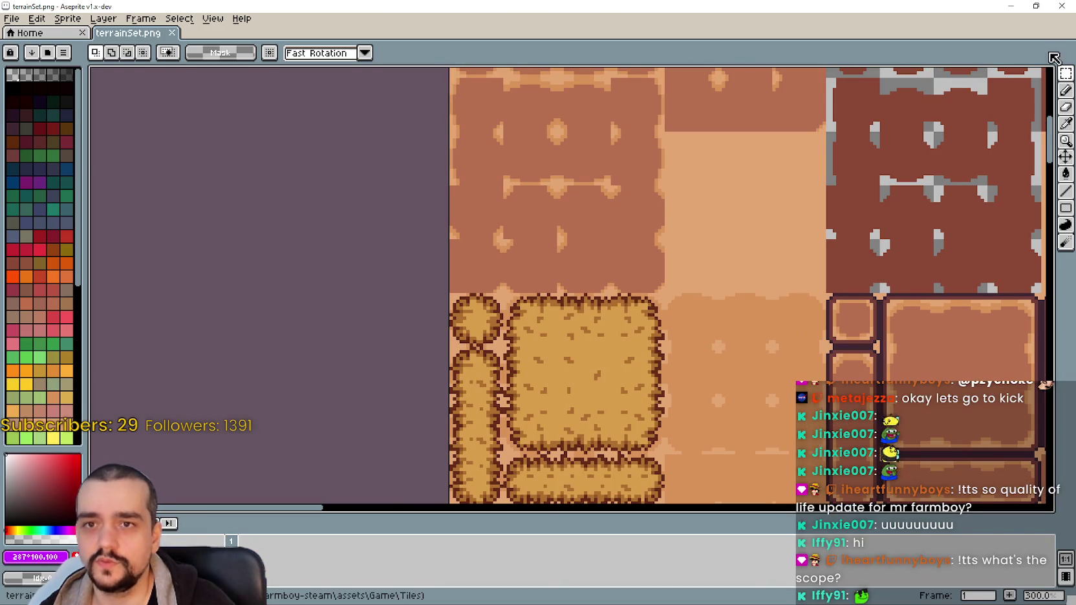
scroll(554, 315, "left", 1)
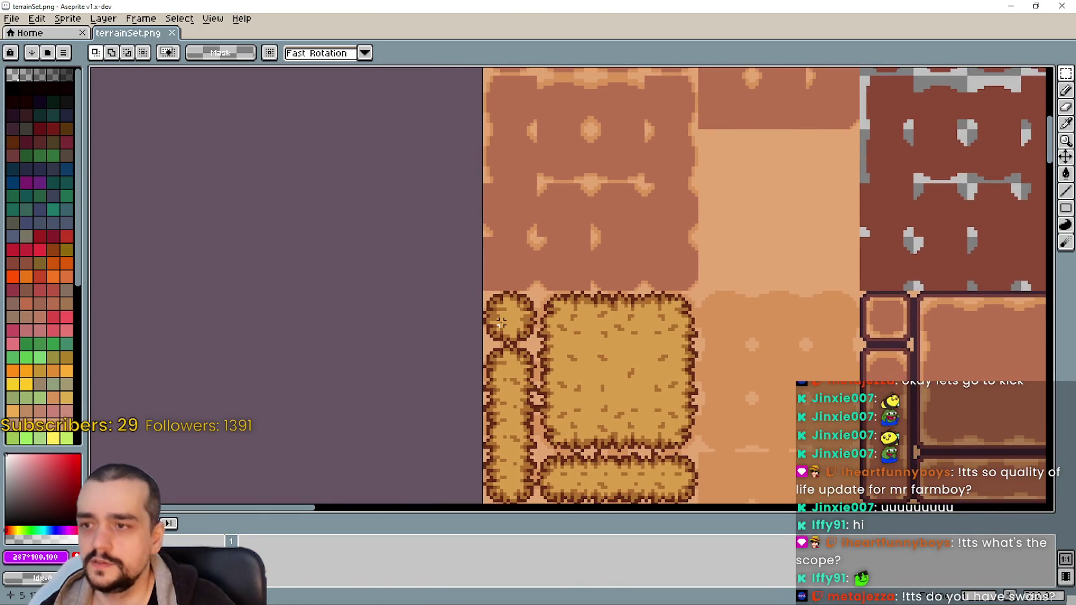
scroll(499, 322, "up", 2)
scroll(508, 329, "down", 1)
scroll(509, 329, "down", 1)
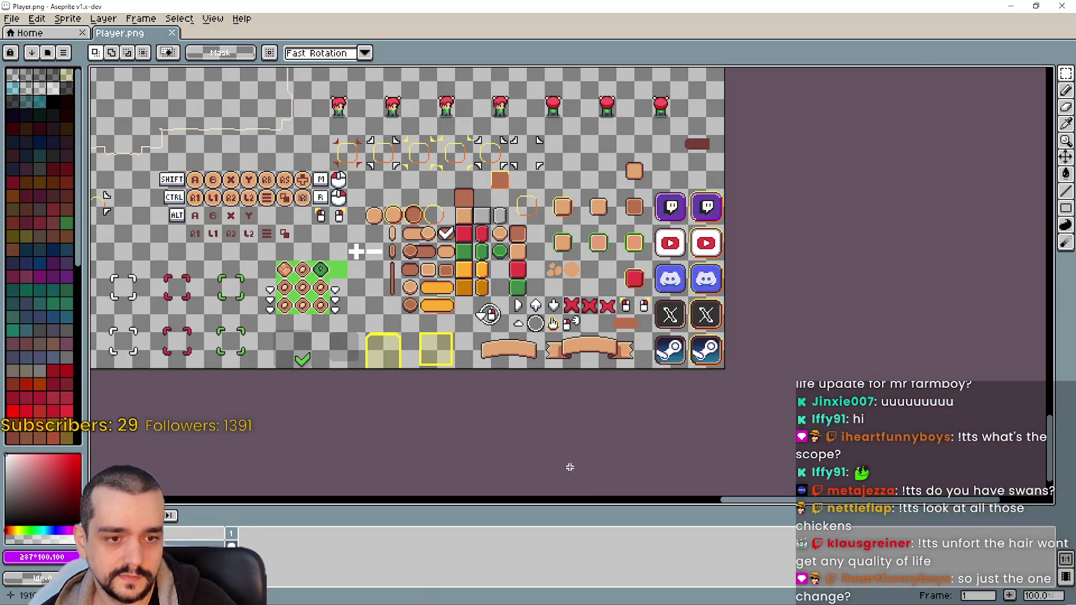
Move a green diamond ring tile to sit directly right of the orange hay tile
scroll(549, 328, "up", 3)
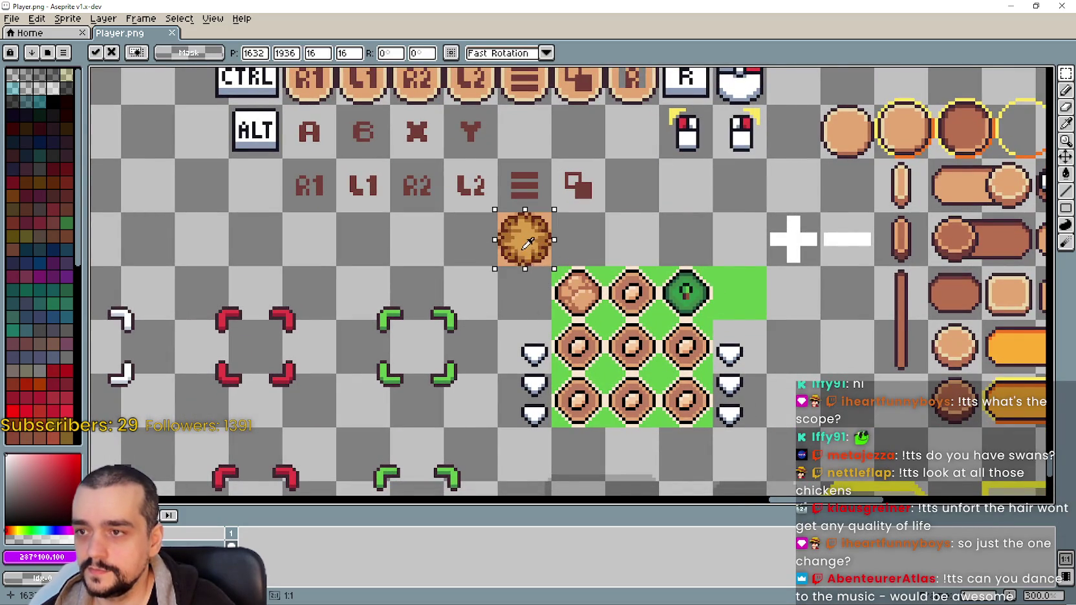
scroll(498, 271, "up", 2)
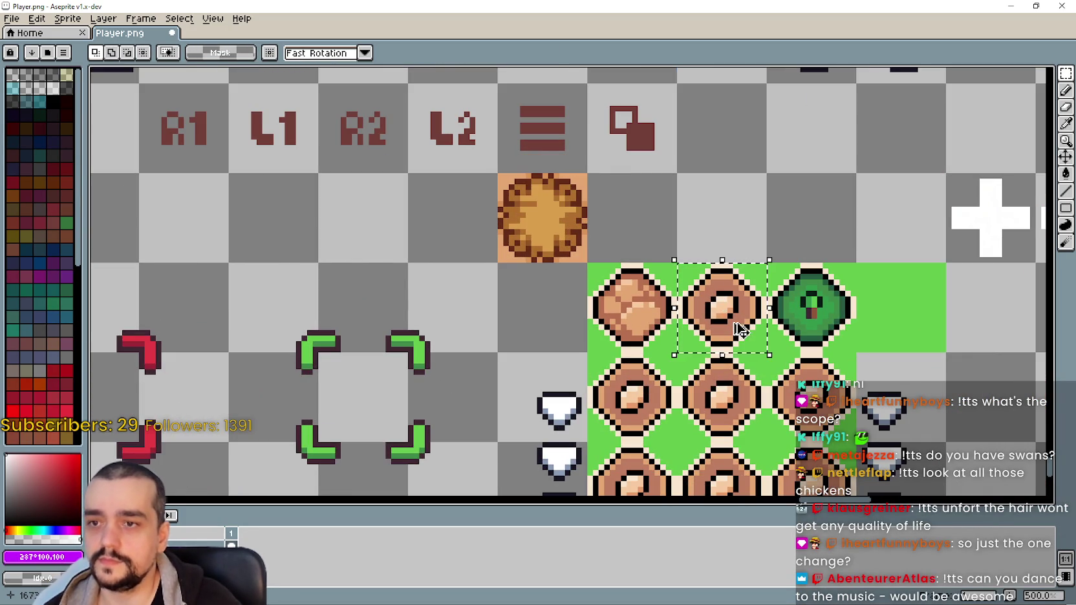
left_click_drag(692, 232, 601, 233)
key("Return")
Pan around the hay tile and marquee-select the orange hay tile
scroll(564, 231, "up", 1)
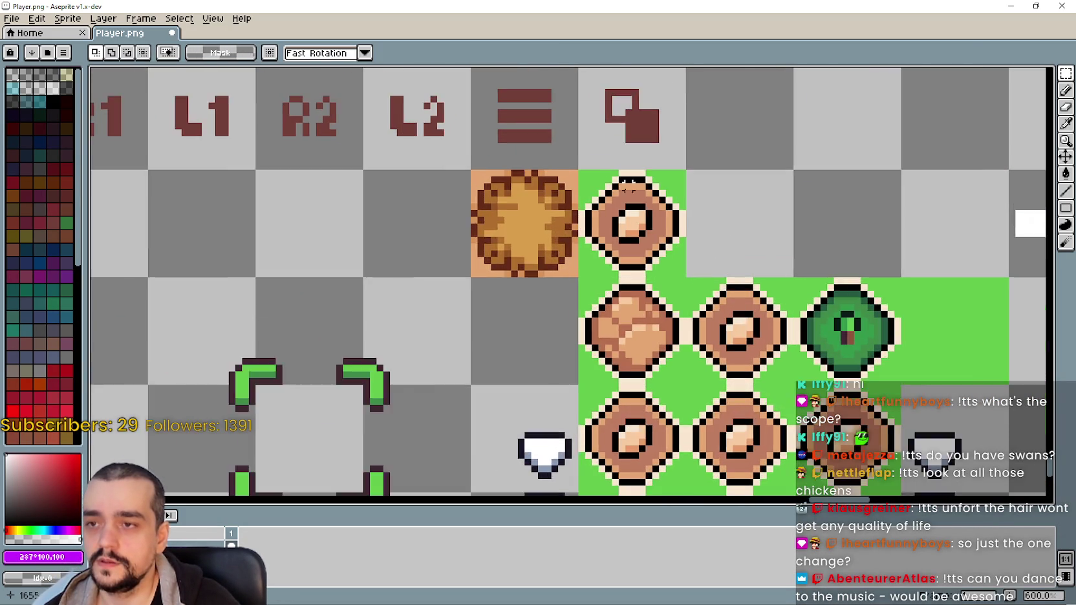
scroll(565, 230, "up", 2)
scroll(564, 230, "down", 2)
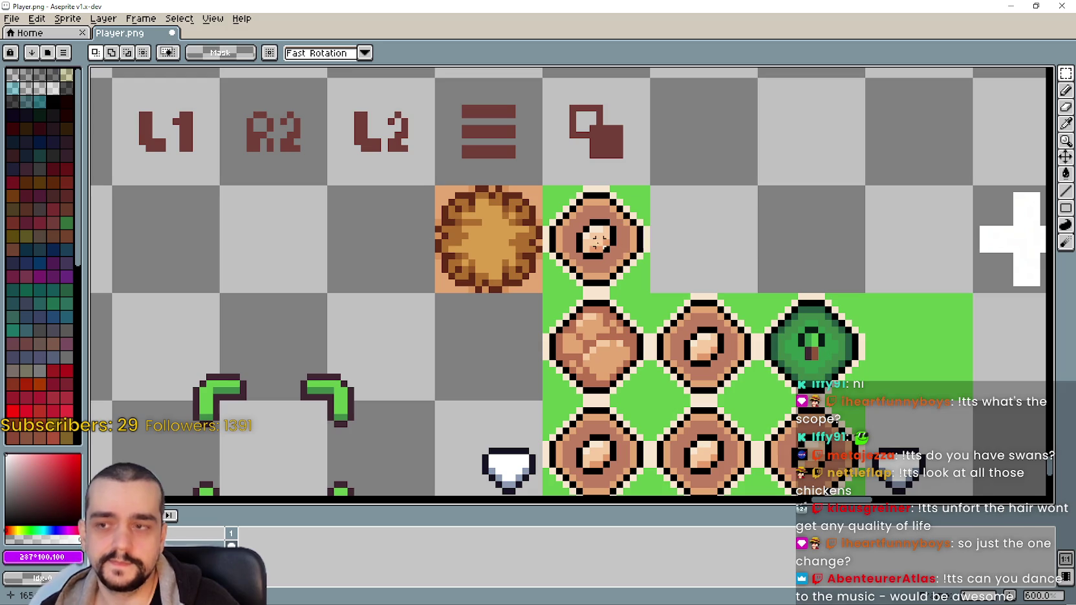
scroll(593, 241, "up", 3)
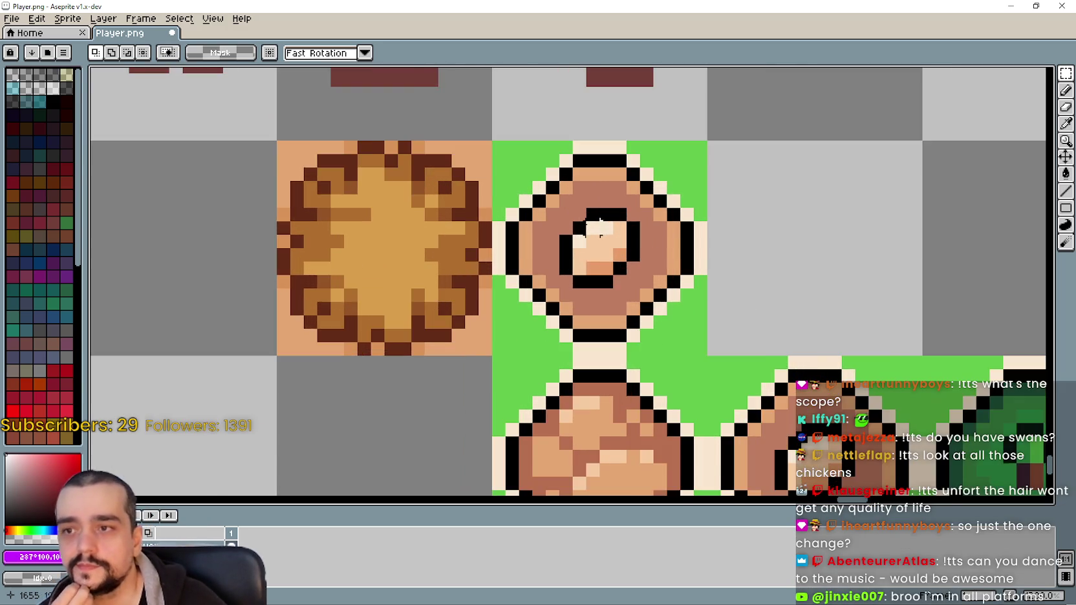
scroll(597, 226, "down", 3)
scroll(602, 211, "up", 1)
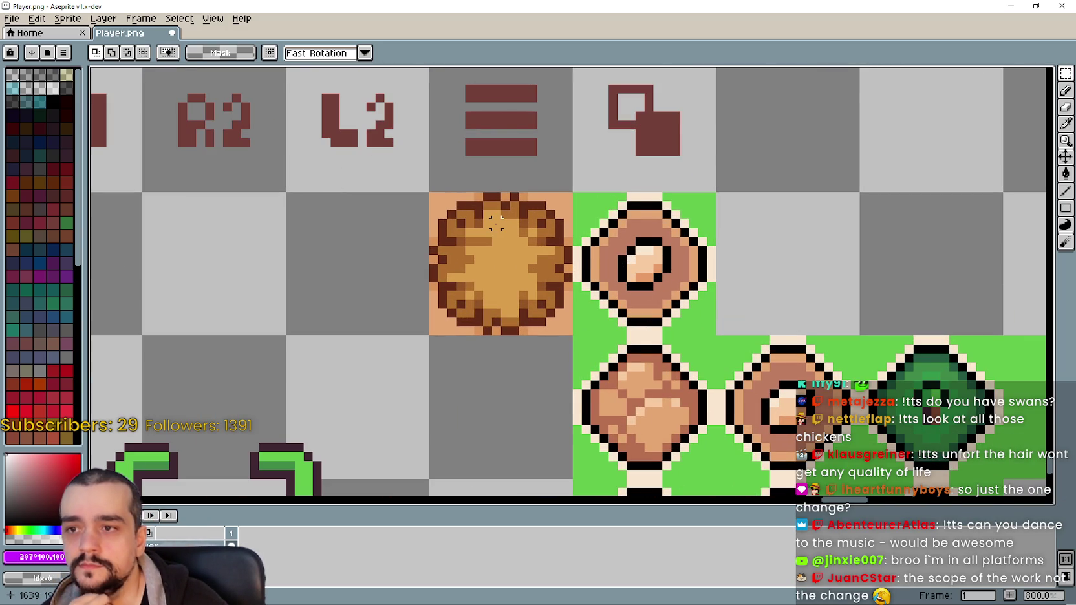
scroll(496, 223, "down", 2)
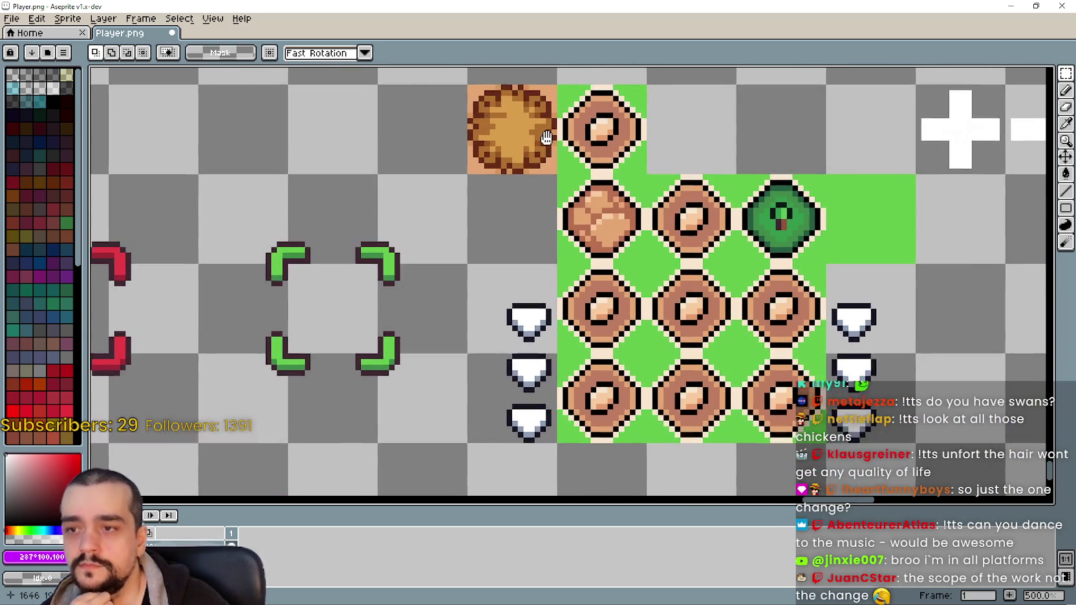
mouse_move(530, 252)
left_mouse_down()
mouse_move(561, 208)
mouse_move(540, 337)
left_mouse_up()
scroll(497, 303, "up", 1)
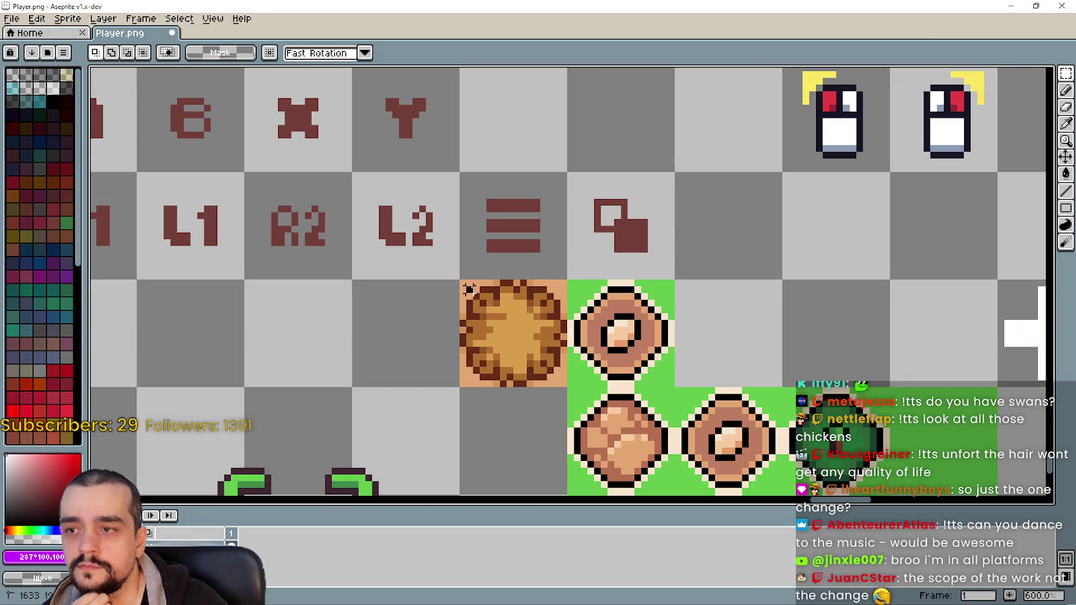
scroll(480, 296, "down", 1)
scroll(504, 371, "up", 1)
scroll(498, 367, "up", 1)
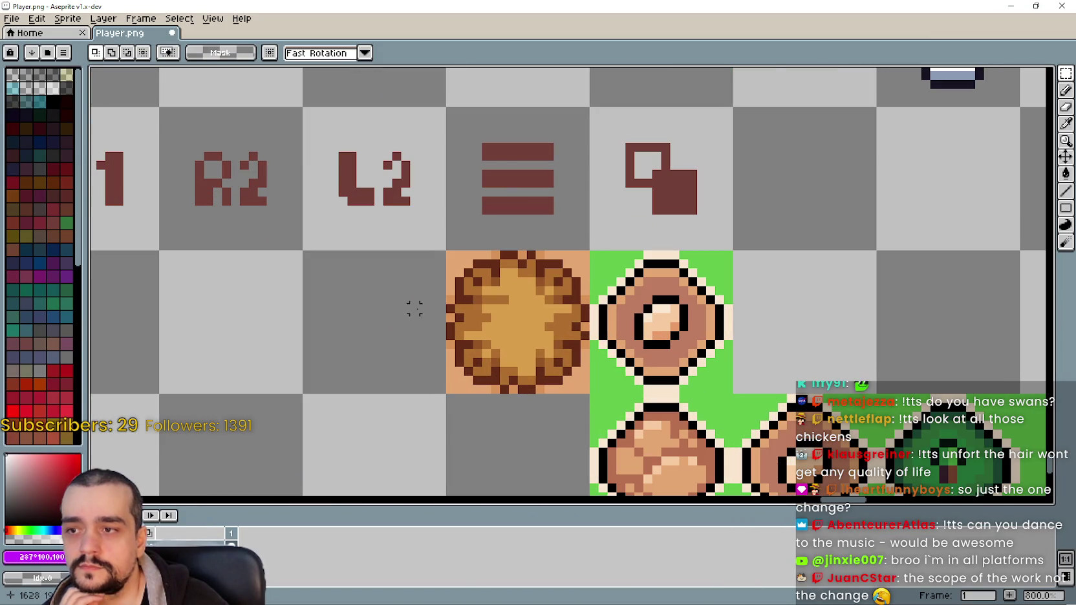
left_click_drag(453, 253, 590, 395)
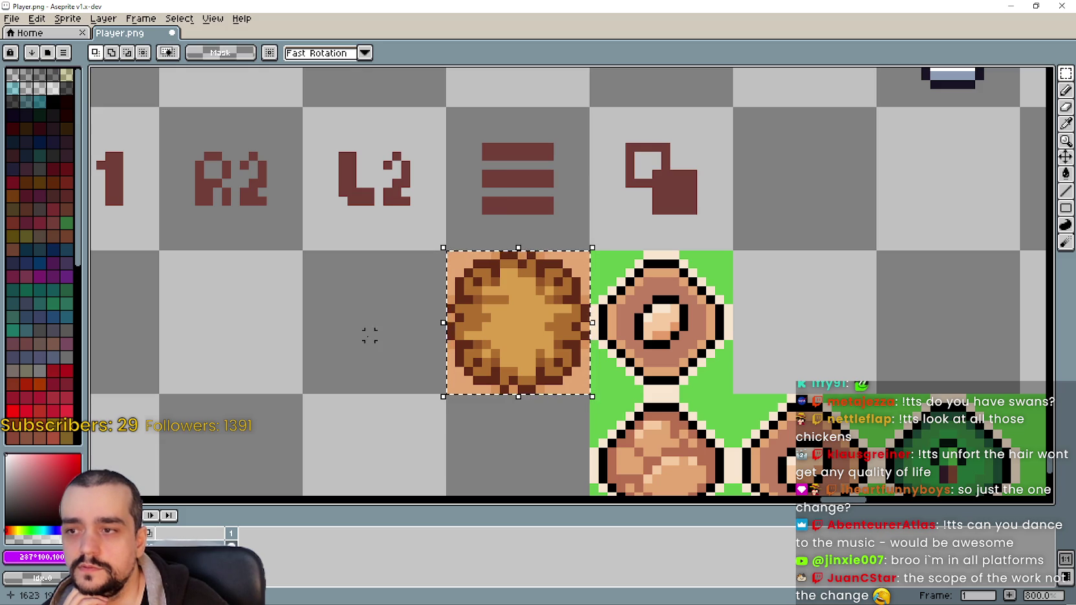
Duplicate the green diamond ring tile into the slot left of the orange hay tile
left_click(458, 271)
key("ctrl+z")
left_click(340, 324)
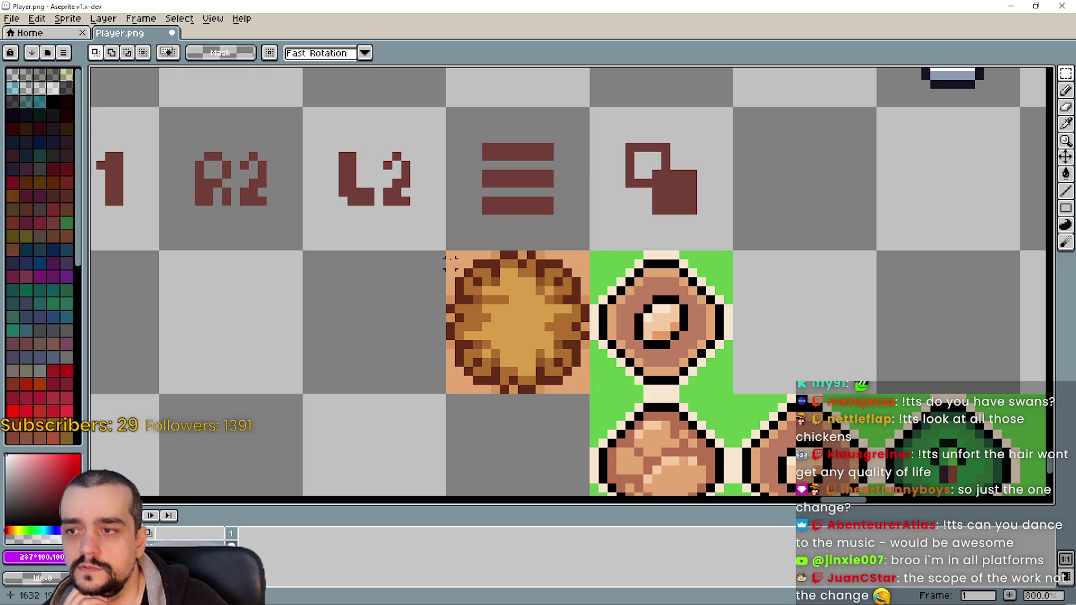
mouse_move(453, 253)
left_mouse_down()
mouse_move(494, 269)
mouse_move(590, 394)
left_mouse_up()
left_click_drag(589, 250, 734, 396)
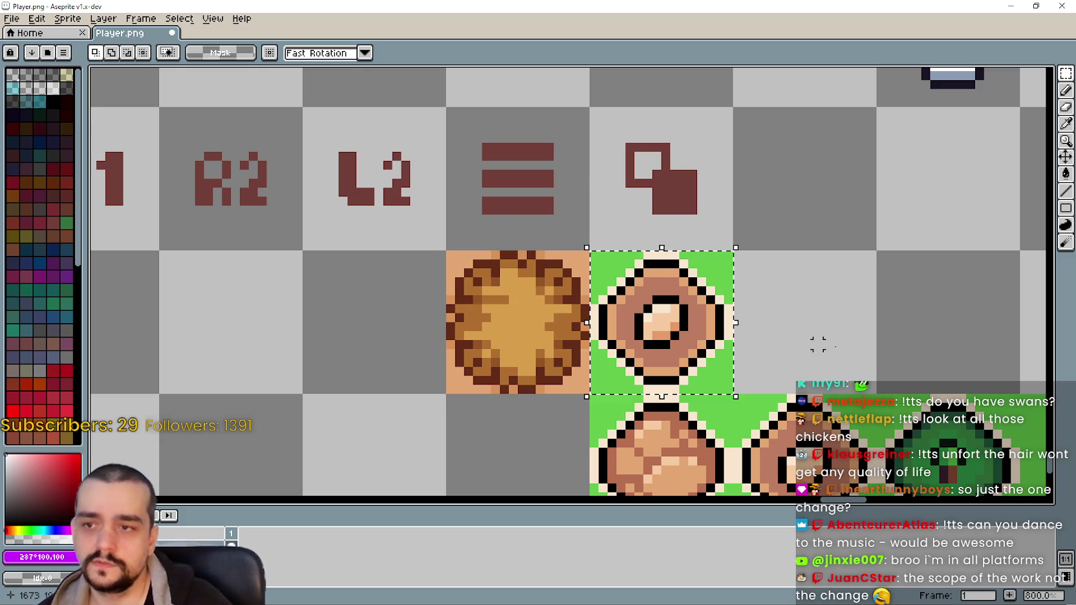
left_click_drag(673, 320, 461, 343)
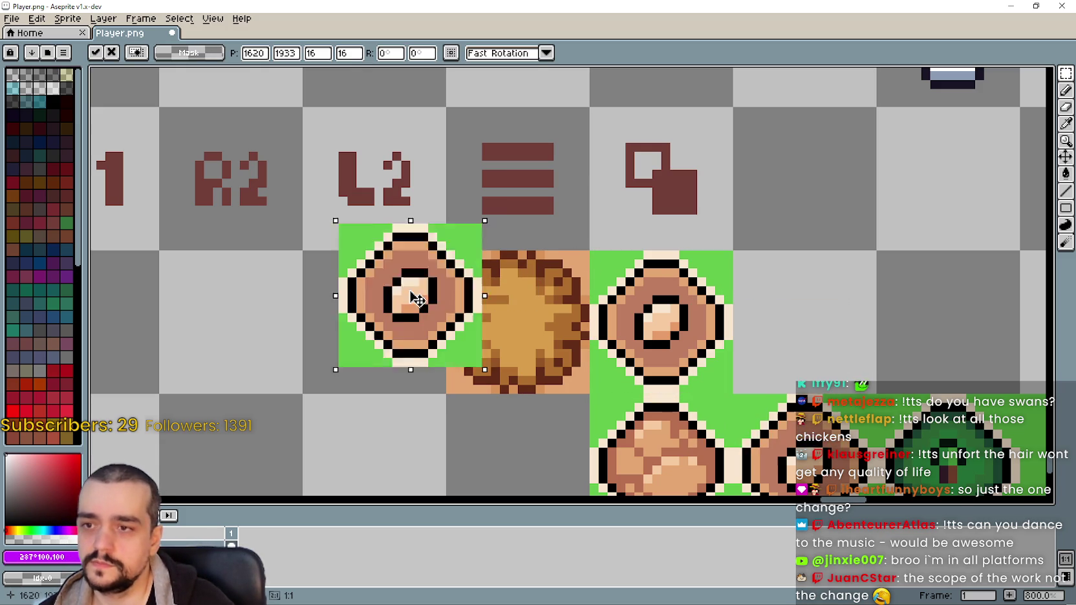
scroll(460, 343, "up", 1)
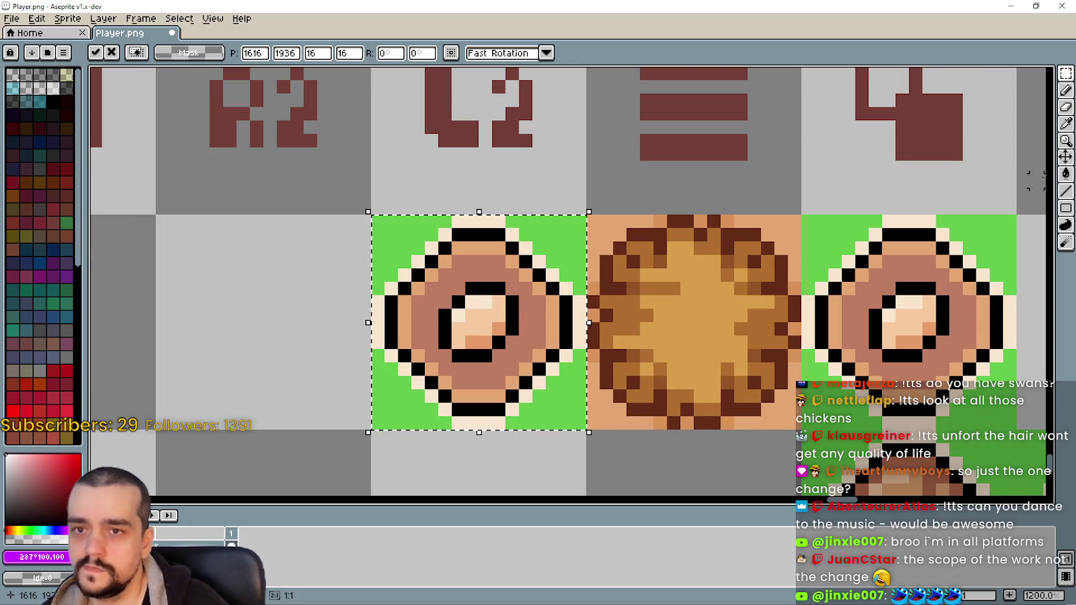
Flood the brown eye tile's interior with grey using the Paint Bucket
scroll(491, 329, "up", 2)
left_click(492, 329)
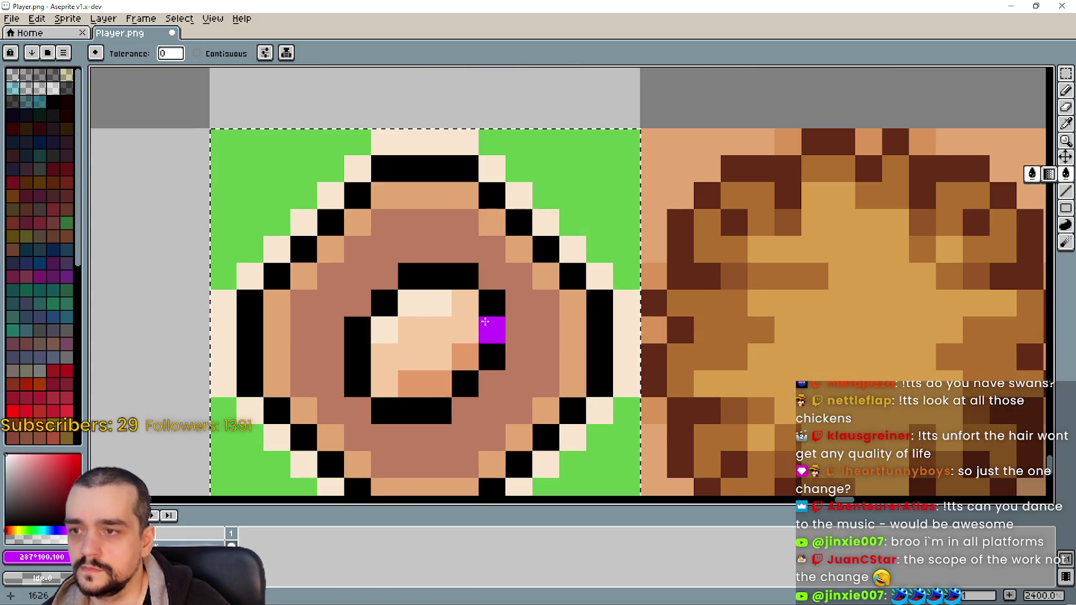
scroll(472, 332, "down", 1)
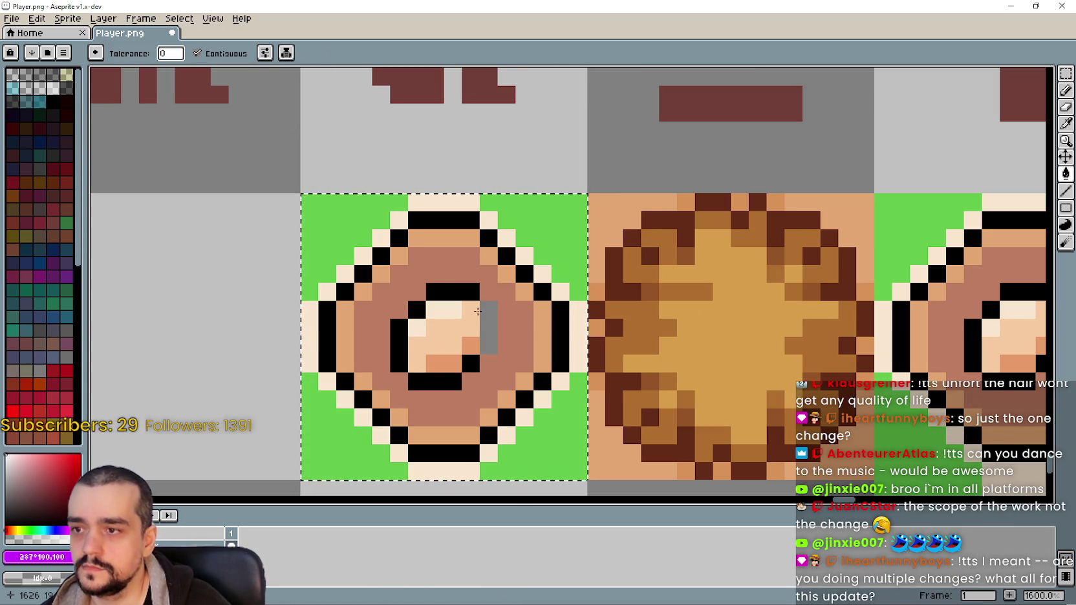
left_click(472, 292)
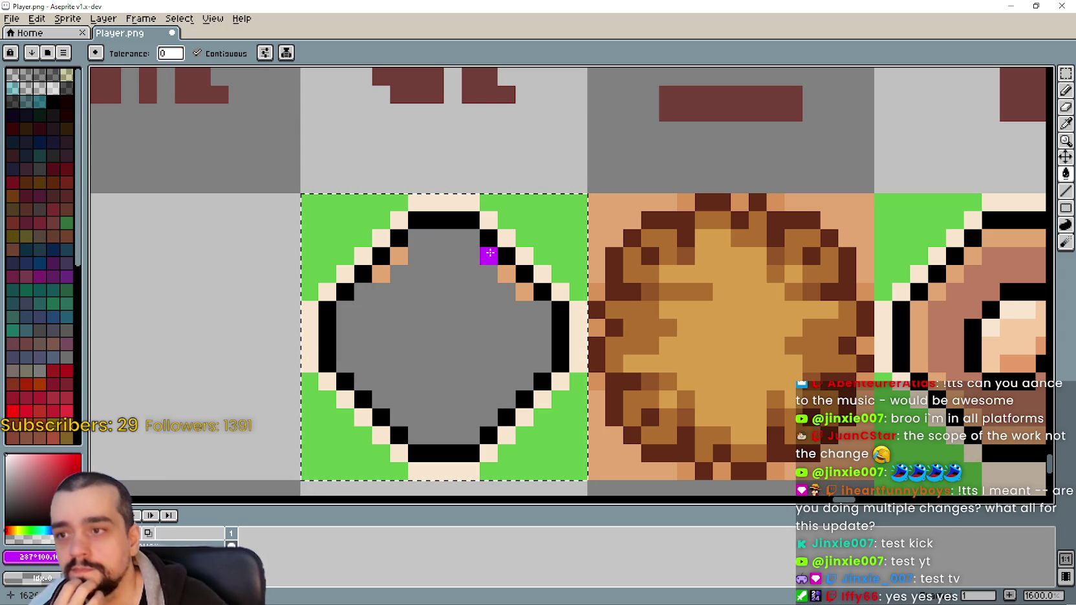
Repaint three stray orange pixels grey and drop the selection around the diamond tile
right_click(525, 292)
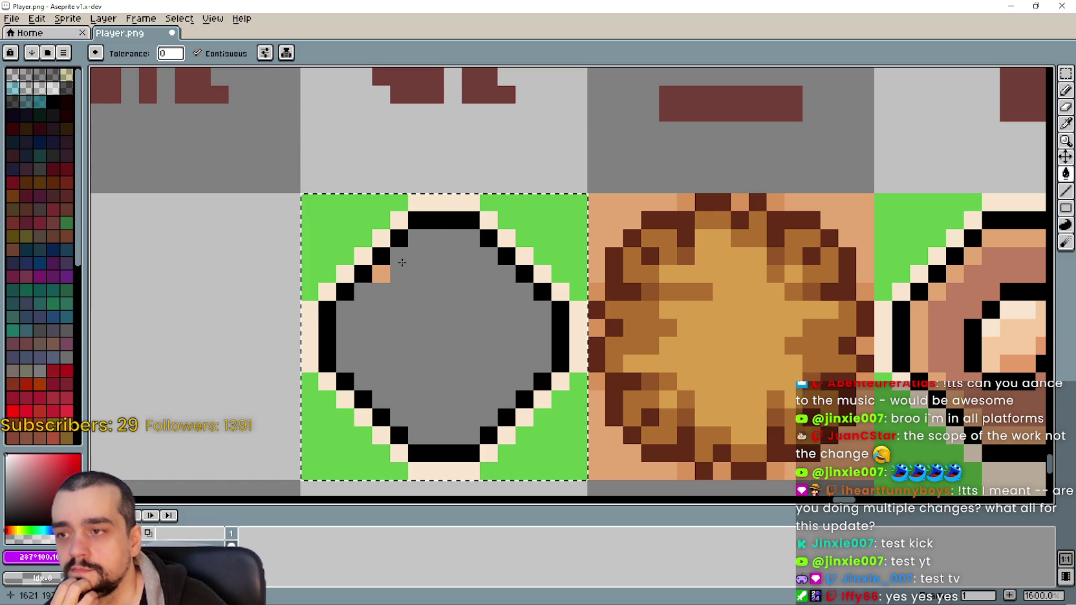
right_click(399, 257)
right_click(381, 274)
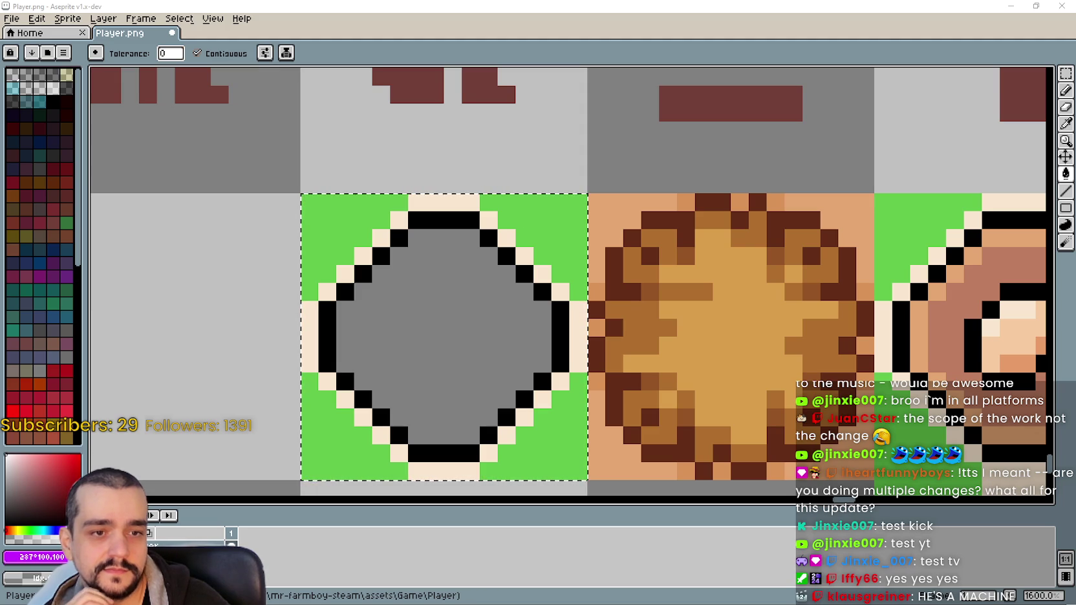
scroll(508, 315, "down", 1)
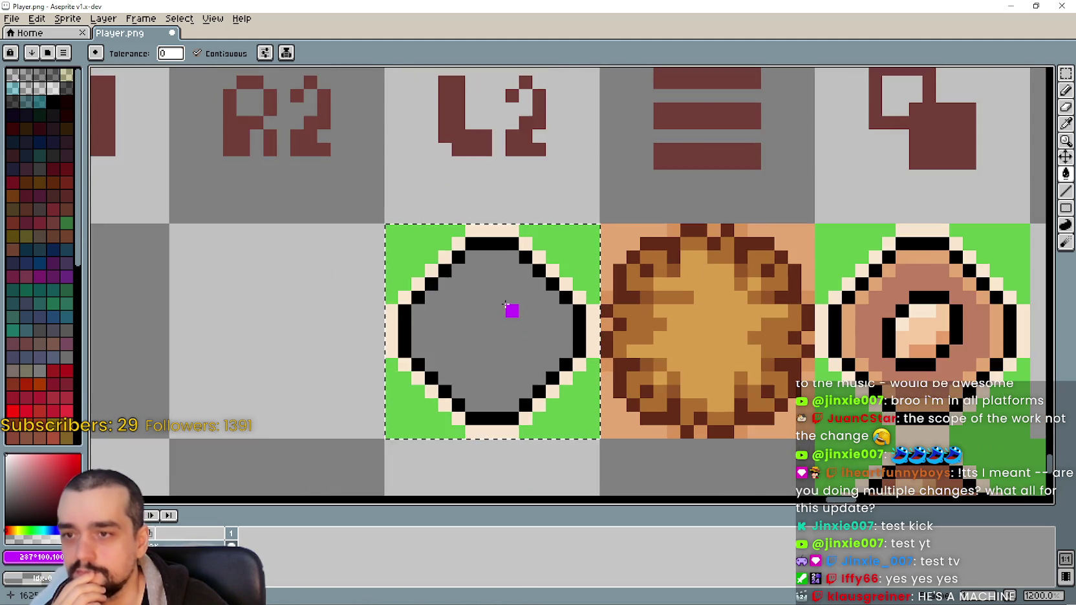
scroll(512, 307, "down", 2)
key("ctrl+d")
left_click_drag(948, 156, 932, 132)
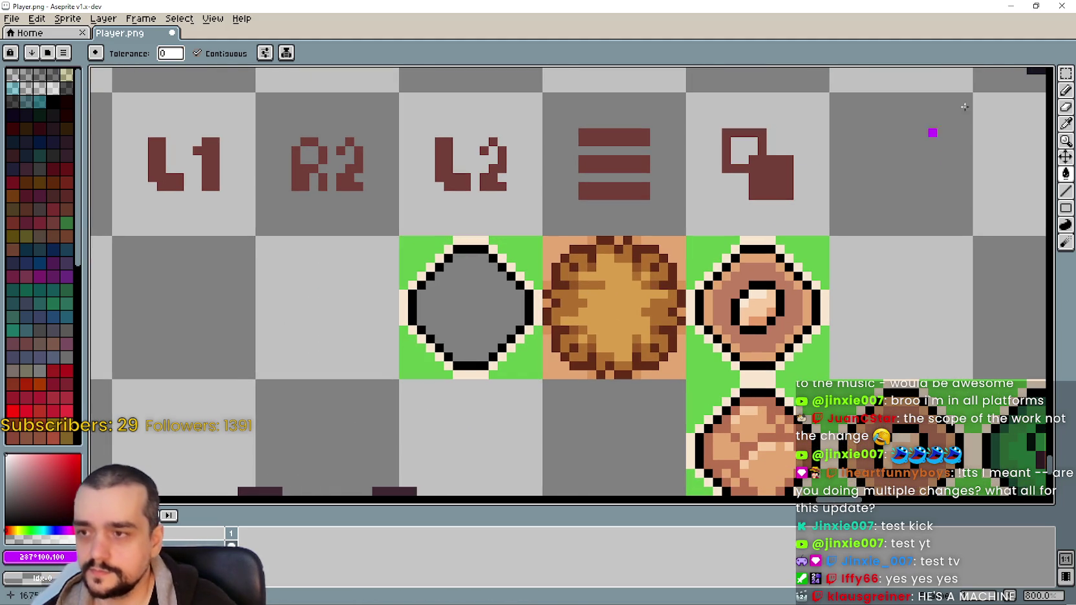
left_click_drag(850, 290, 804, 263)
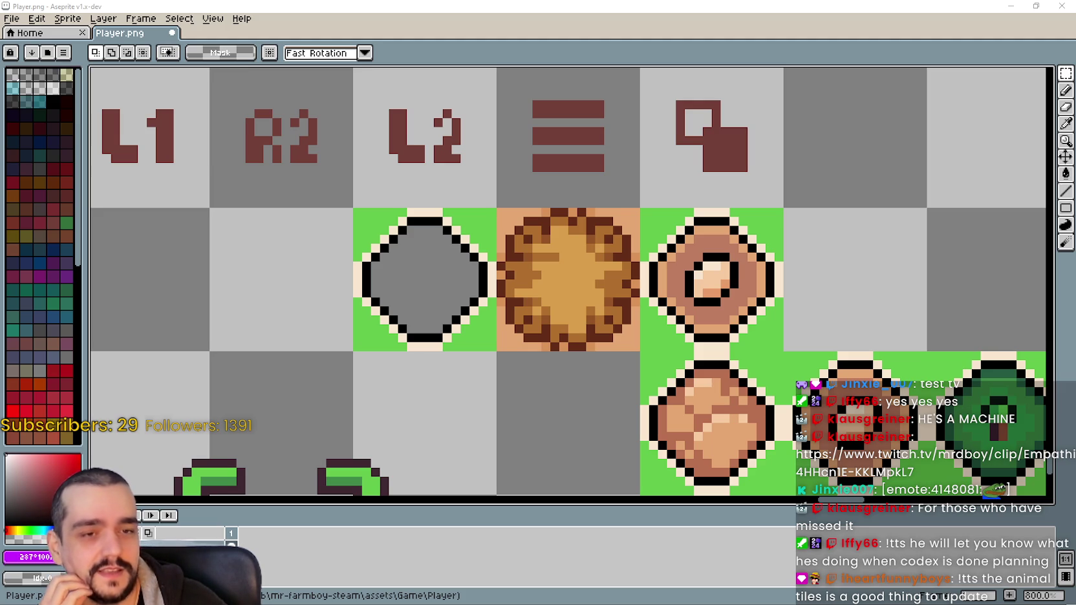
key("alt+Tab")
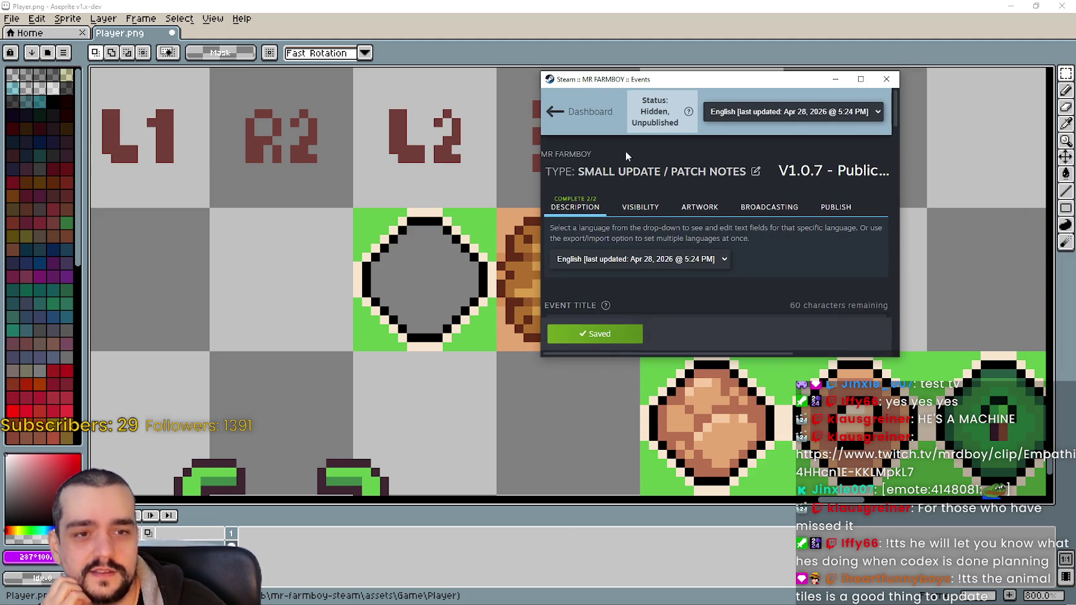
left_click_drag(902, 360, 1073, 528)
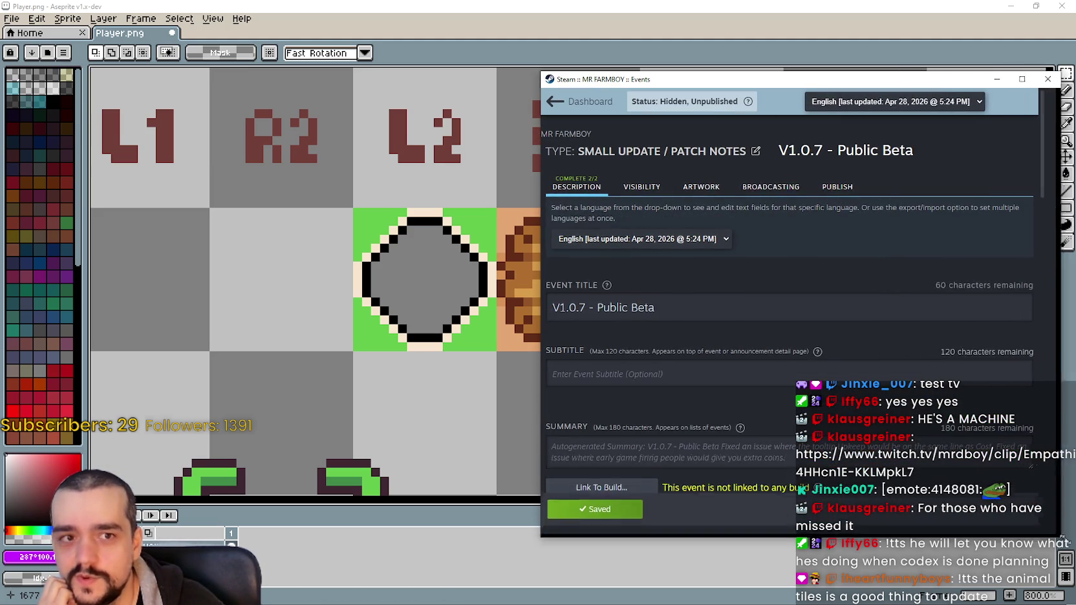
scroll(592, 382, "down", 3)
scroll(552, 405, "down", 3)
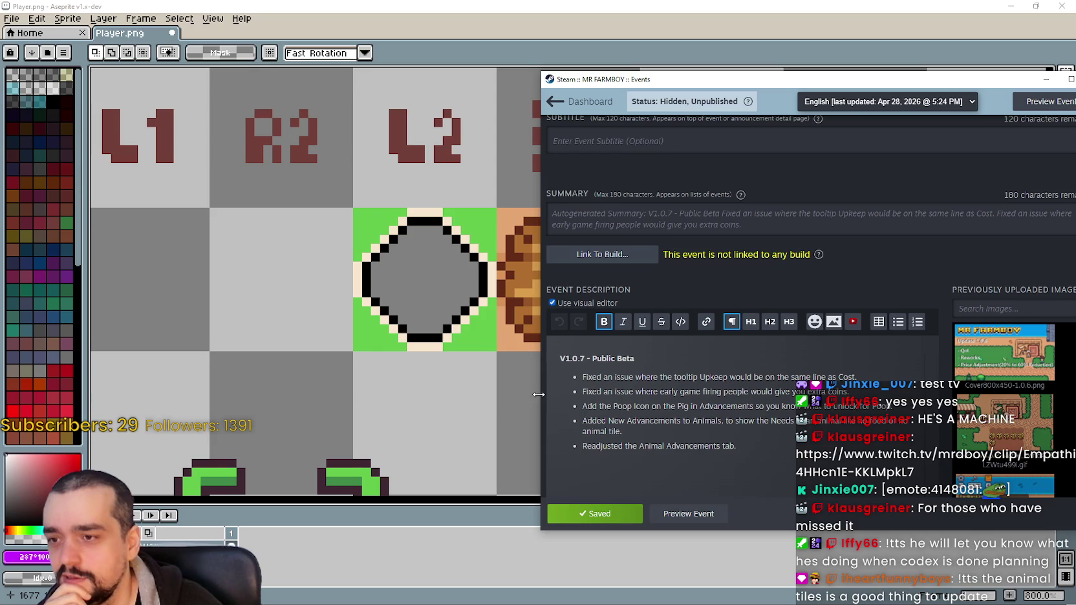
left_click_drag(541, 400, 437, 397)
scroll(519, 395, "down", 1)
double_click(488, 265)
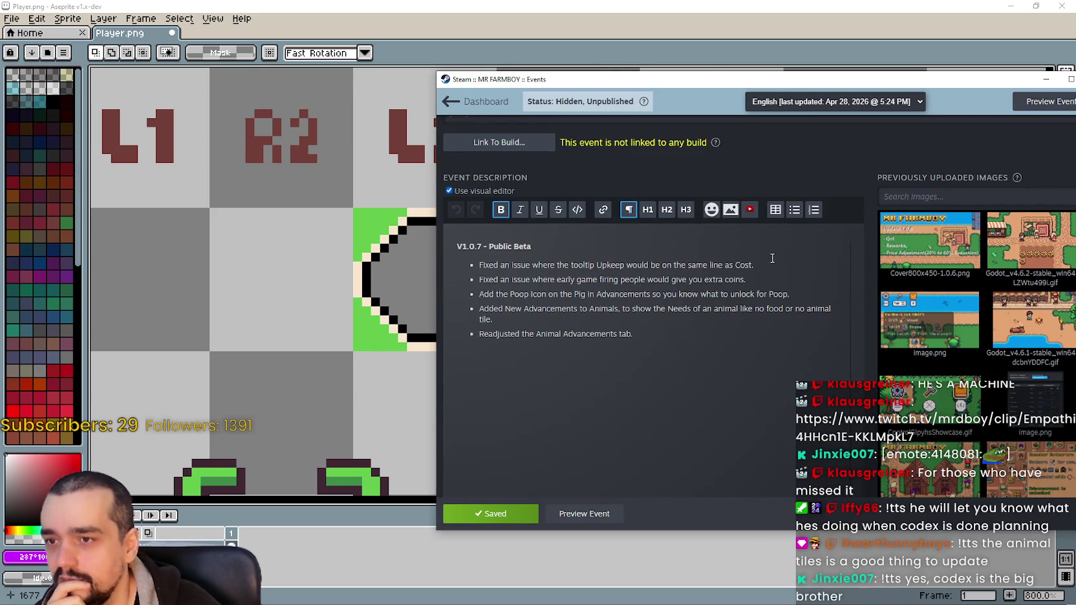
left_click_drag(527, 272, 761, 344)
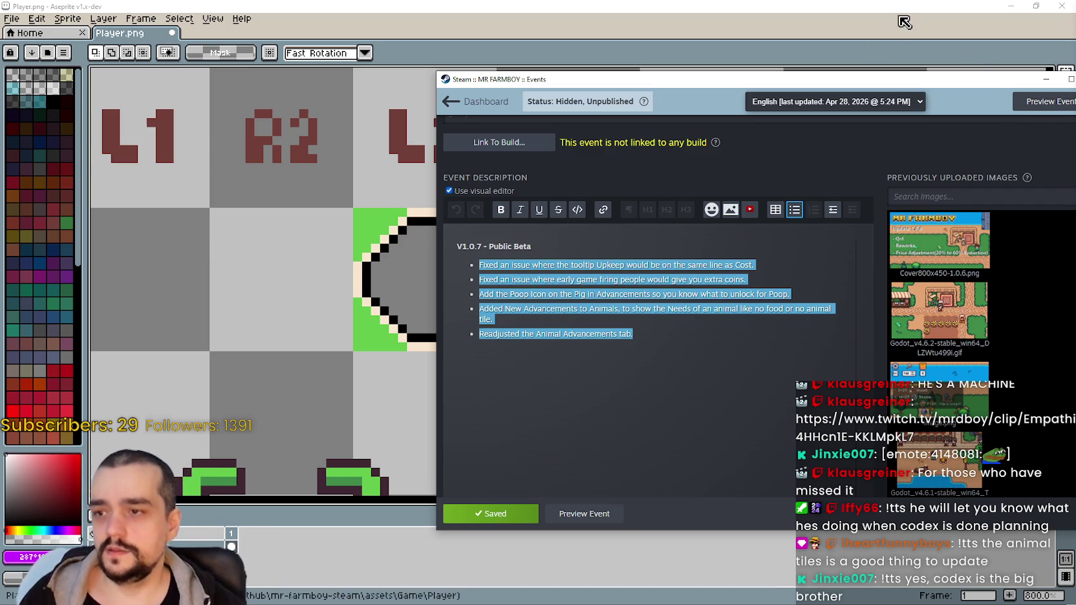
left_click(644, 329)
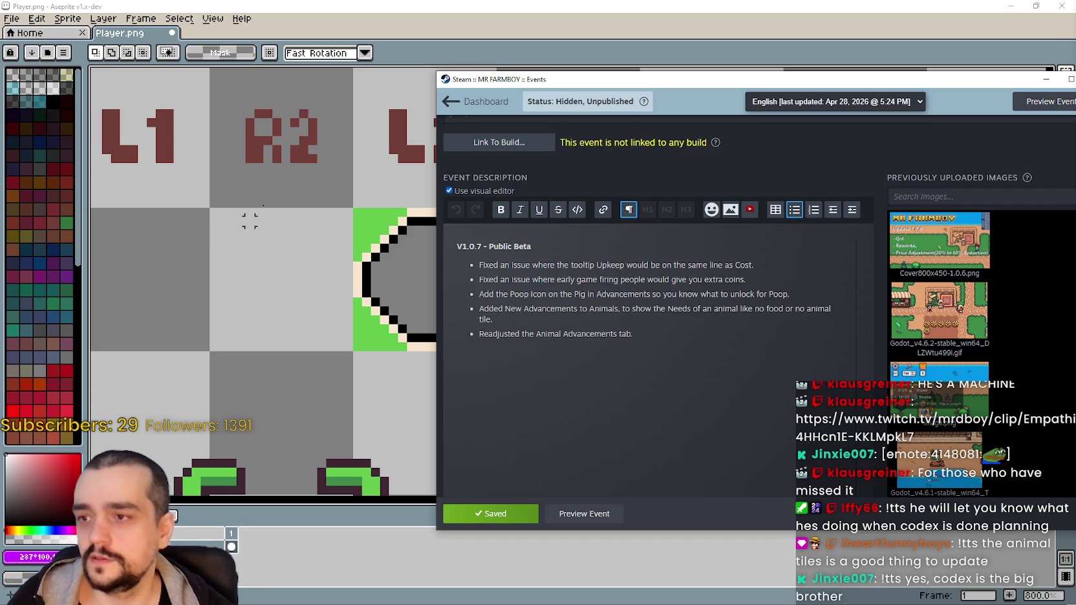
left_click(584, 71)
scroll(546, 277, "down", 1)
Shift the hay tile's left half one pixel to the right
scroll(547, 277, "up", 3)
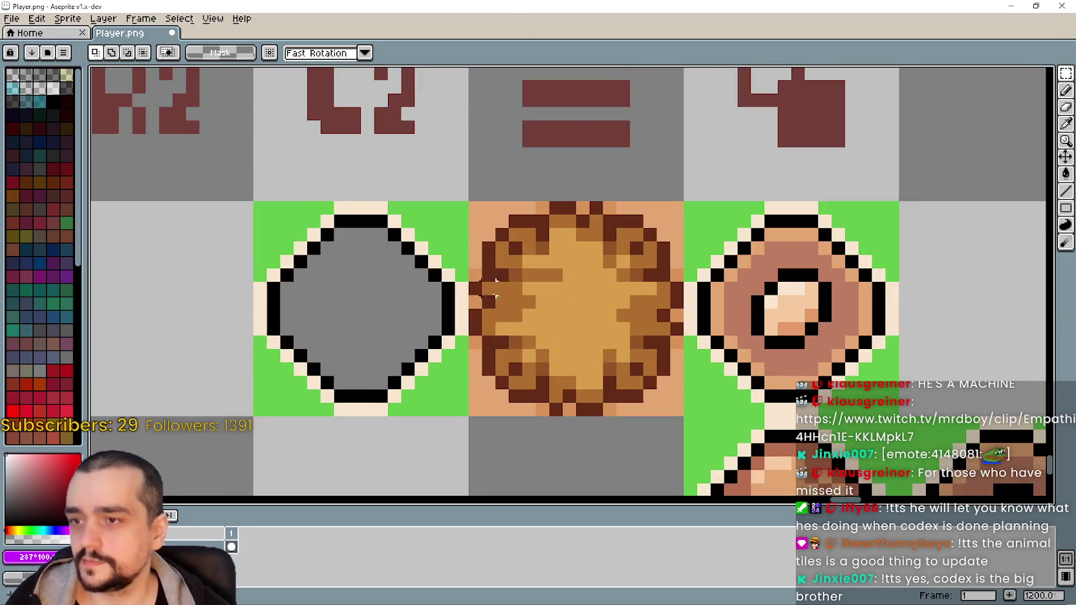
scroll(546, 276, "down", 2)
left_click_drag(537, 215, 676, 354)
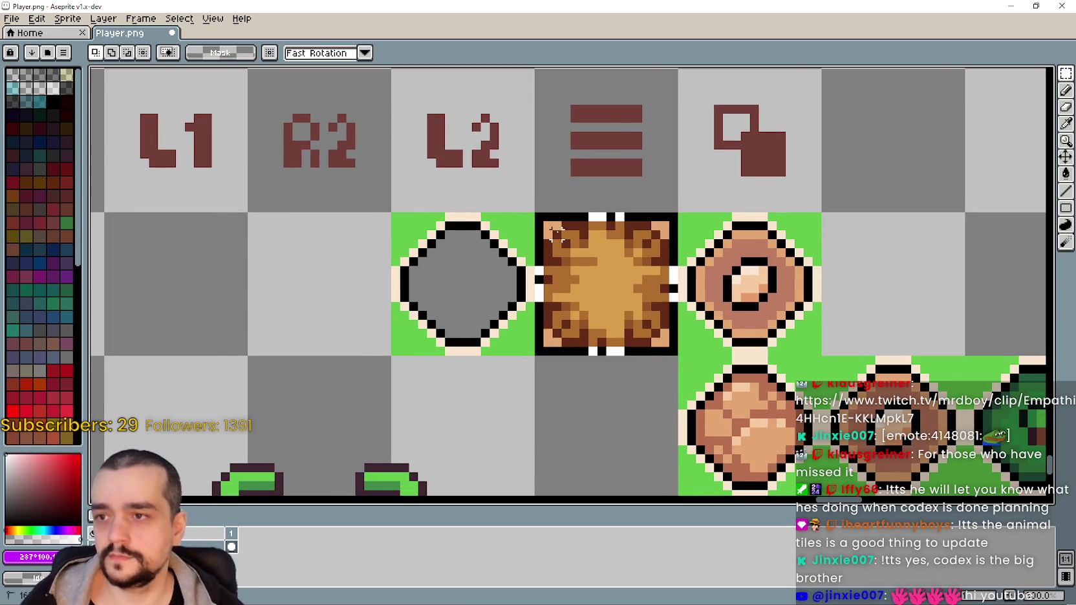
left_click(441, 252)
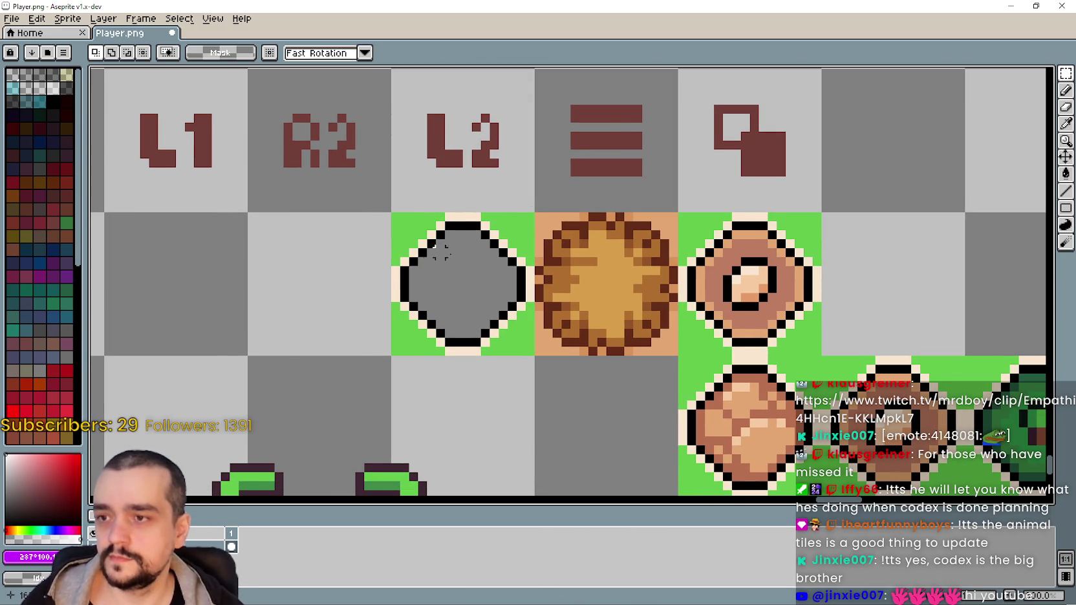
left_click_drag(537, 217, 598, 348)
left_click(589, 348)
left_click(663, 315)
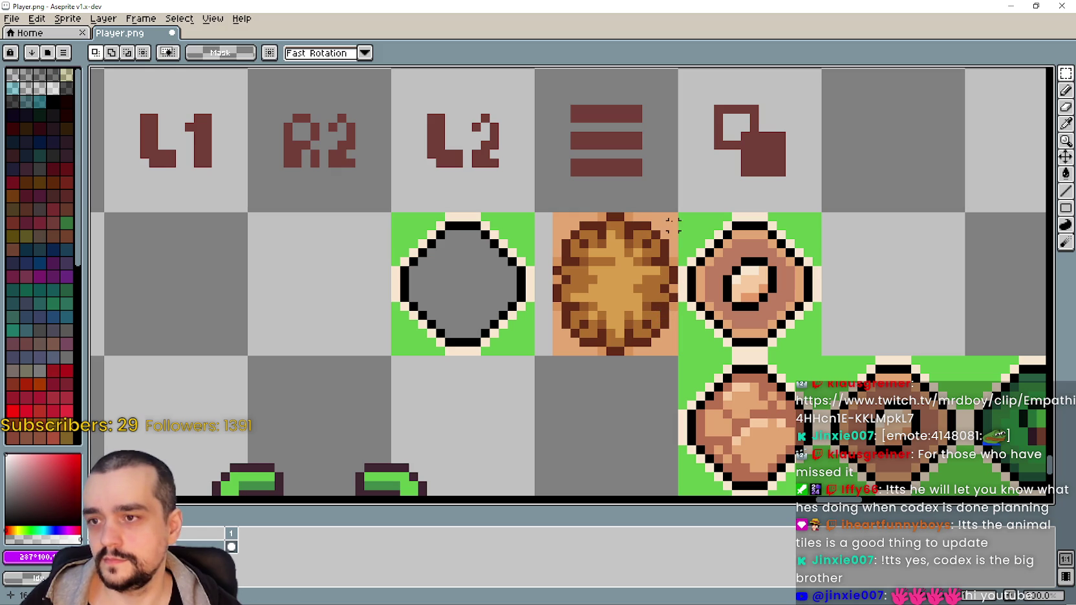
mouse_move(551, 212)
left_mouse_down()
mouse_move(617, 356)
mouse_move(623, 347)
left_mouse_up()
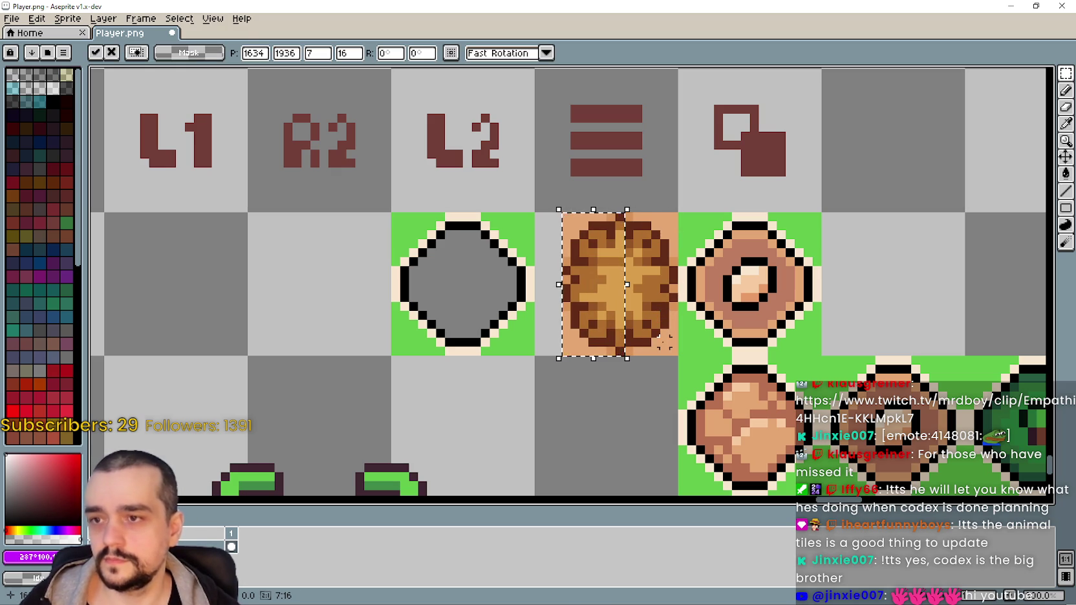
left_click(654, 205)
Nudge the hay tile's top half down two pixels
left_click_drag(673, 215, 560, 277)
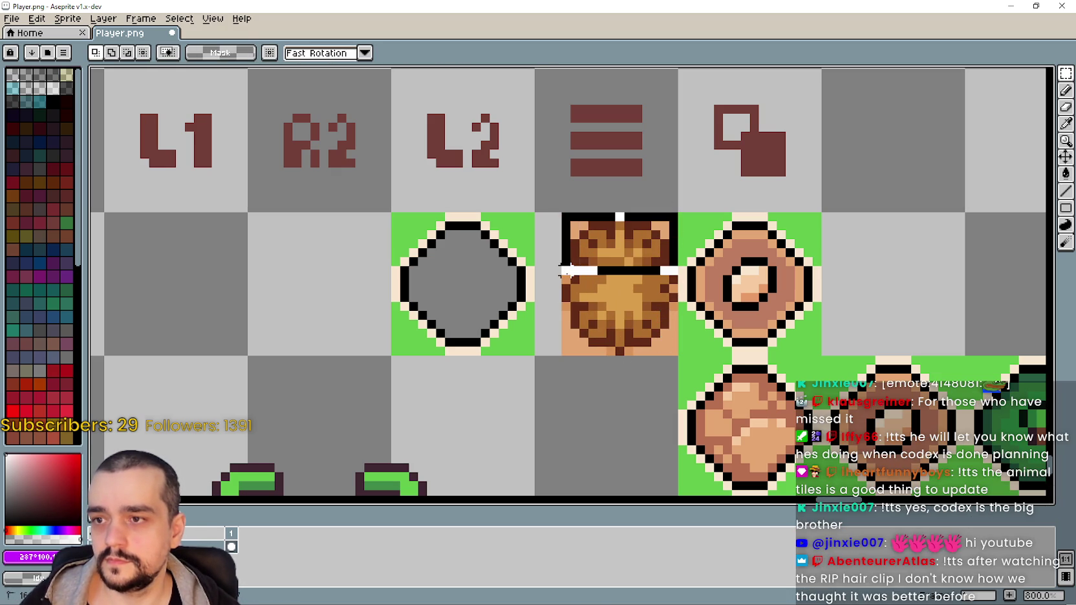
key("Down")
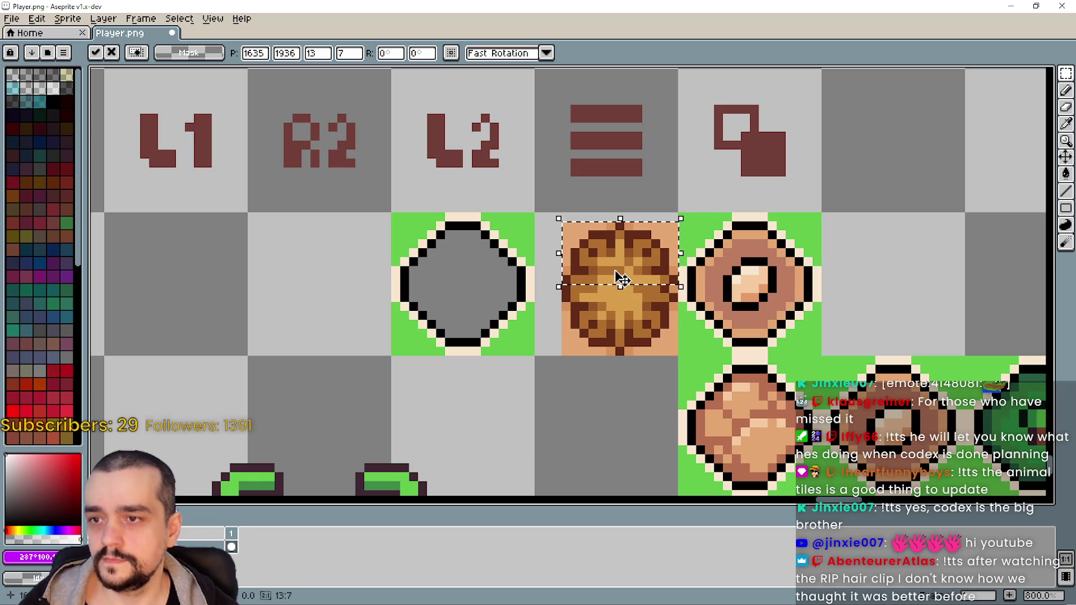
key("Down")
key("Down")
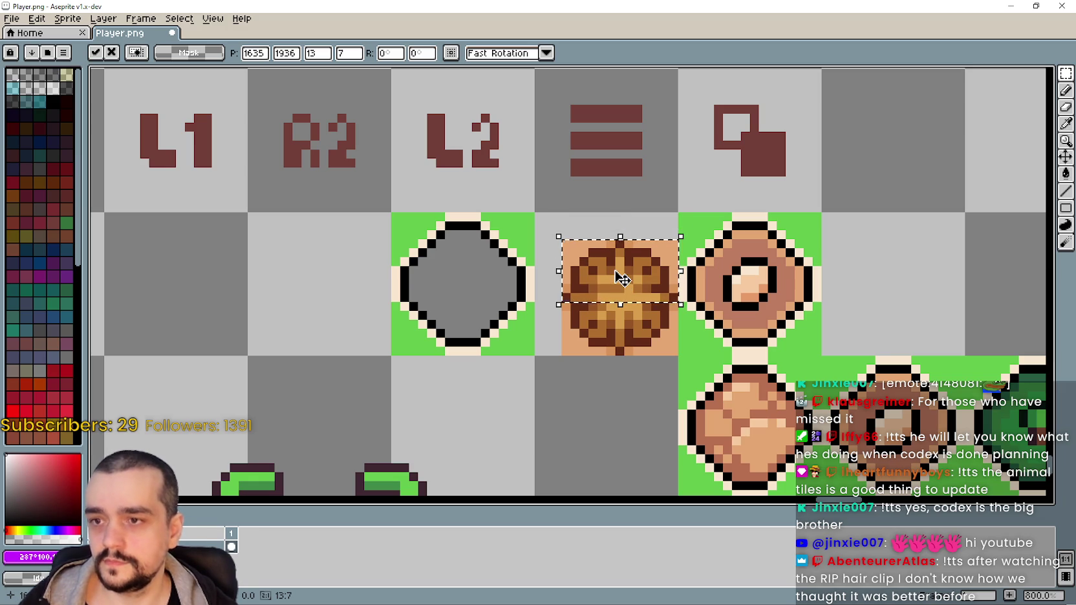
left_click(591, 324)
scroll(573, 321, "up", 3)
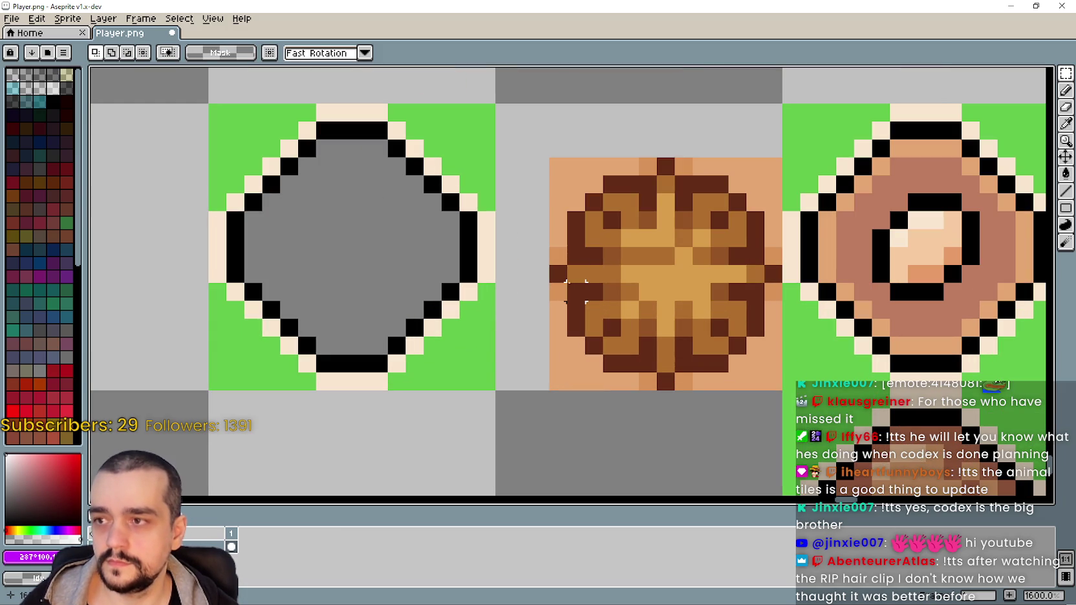
Zoom around the tiles, then bring up the Steam editor with the V1.0.7 - Public Beta notes
scroll(557, 183, "down", 3)
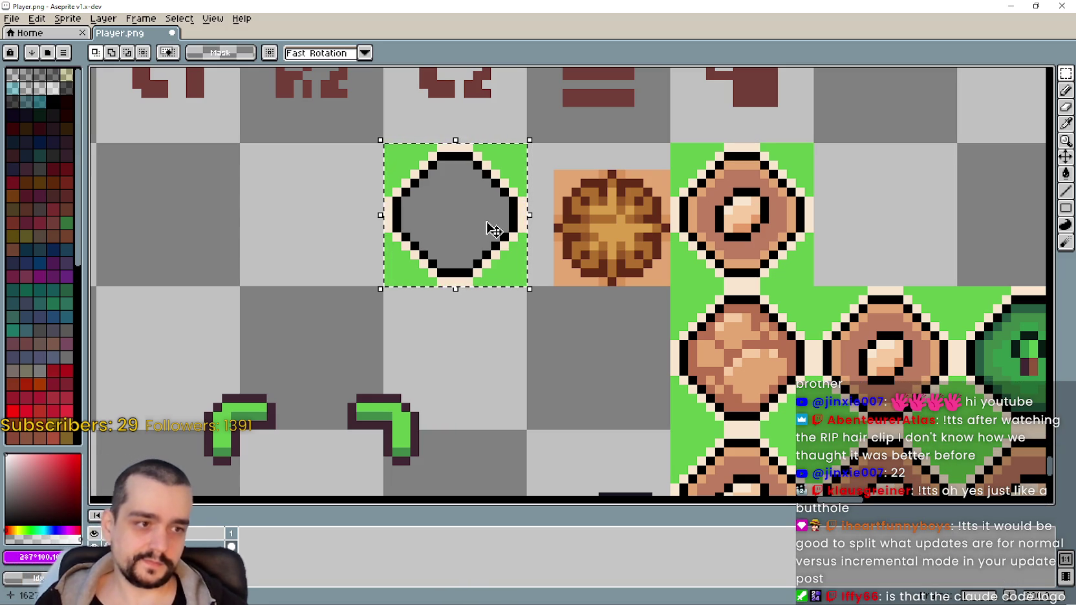
scroll(455, 214, "down", 1)
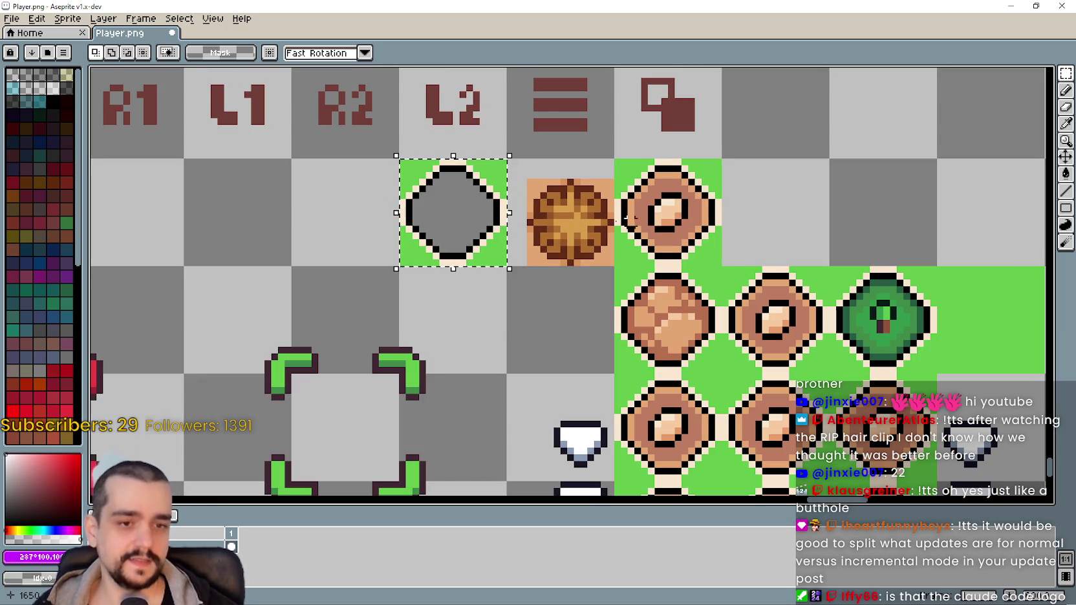
scroll(494, 223, "up", 1)
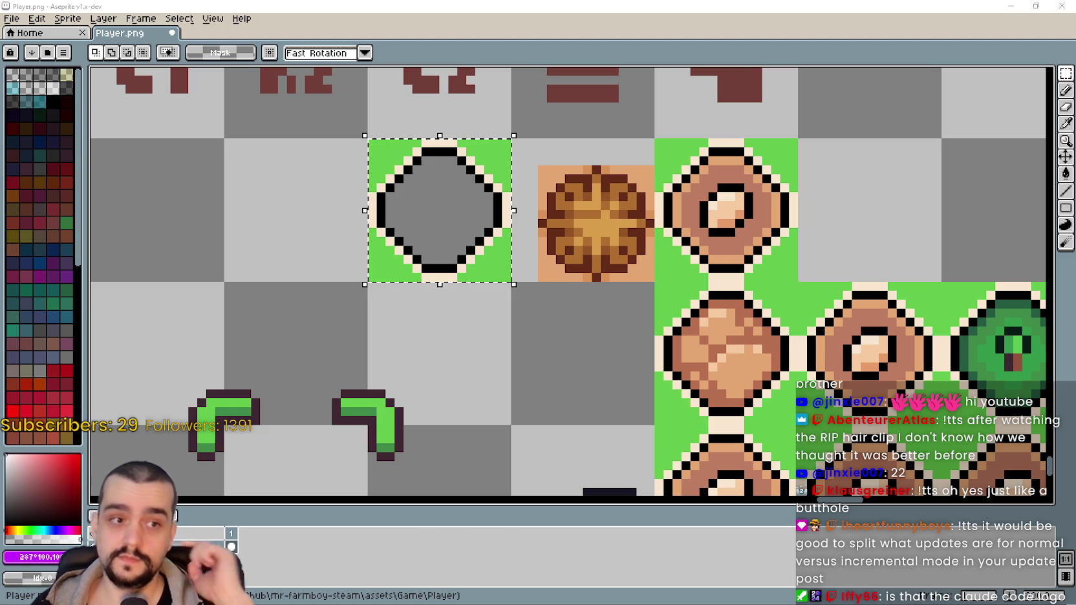
key("alt+Tab")
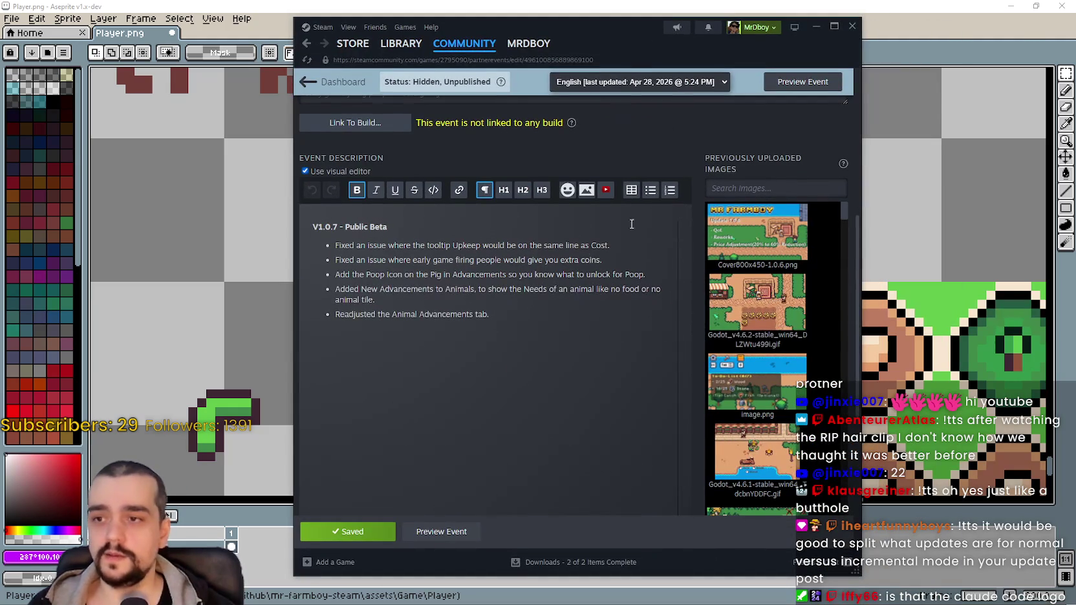
Add a new bullet after the extra coins line and make Normal Mode bold
left_click(641, 254)
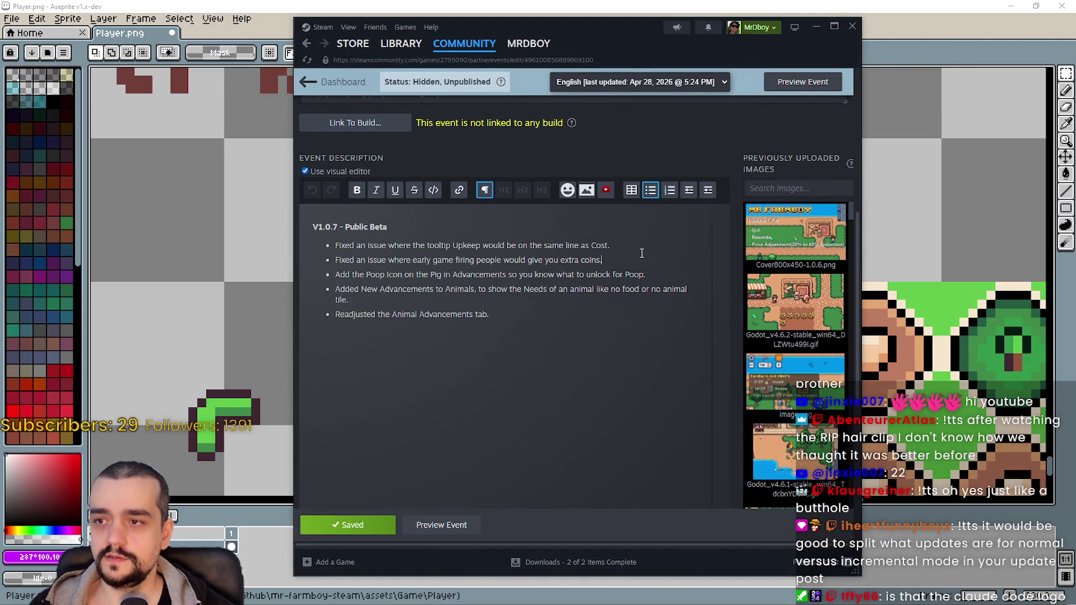
key("Return")
type("Normal MOde")
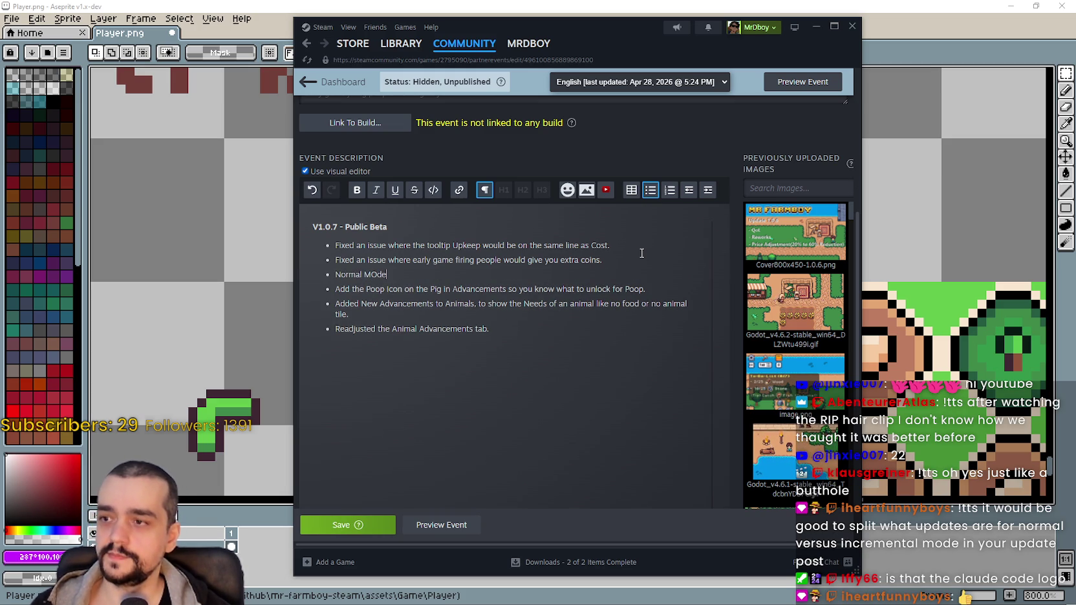
key("BackSpace")
key("BackSpace")
key("BackSpace")
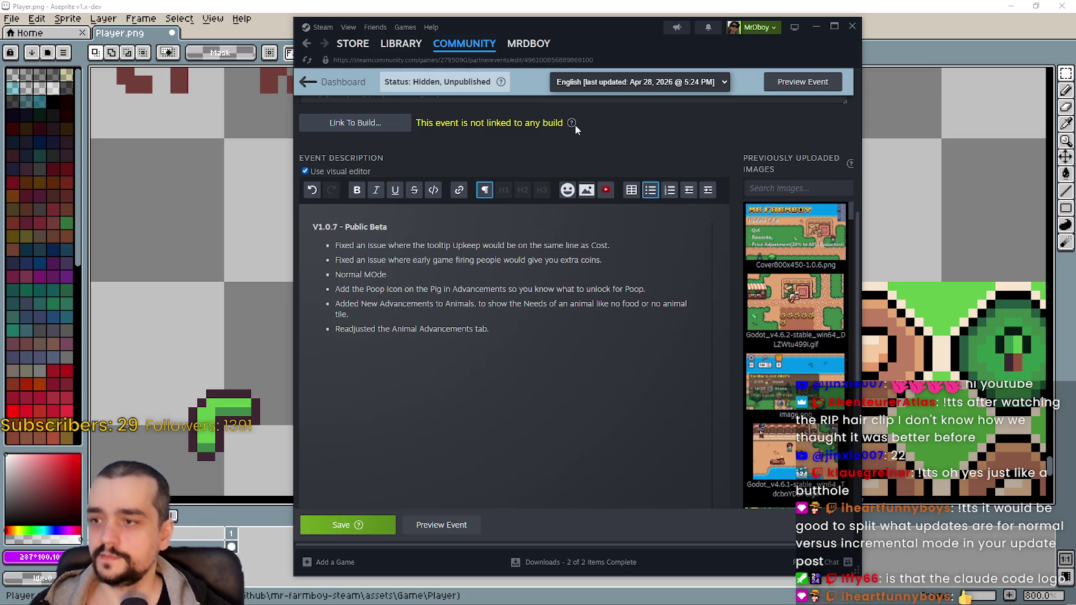
left_click_drag(385, 274, 335, 274)
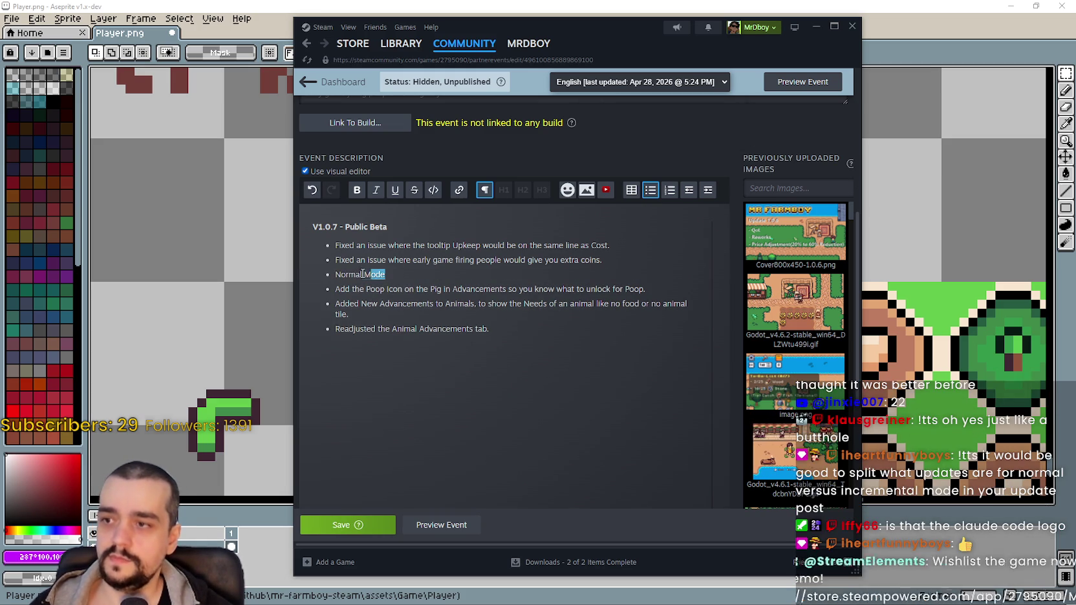
left_click(357, 191)
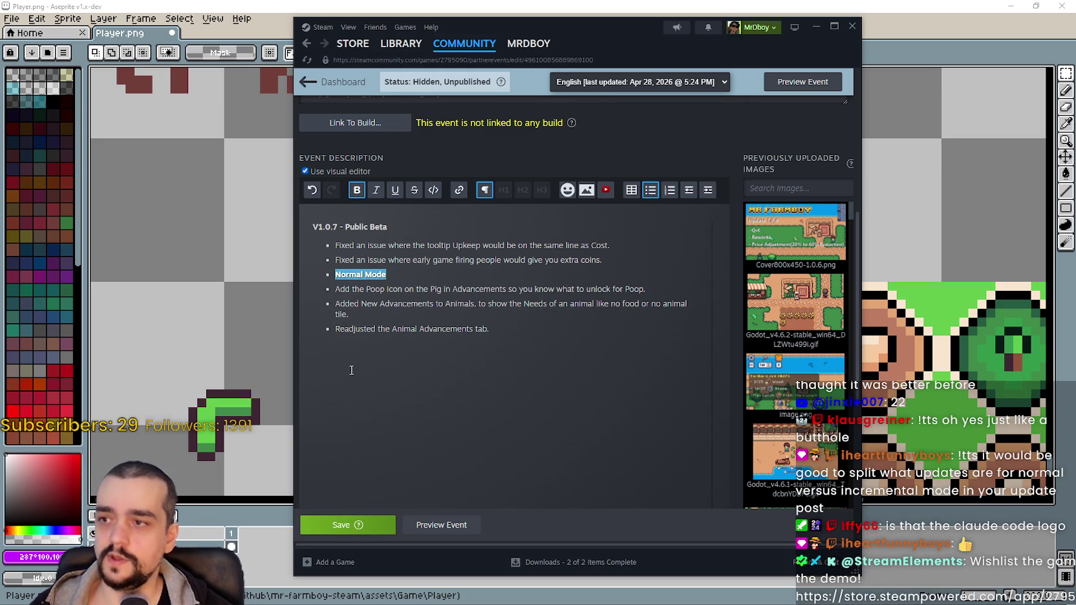
Nest the Poop Icon, Added New Advancements and Readjusted Animal Advancements bullets under Normal Mode
left_click(333, 289)
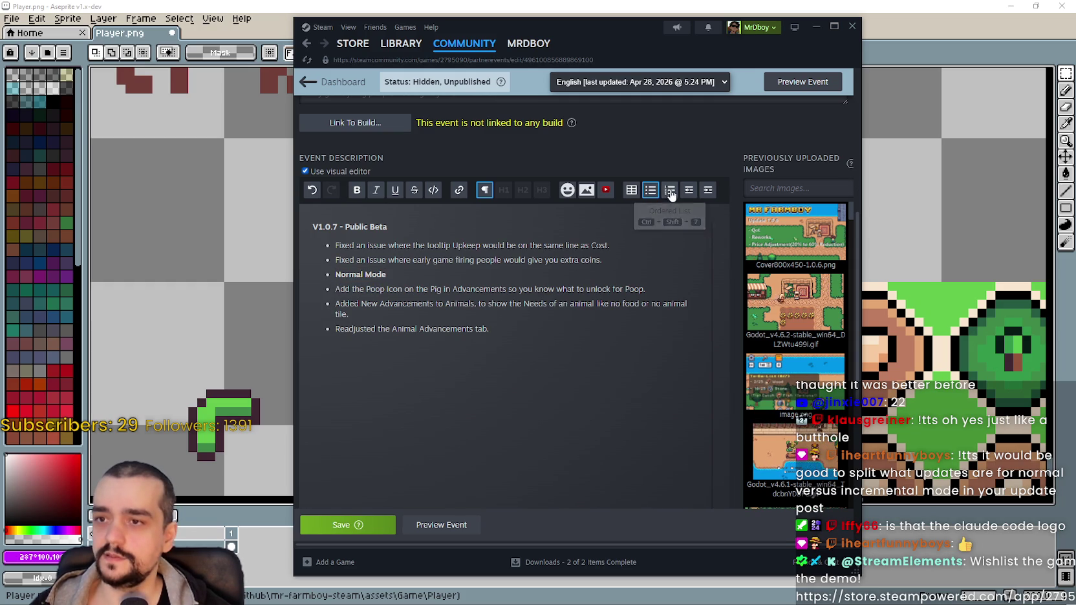
left_click(705, 189)
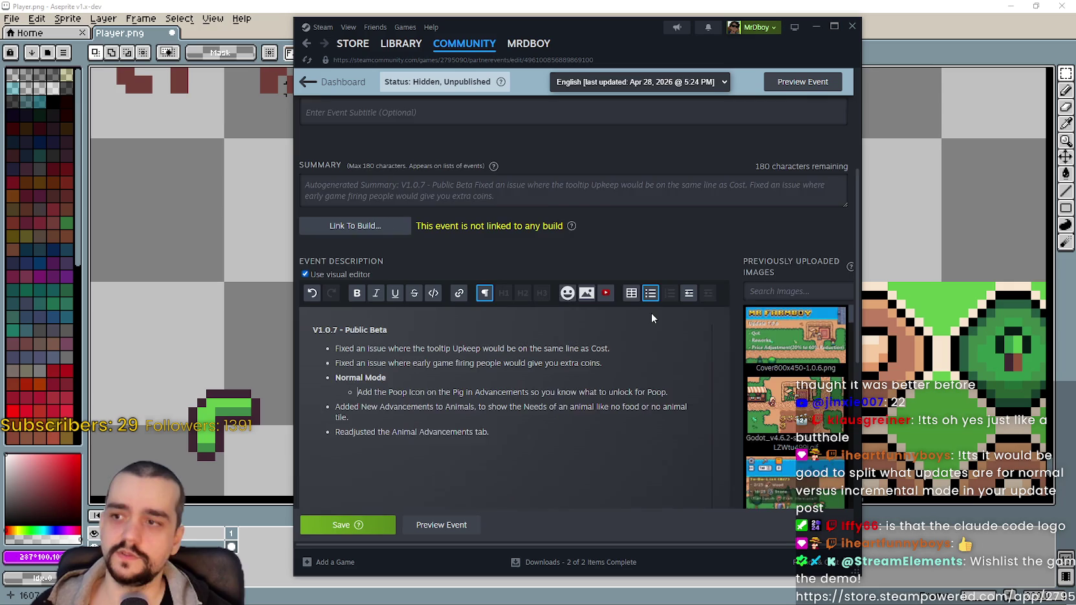
left_click(615, 328)
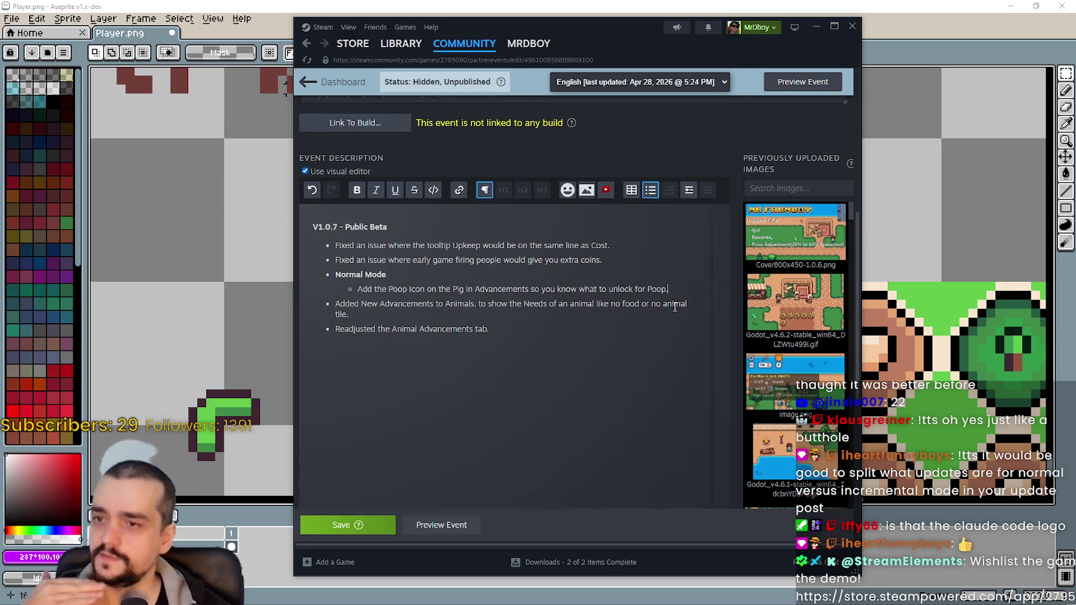
left_click_drag(329, 274, 607, 304)
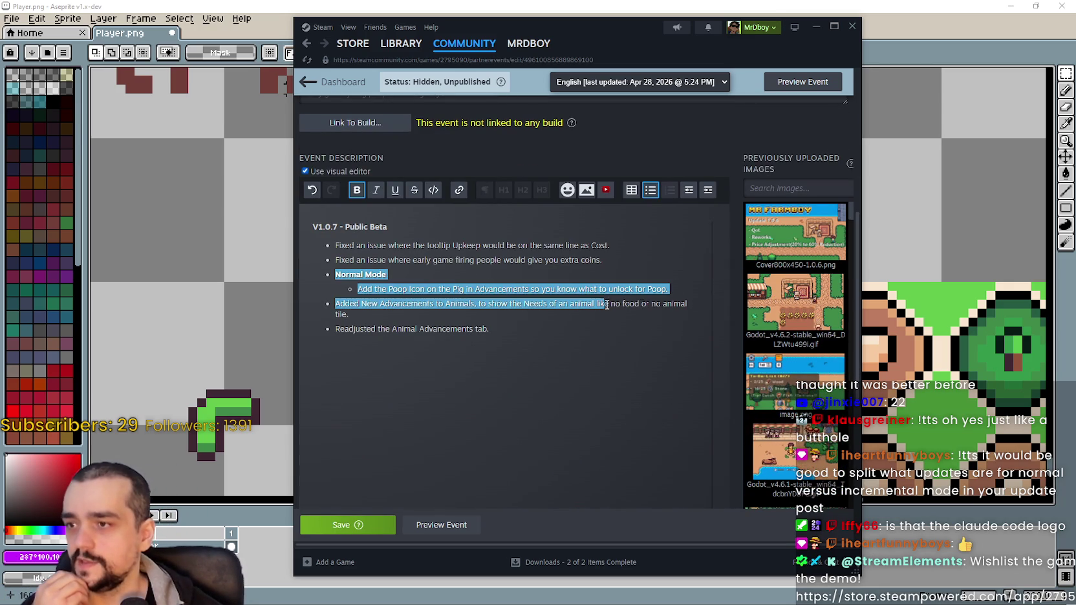
left_click(689, 284)
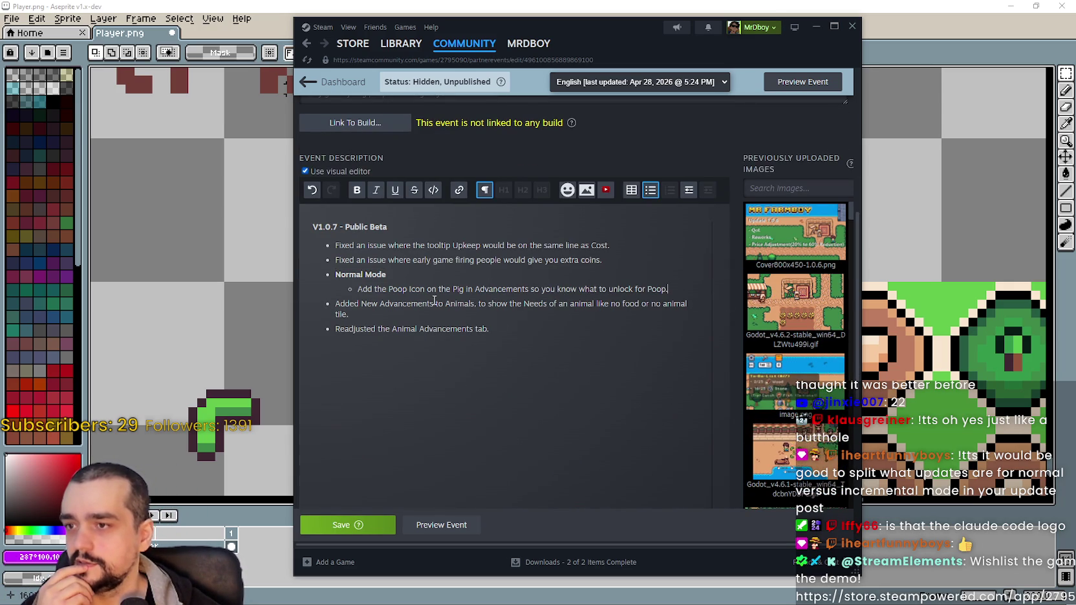
left_click(334, 304)
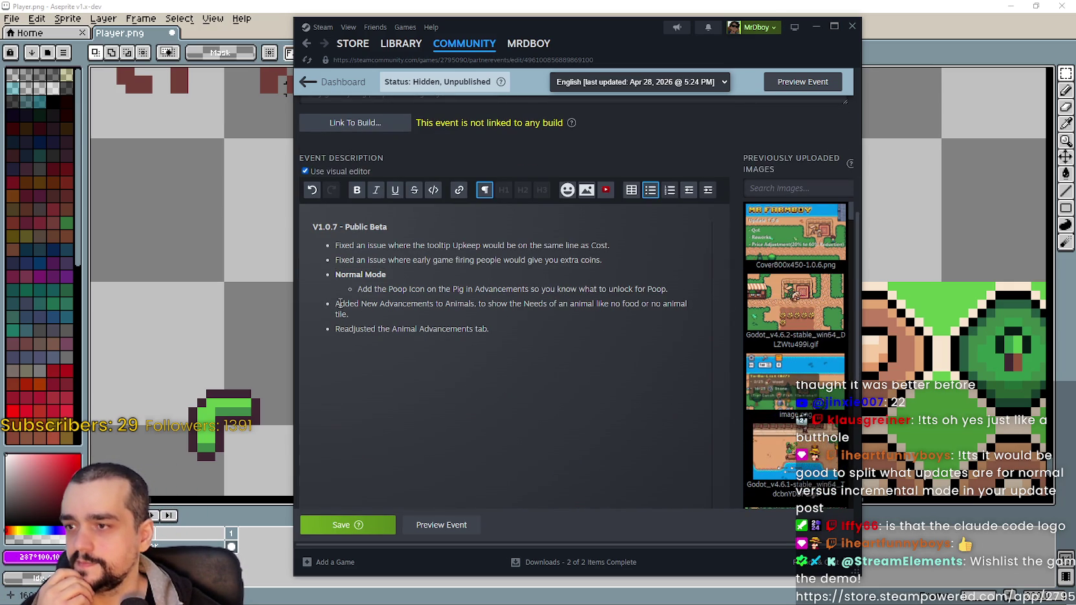
left_click(704, 195)
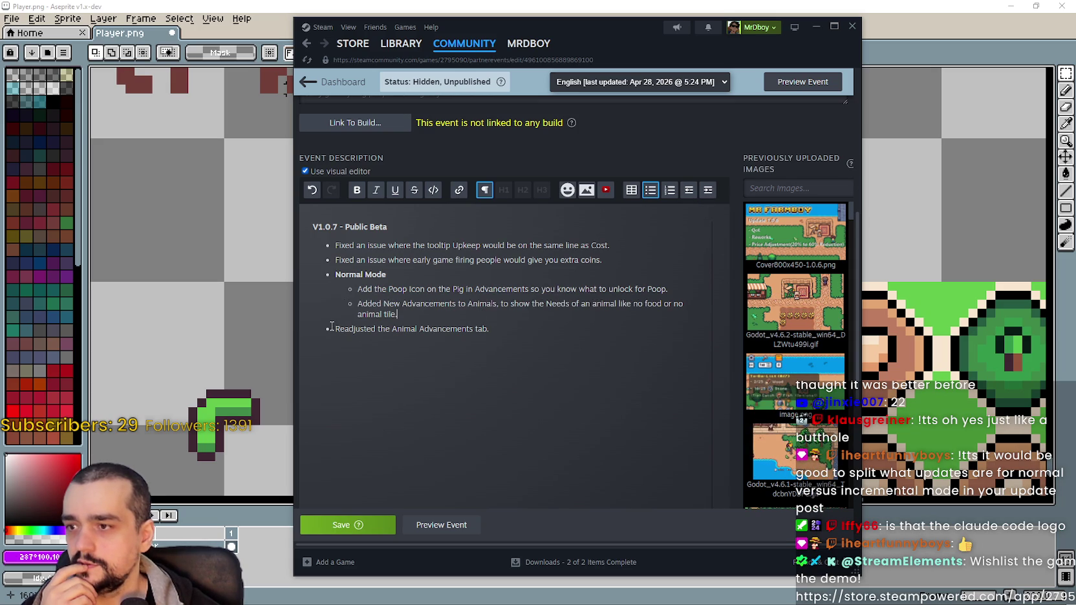
left_click(704, 194)
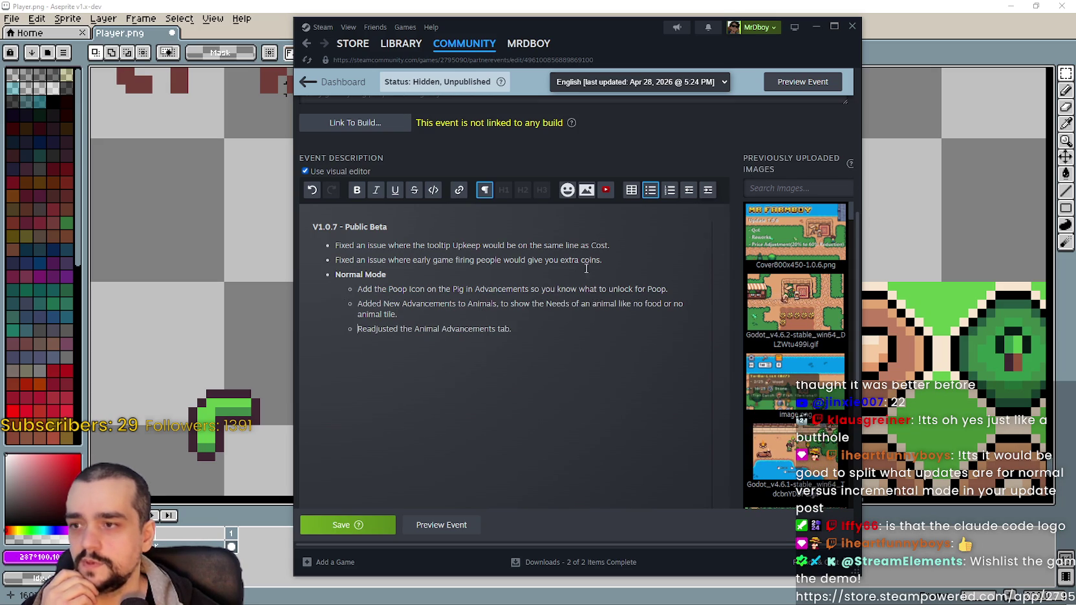
Save the event changes and return to the Player.png sprite sheet
left_click_drag(349, 273, 521, 343)
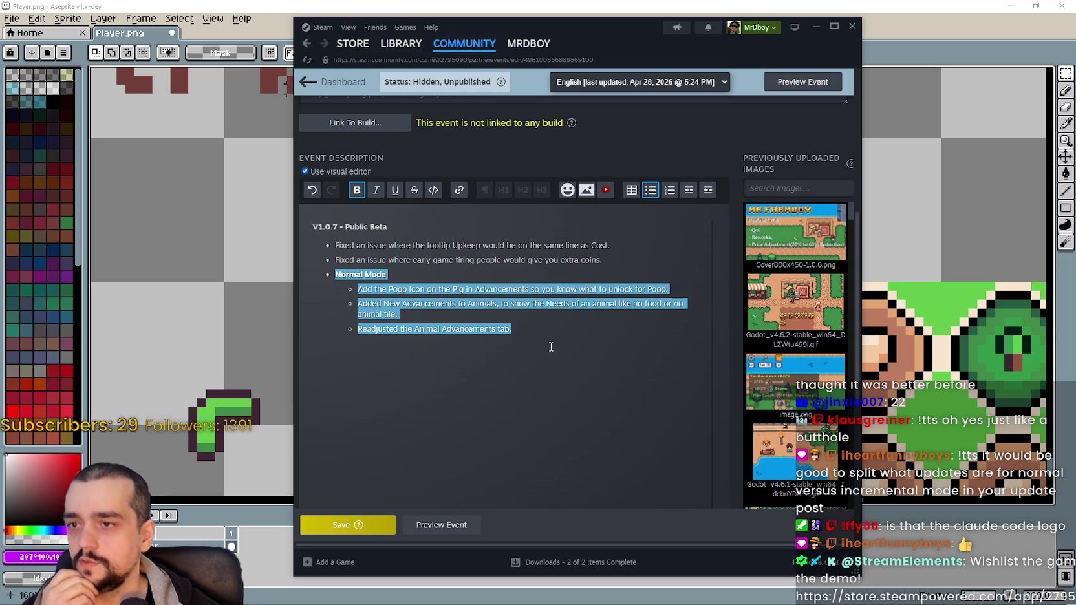
left_click(498, 373)
key("ctrl+s")
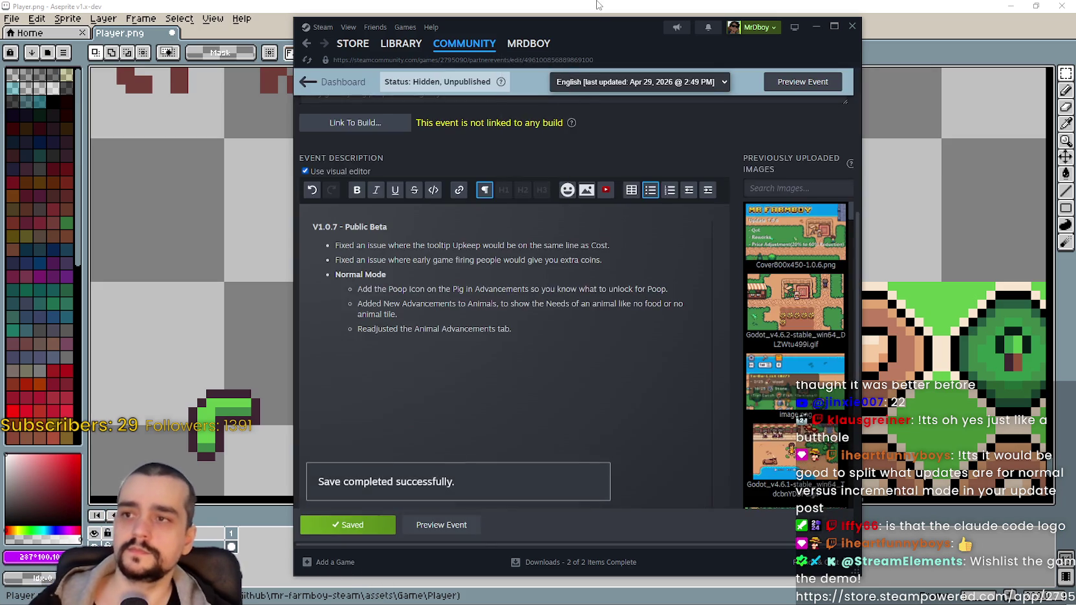
left_click(597, 4)
scroll(627, 255, "down", 1)
Nudge the tan tile's round sprite higher and apply its new position
scroll(627, 256, "up", 1)
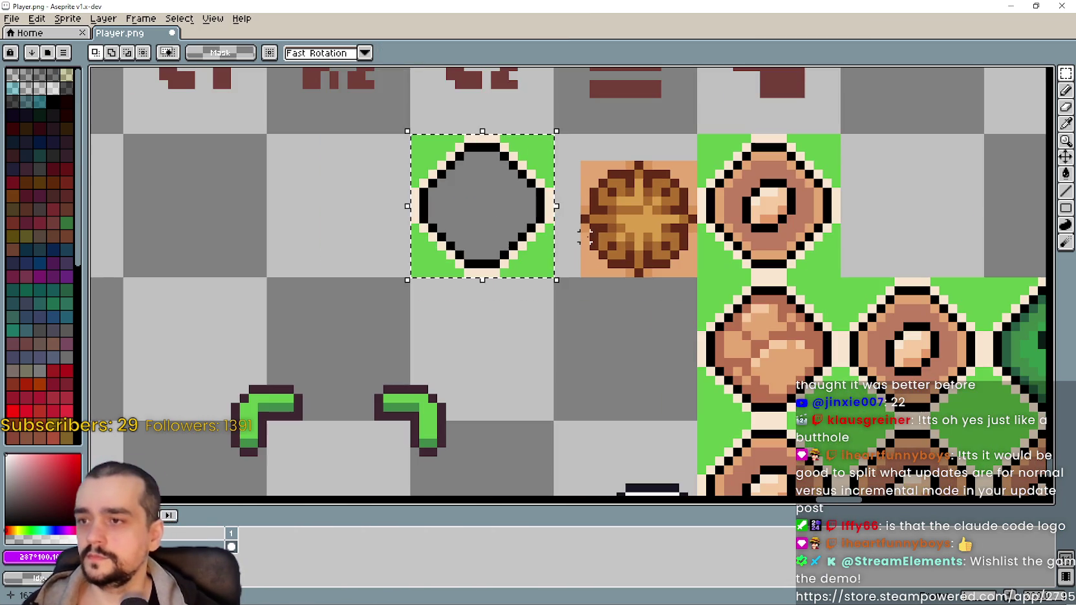
left_click(620, 245)
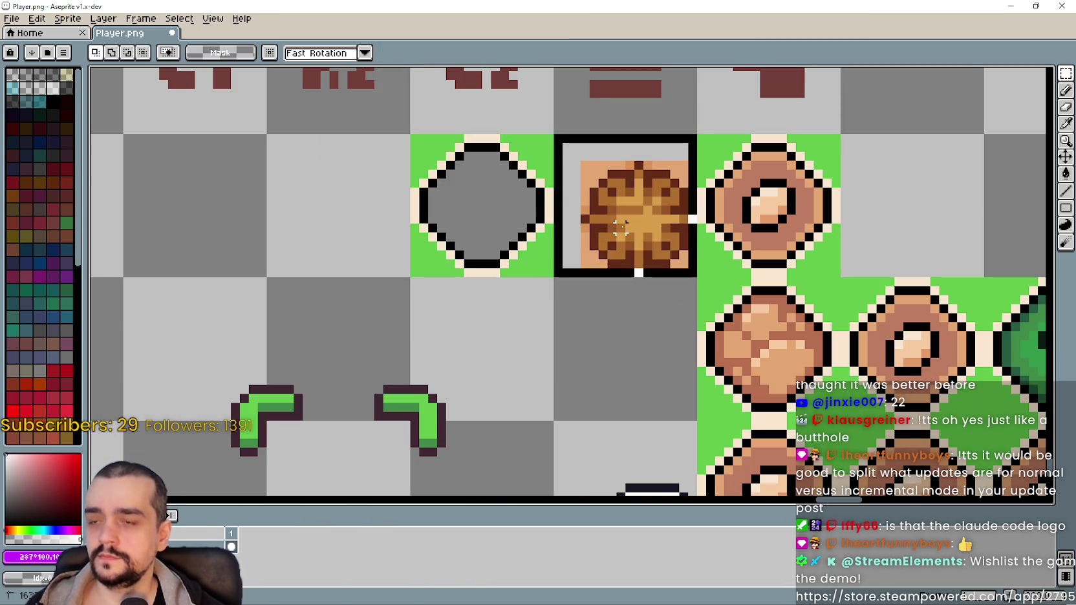
key("Left")
key("Up")
key("Up")
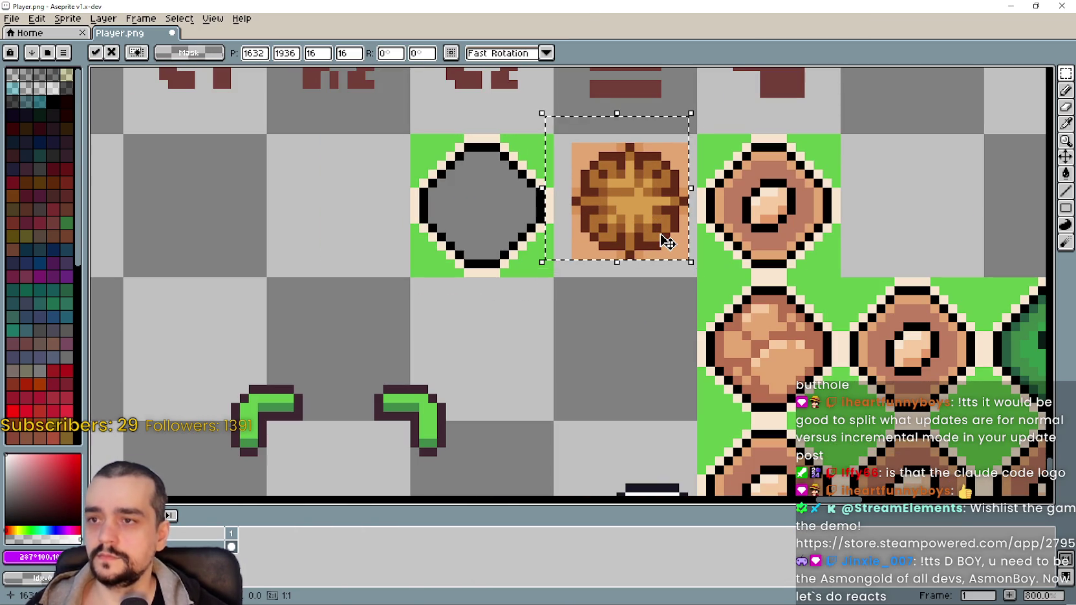
key("Left")
key("Right")
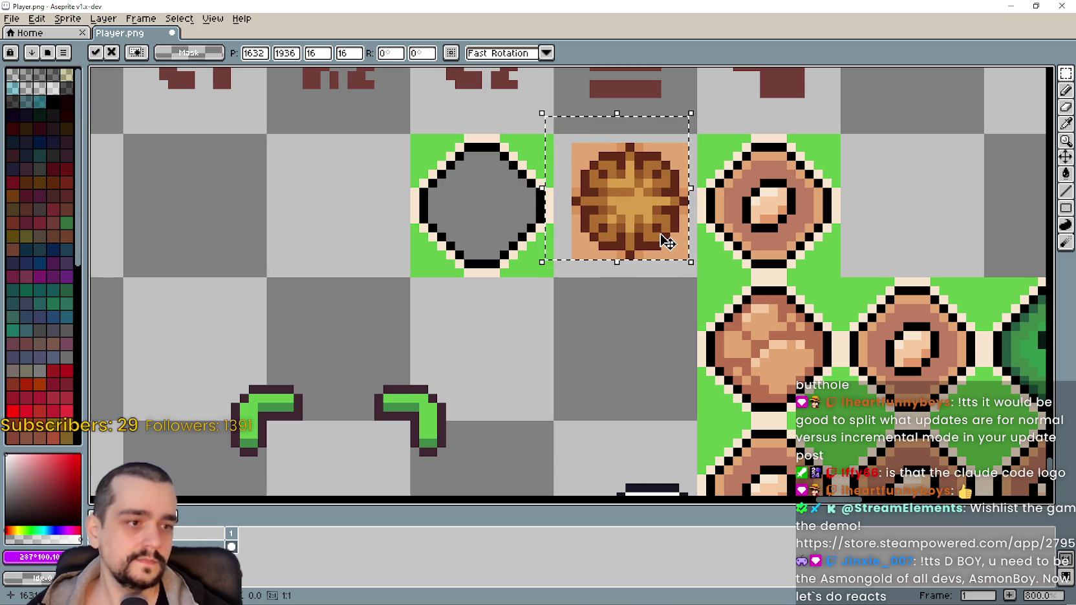
key("Return")
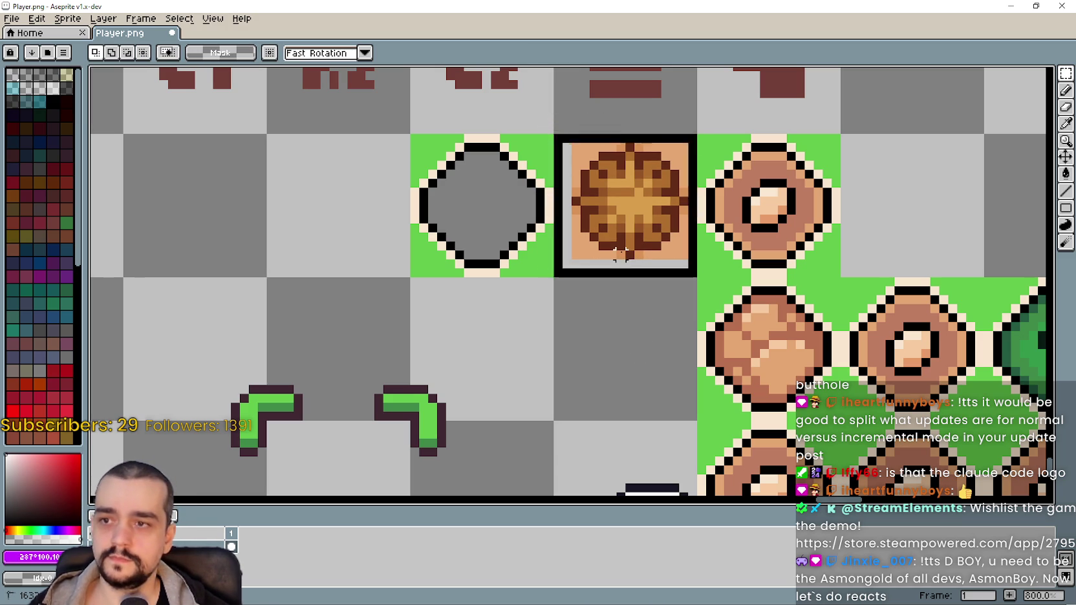
Fill the tile's grey gap with the eyedropped tan background colour and deselect
key("g")
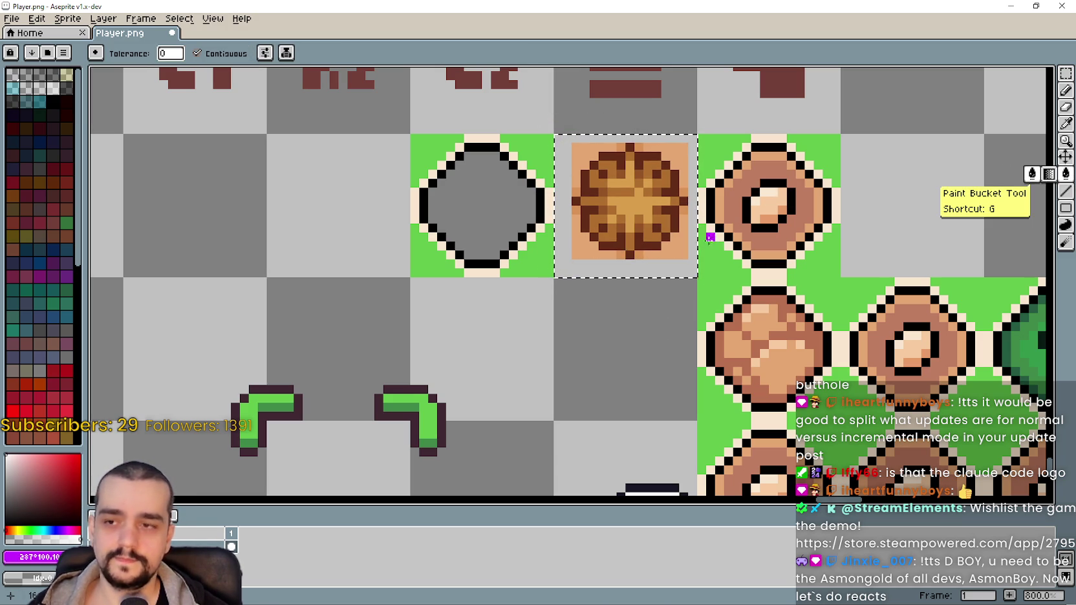
key("i")
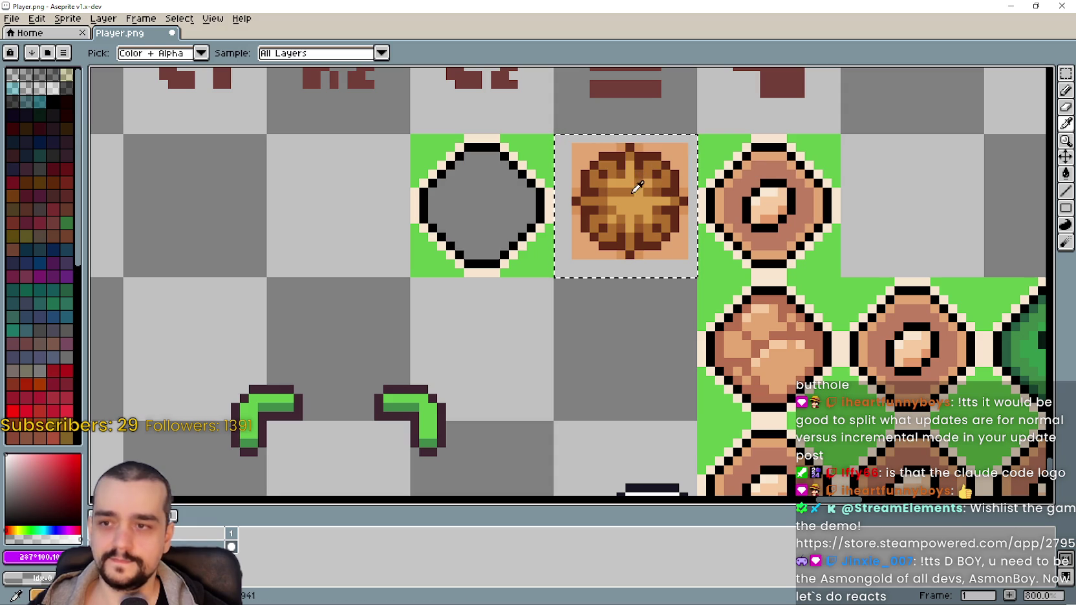
left_click(677, 246)
left_click(1065, 173)
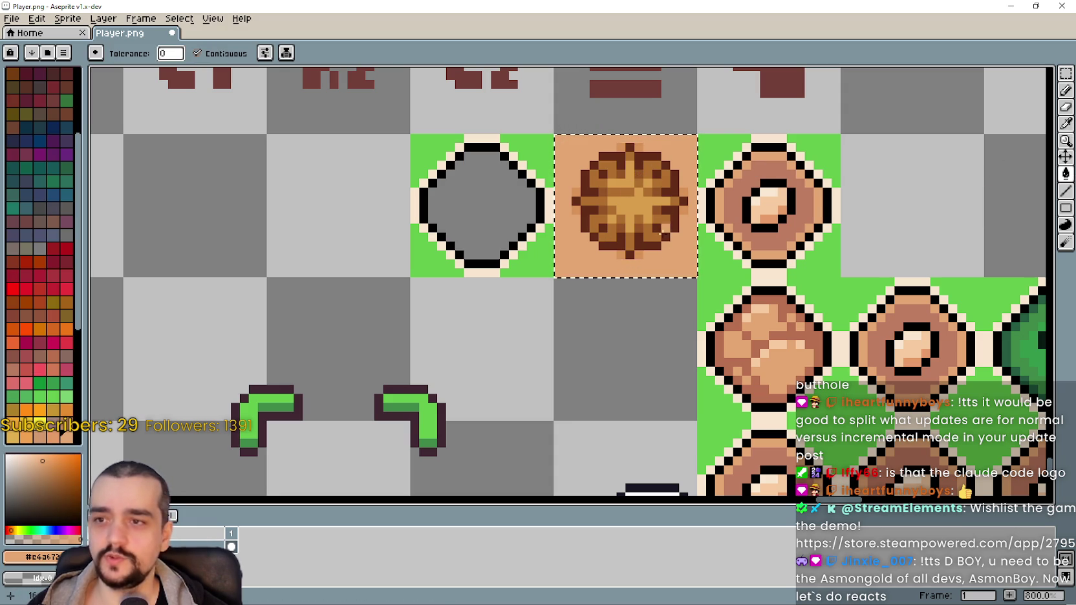
key("ctrl+d")
Experiment with moving parts of the round sprite, undoing the unwanted selection changes
left_click(1065, 73)
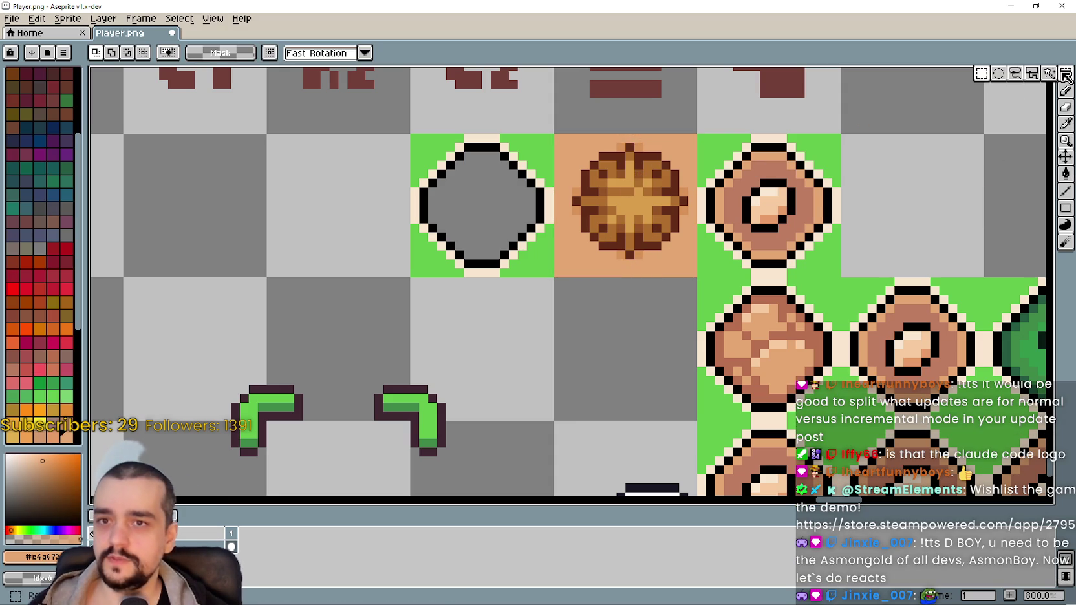
left_click_drag(573, 144, 673, 239)
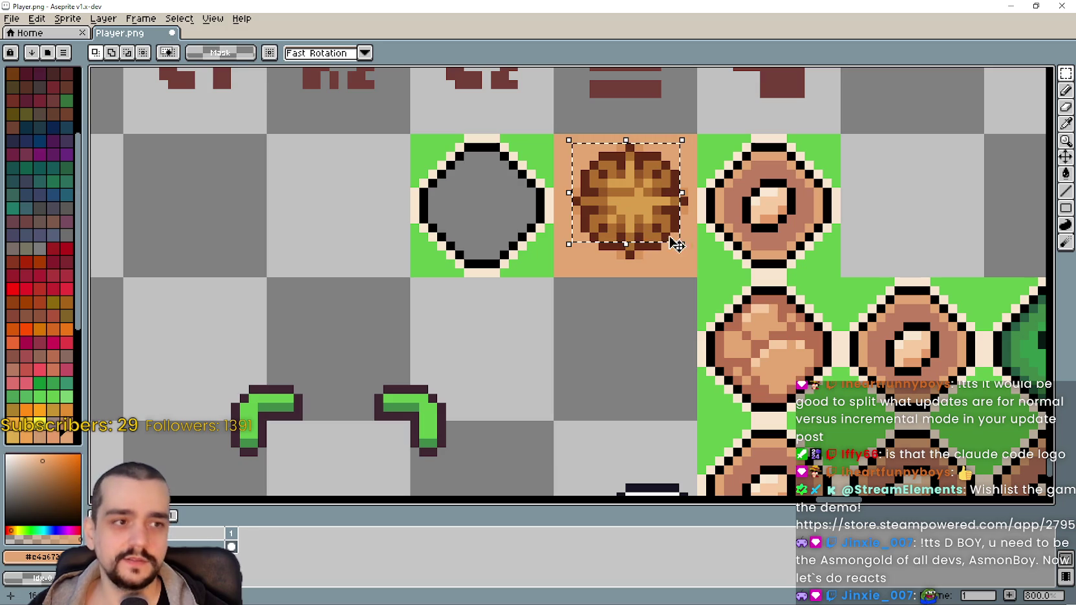
mouse_move(456, 172)
left_mouse_down()
mouse_move(490, 245)
mouse_move(607, 239)
left_mouse_up()
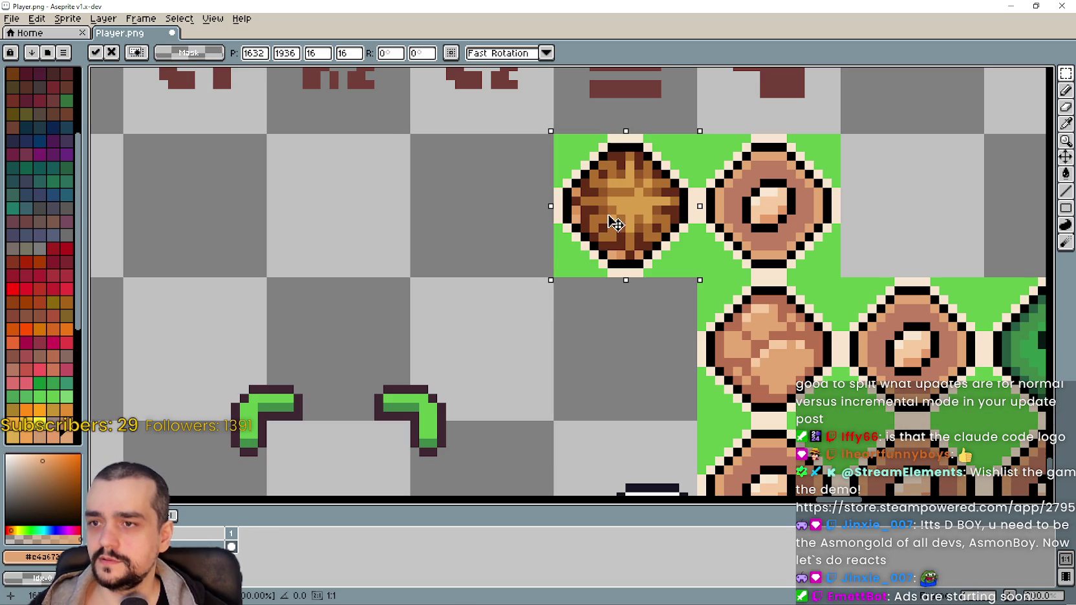
key("Escape")
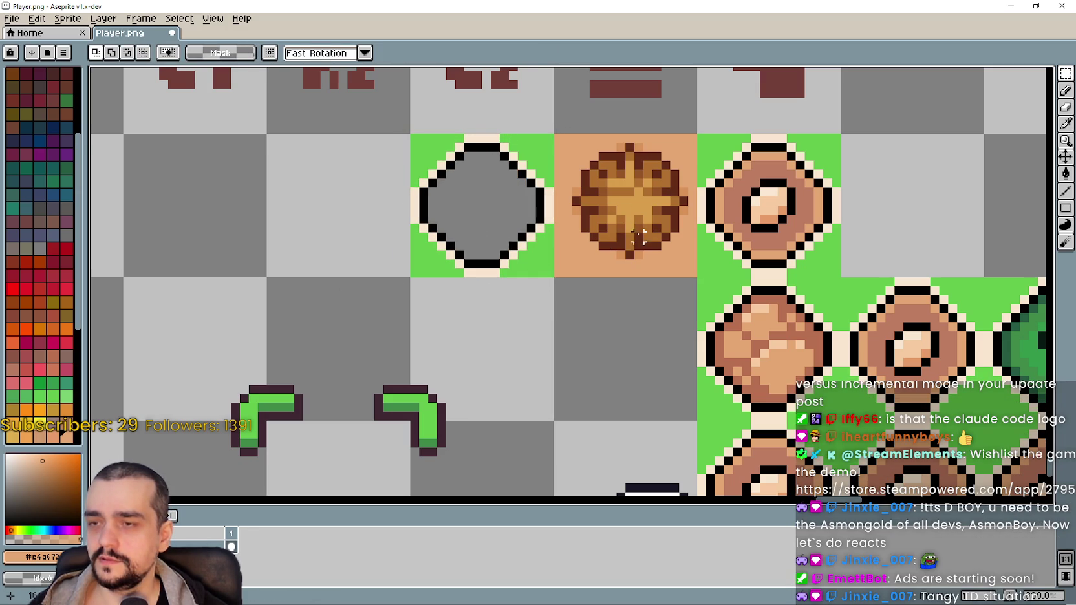
left_click_drag(690, 140, 578, 252)
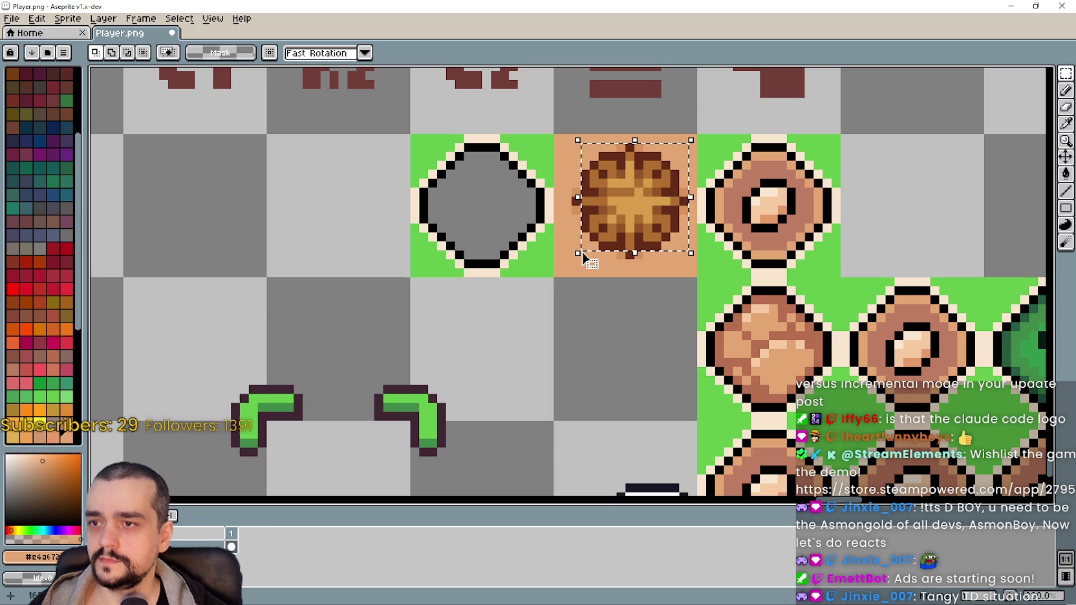
key("ctrl+z")
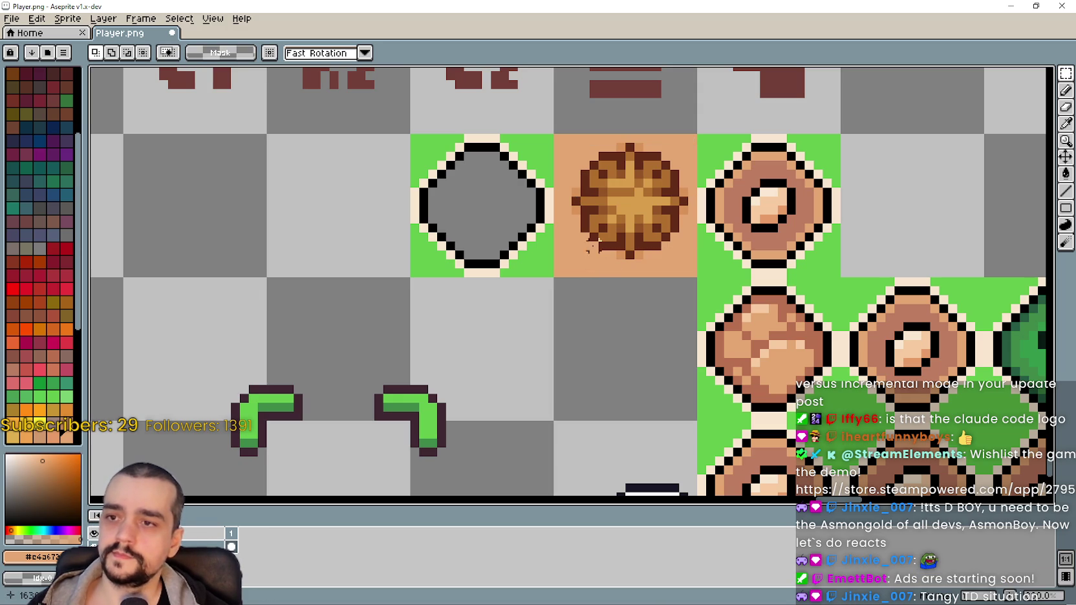
key("ctrl+z")
key("ctrl+z")
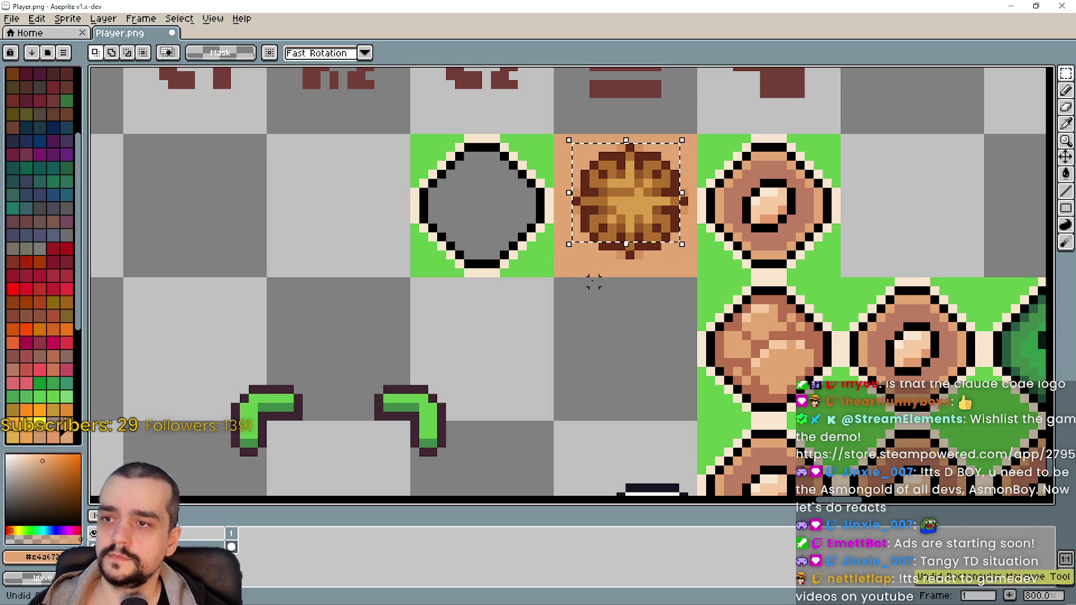
key("ctrl+z")
key("ctrl+z")
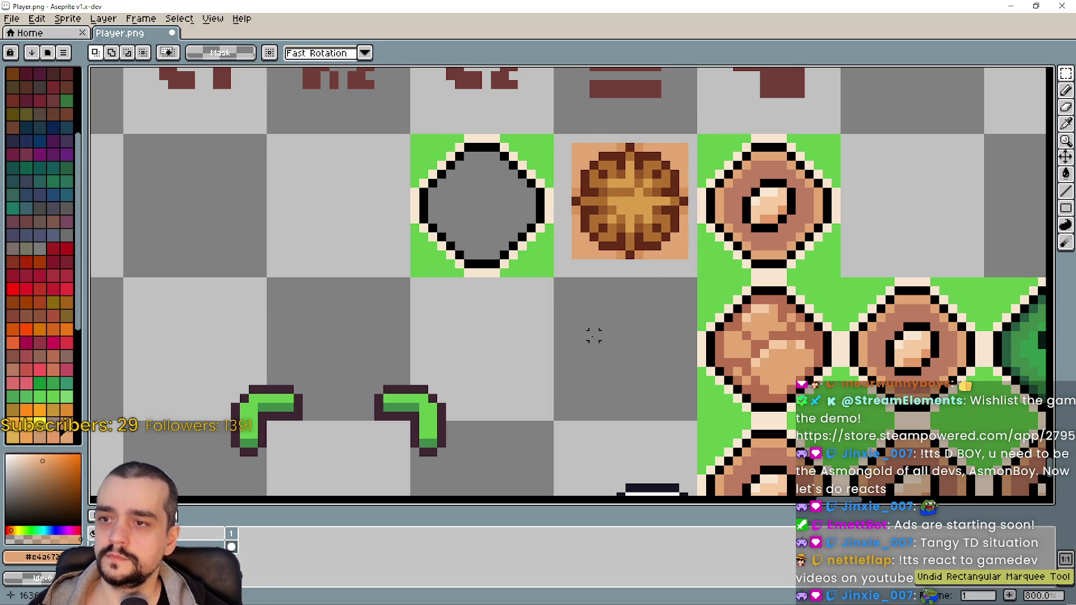
key("ctrl+z")
key("ctrl+z")
key("ctrl+z")
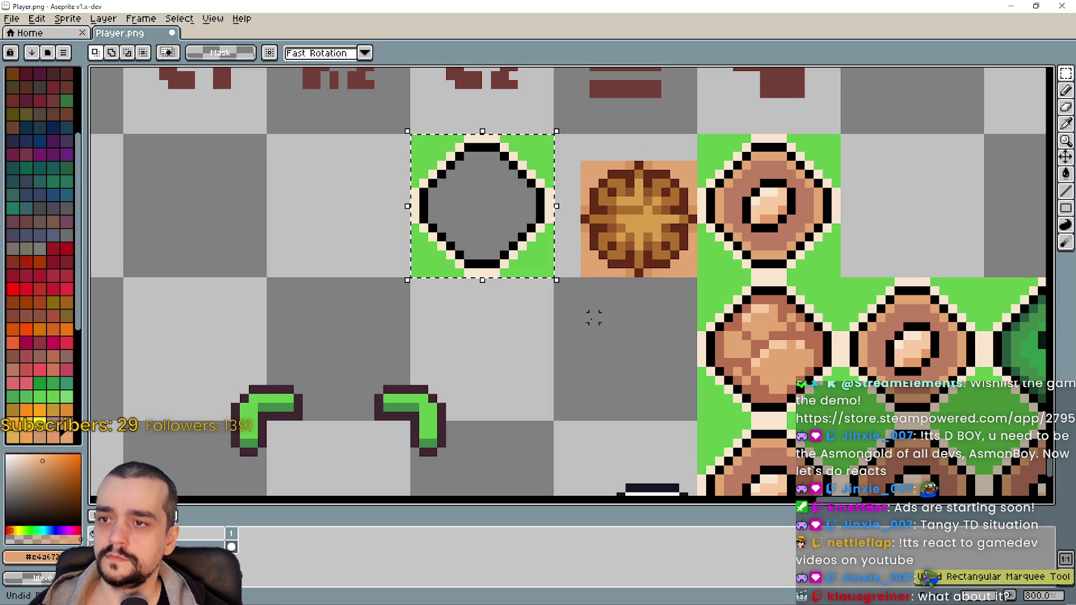
key("ctrl+z")
key("ctrl+z")
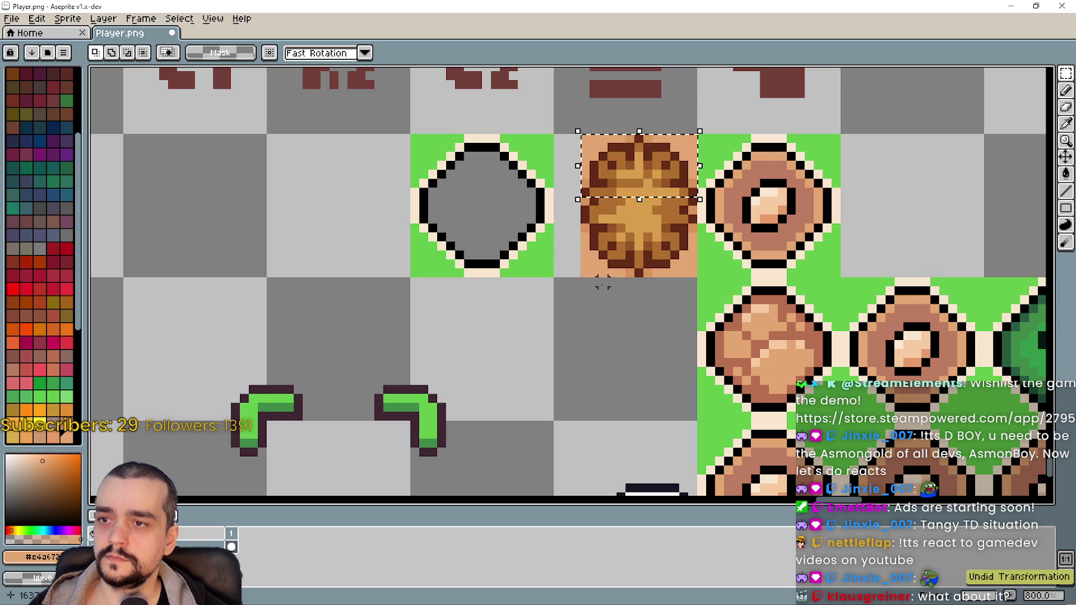
mouse_move(630, 178)
left_mouse_down()
mouse_move(646, 175)
mouse_move(653, 194)
left_mouse_up()
left_click(628, 272)
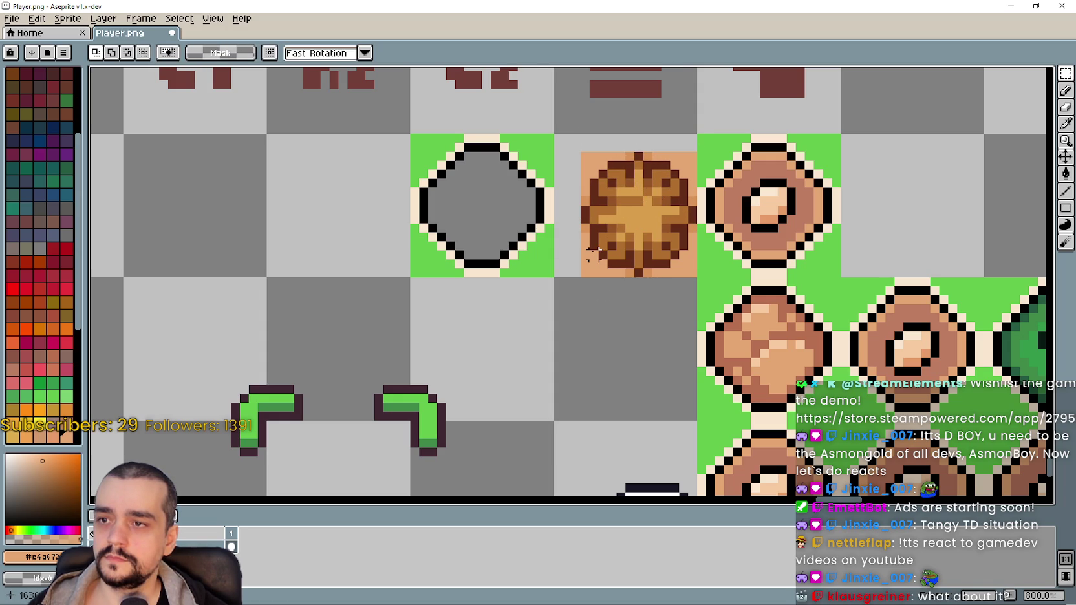
Nudge the whole brown round tile one pixel up and one pixel left
left_click_drag(584, 272, 693, 135)
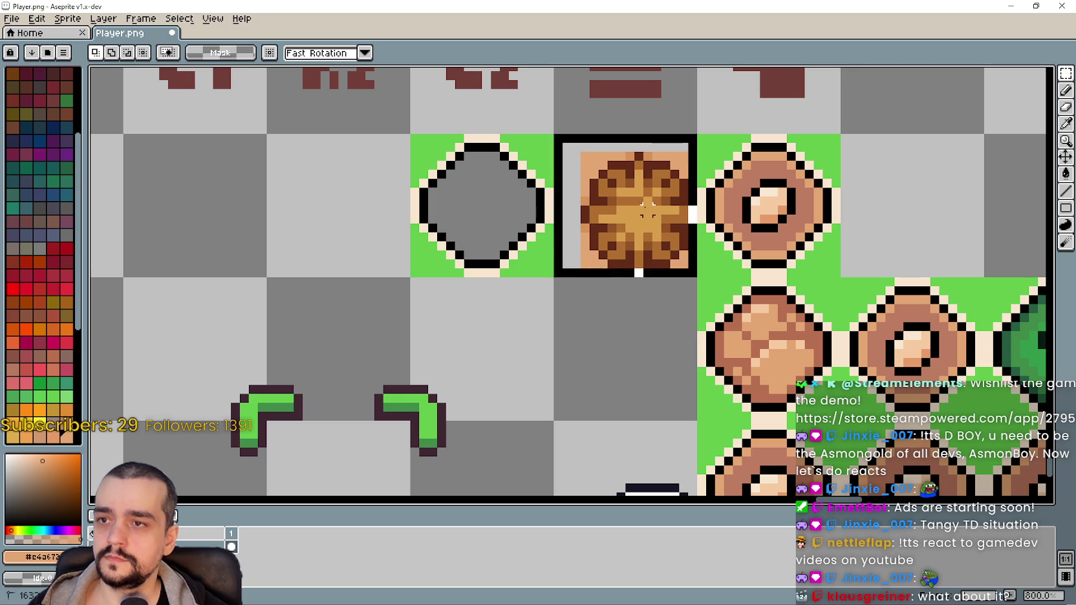
key("Up")
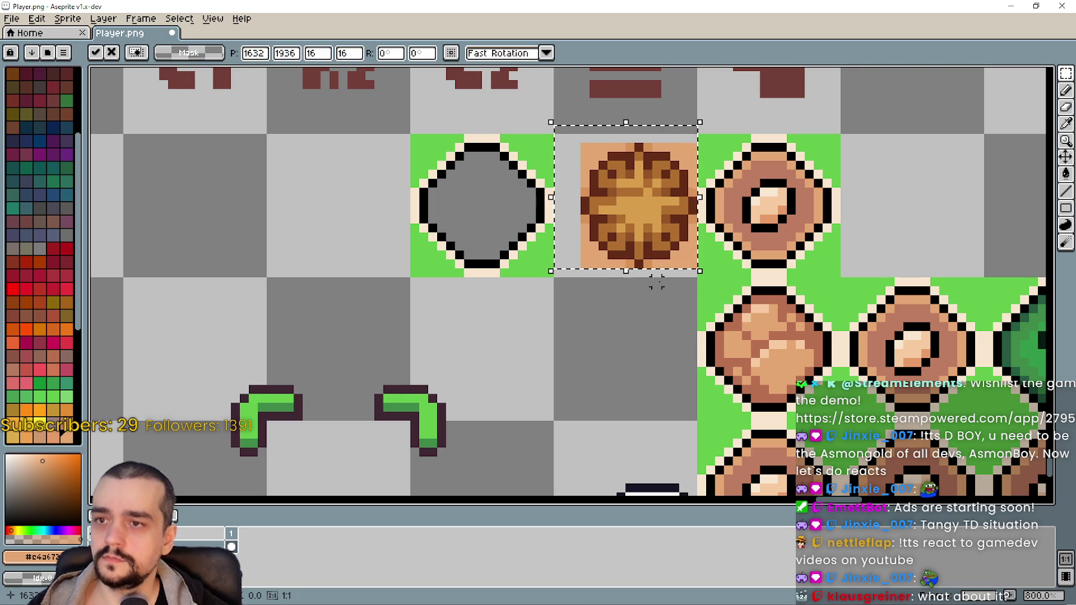
key("Left")
left_click(656, 335)
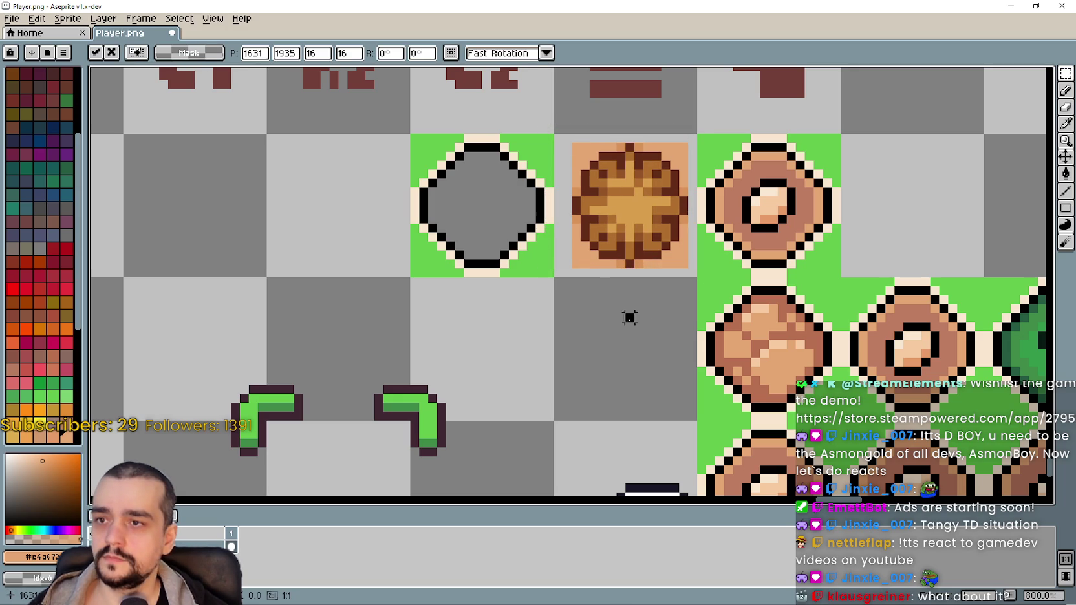
Shift the tile's left half one pixel left, undoing an accidental stretch
mouse_move(571, 143)
left_mouse_down()
mouse_move(627, 230)
mouse_move(630, 271)
left_mouse_up()
key("Left")
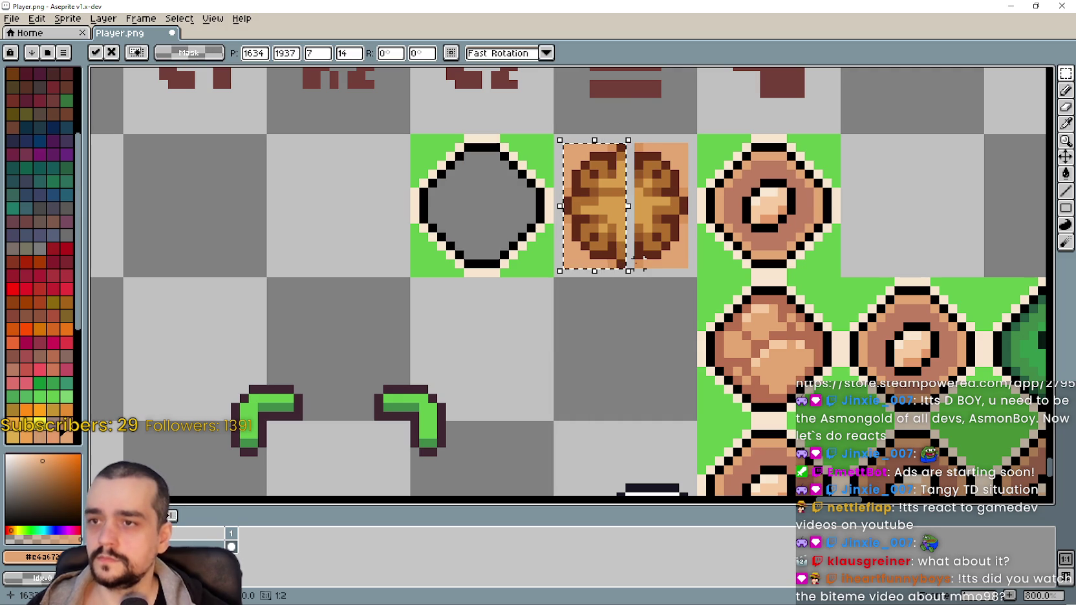
left_click(665, 307)
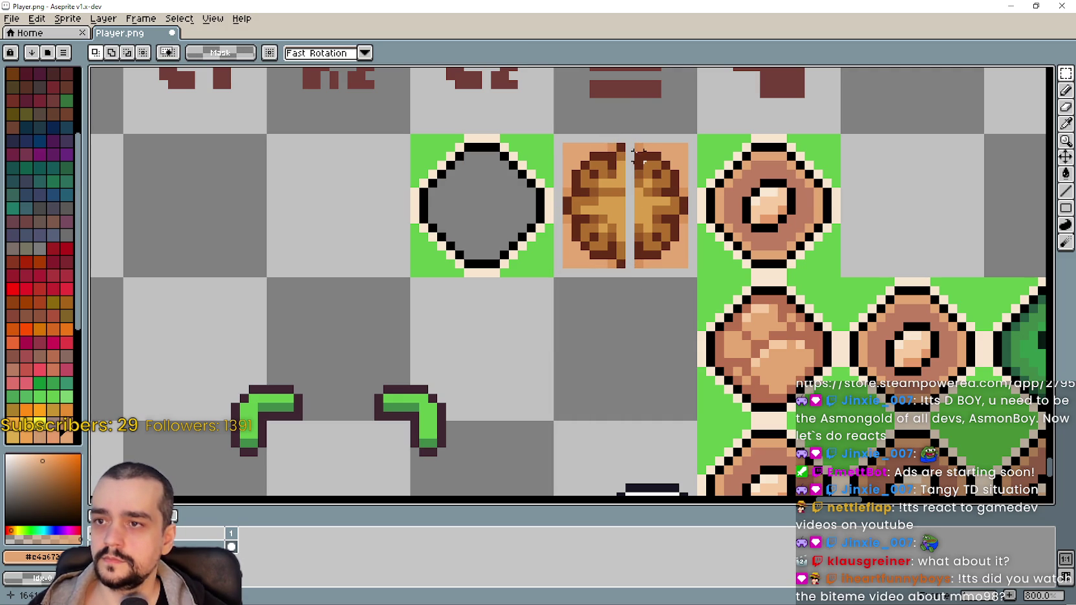
left_click_drag(626, 205, 617, 205)
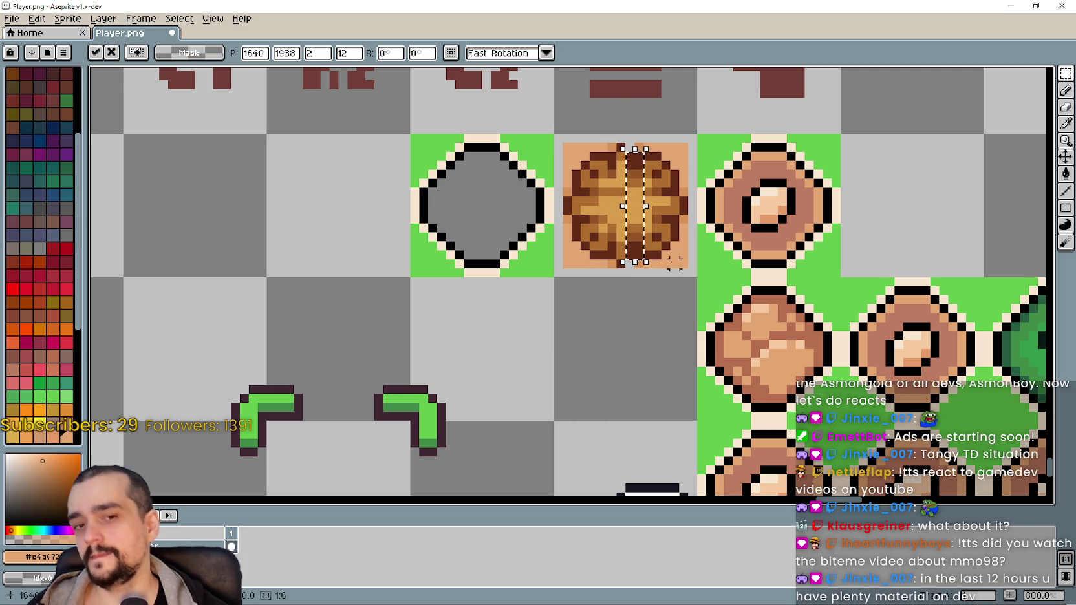
key("ctrl+z")
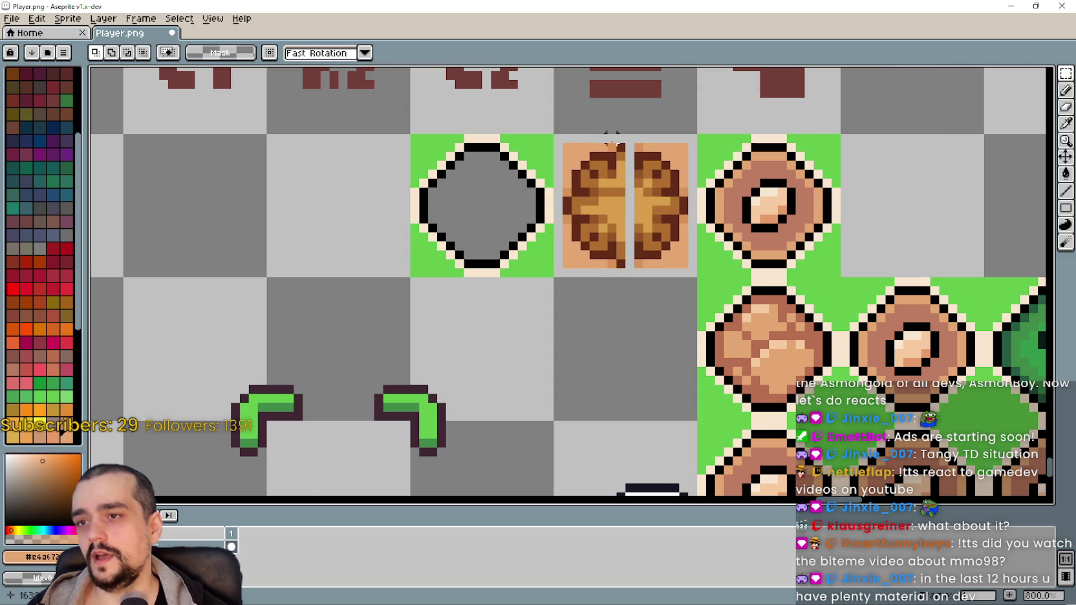
Move a pixel column in the tile's right half up one pixel
scroll(622, 147, "up", 3)
left_click_drag(641, 153, 664, 246)
mouse_move(640, 199)
left_mouse_down()
mouse_move(630, 207)
mouse_move(615, 195)
left_mouse_up()
key("Escape")
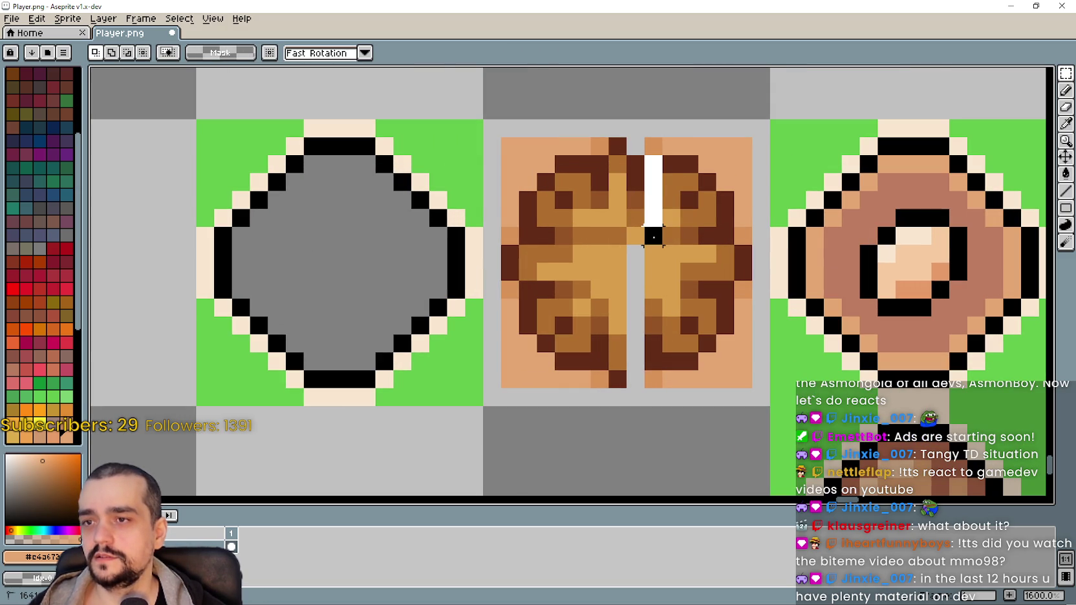
left_click_drag(653, 235, 649, 144)
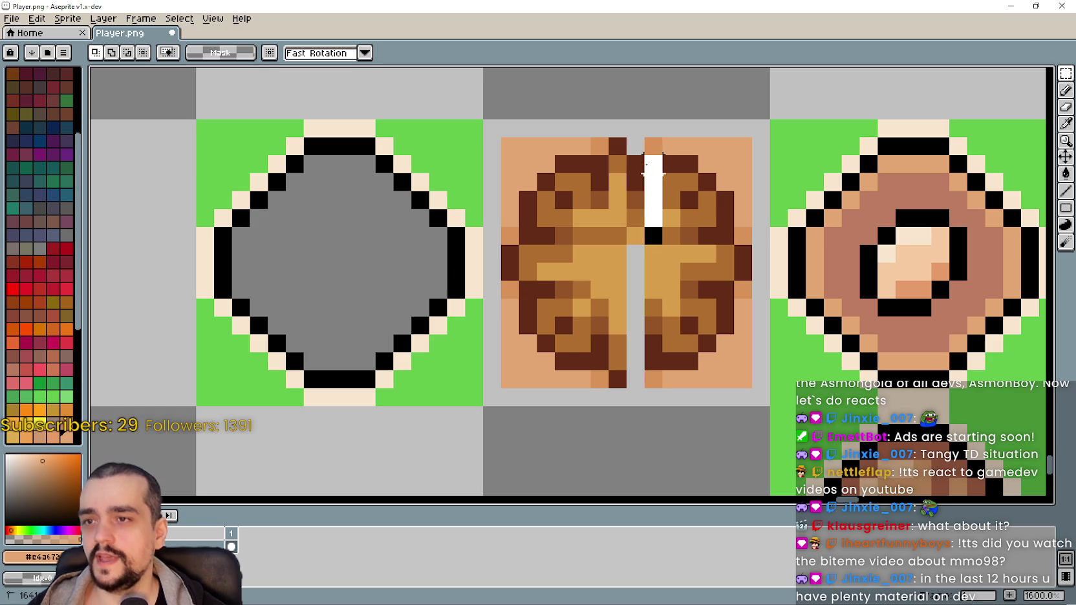
left_click_drag(652, 216, 665, 212)
left_click(689, 272)
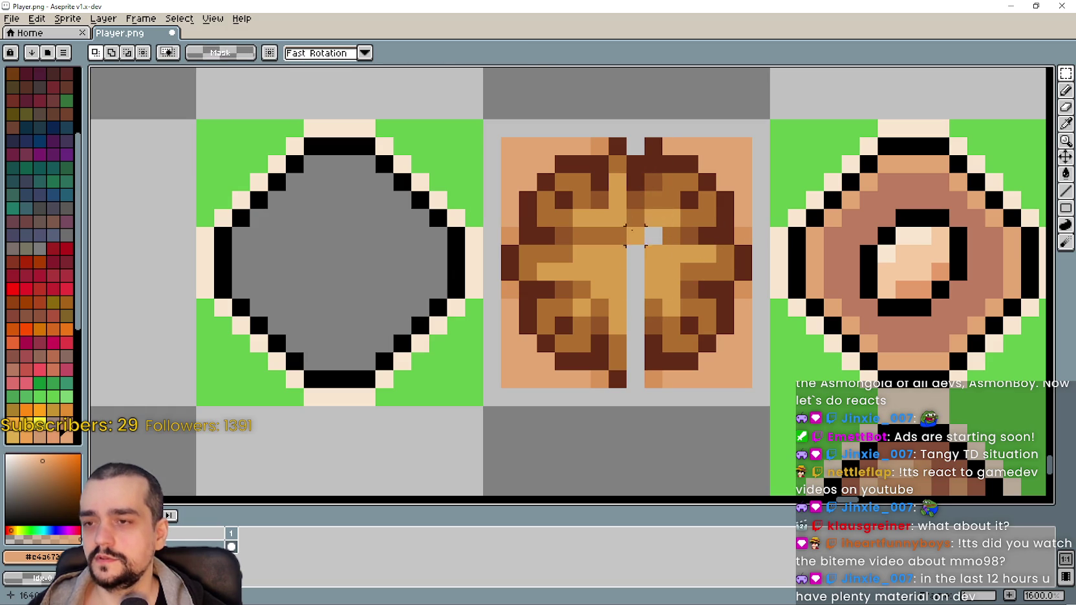
Paste a brown pixel column into the central gap and nudge it down one pixel
scroll(653, 288, "down", 1)
scroll(653, 288, "up", 1)
mouse_move(646, 325)
left_mouse_down()
mouse_move(661, 380)
mouse_move(653, 354)
left_mouse_up()
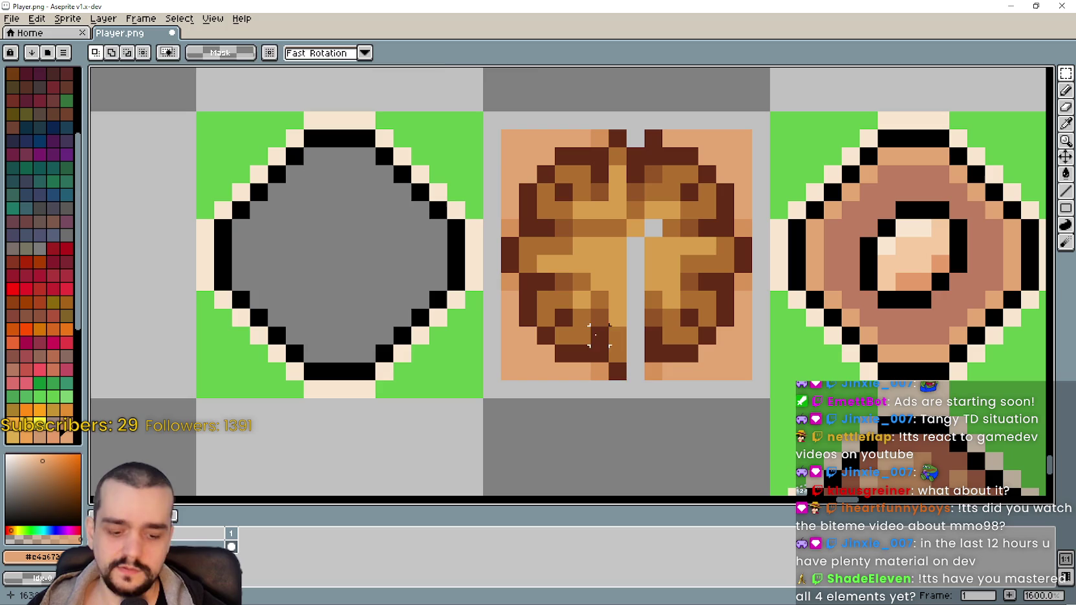
key("ctrl+v")
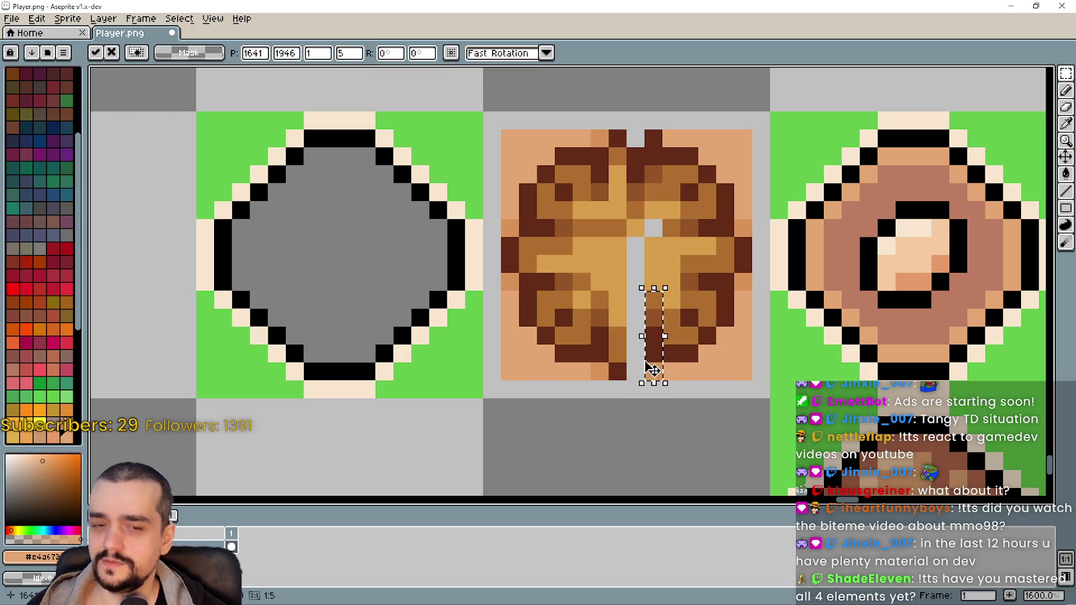
left_click(581, 336)
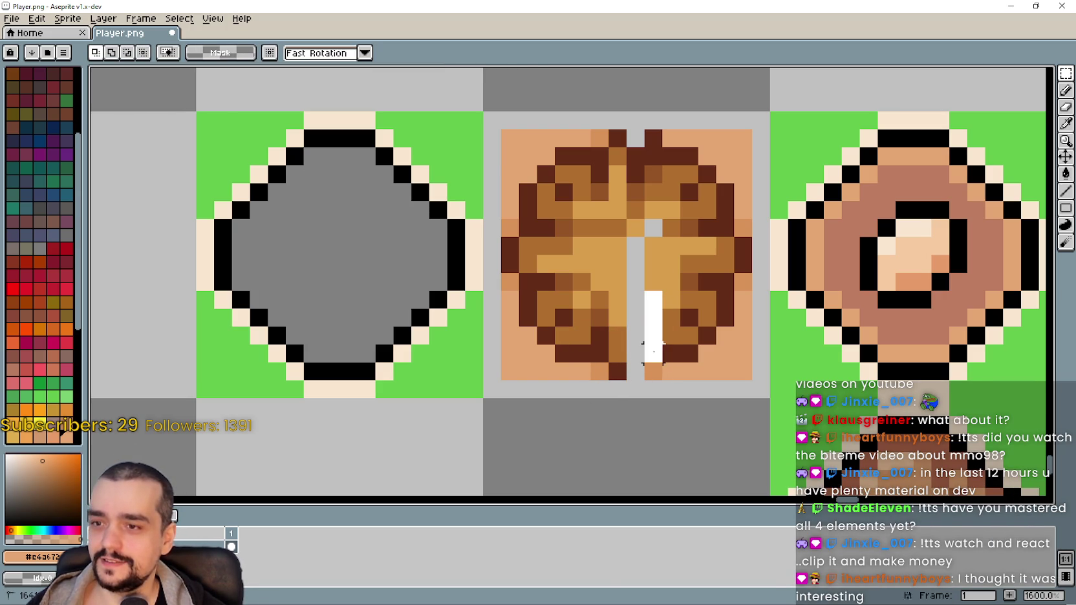
key("ctrl+v")
left_click_drag(649, 348, 608, 342)
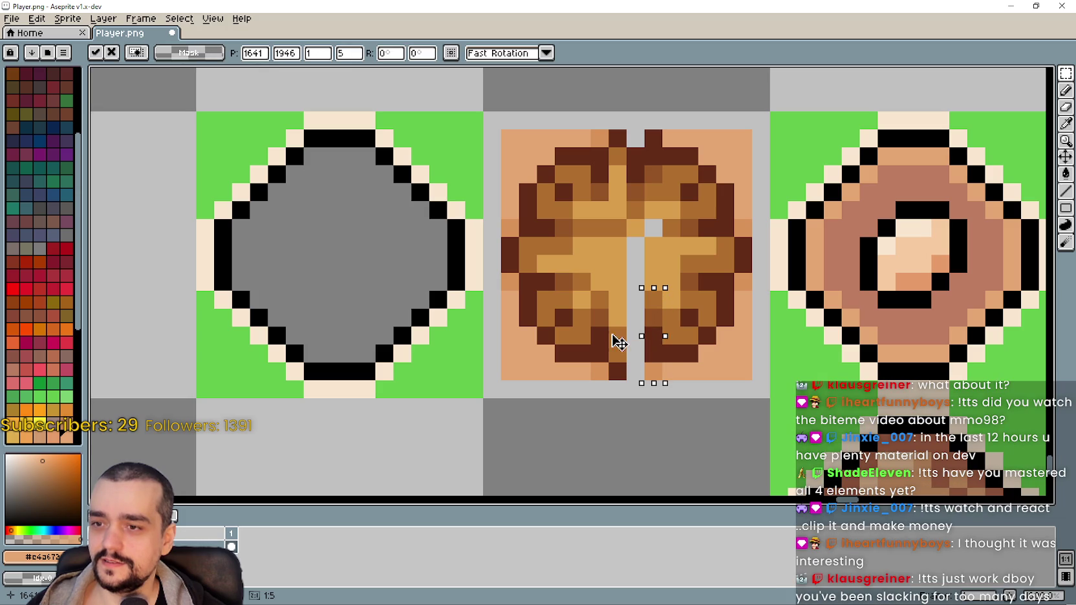
left_click(725, 371)
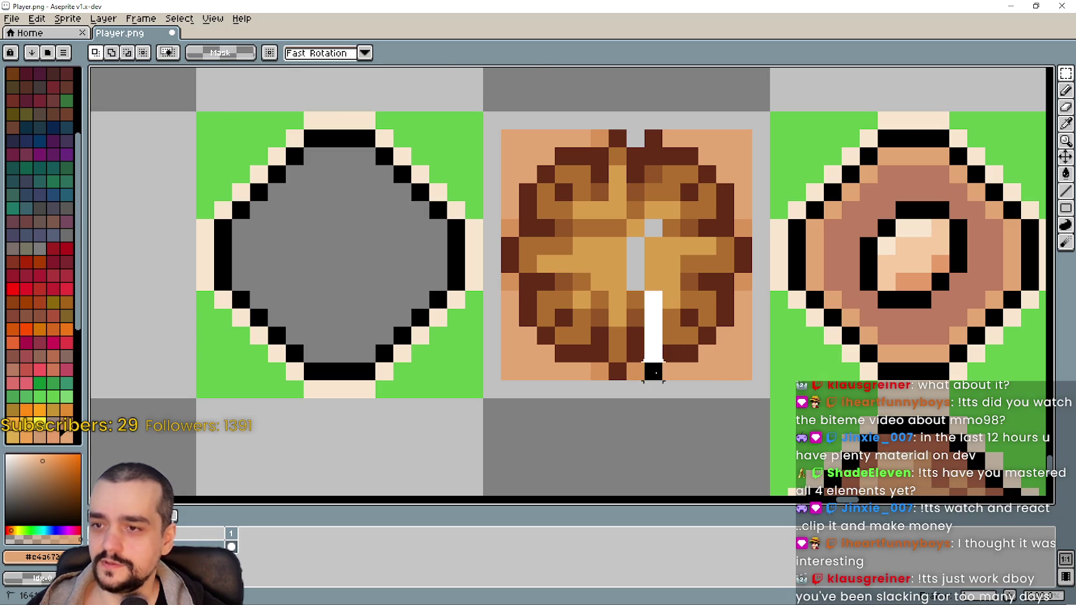
key("Down")
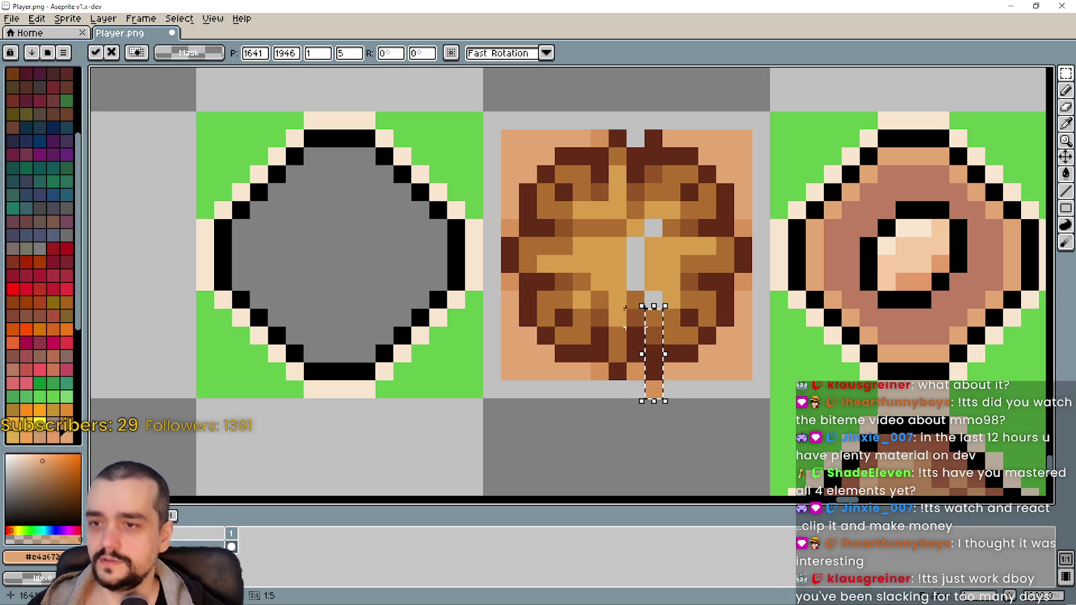
left_click(618, 343)
Delete the stray pixel below the tile and pick the light brown colour
left_click_drag(642, 379, 681, 399)
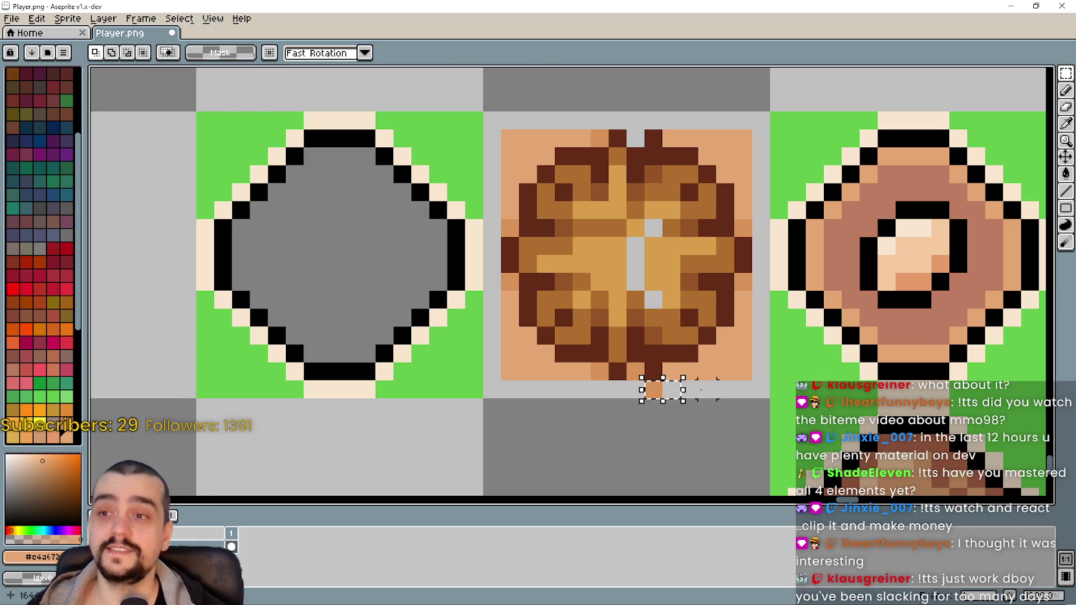
key("Delete")
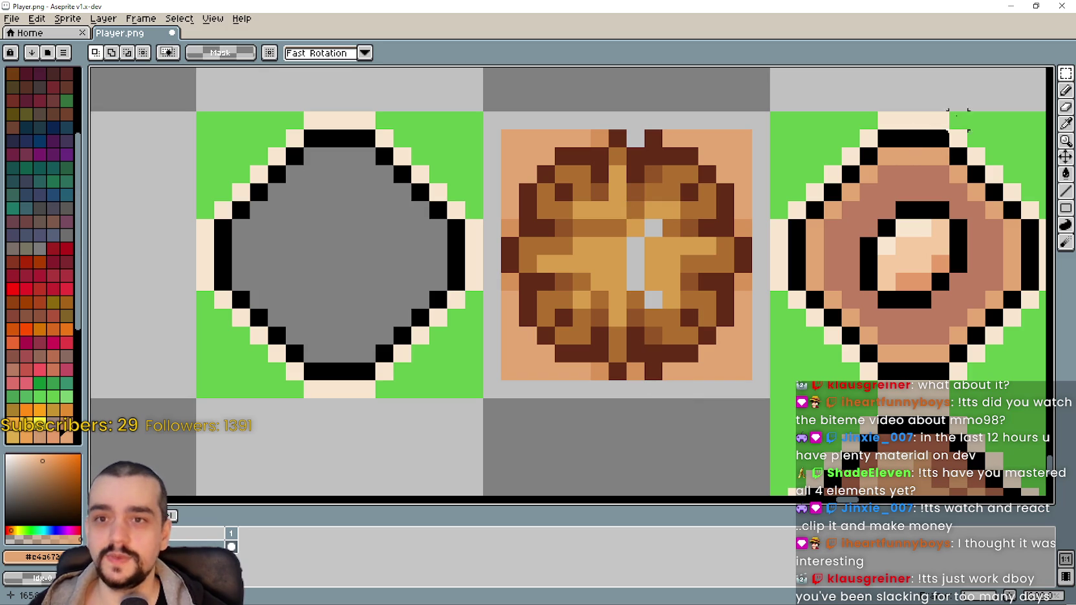
left_click(1066, 130)
left_click(625, 248)
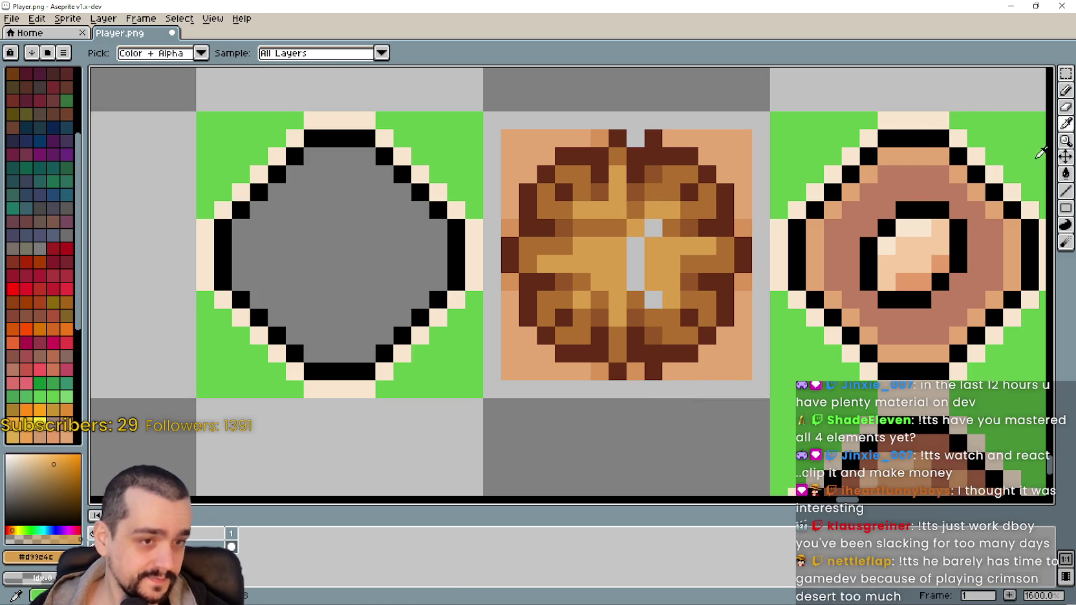
Fill the grey holes in the hay tile with brown, undoing an accidental background fill
left_click(1066, 174)
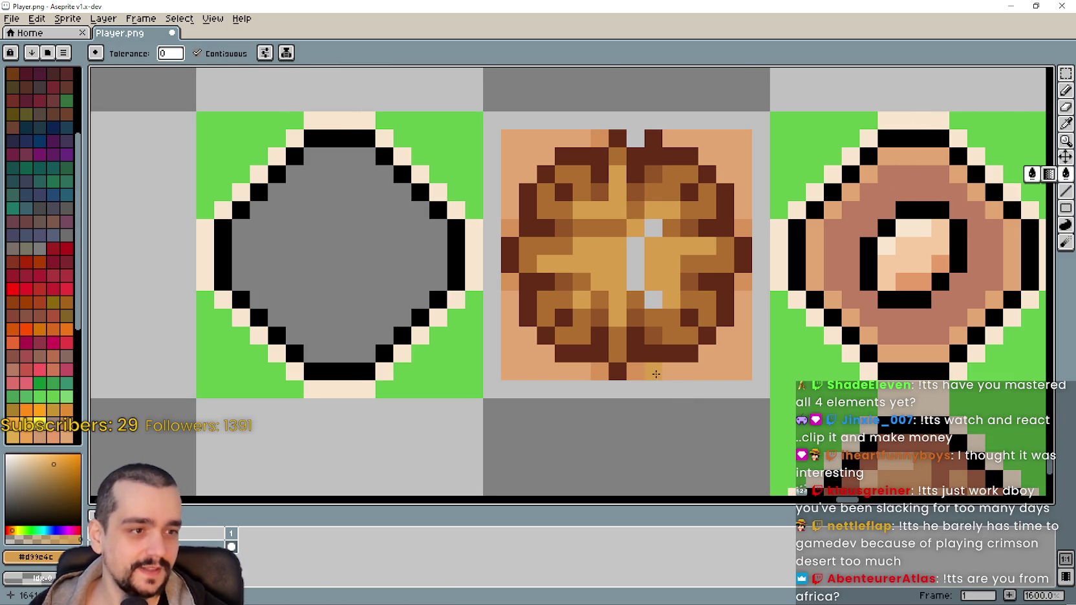
scroll(656, 374, "up", 1)
left_click(655, 259)
left_click(628, 222)
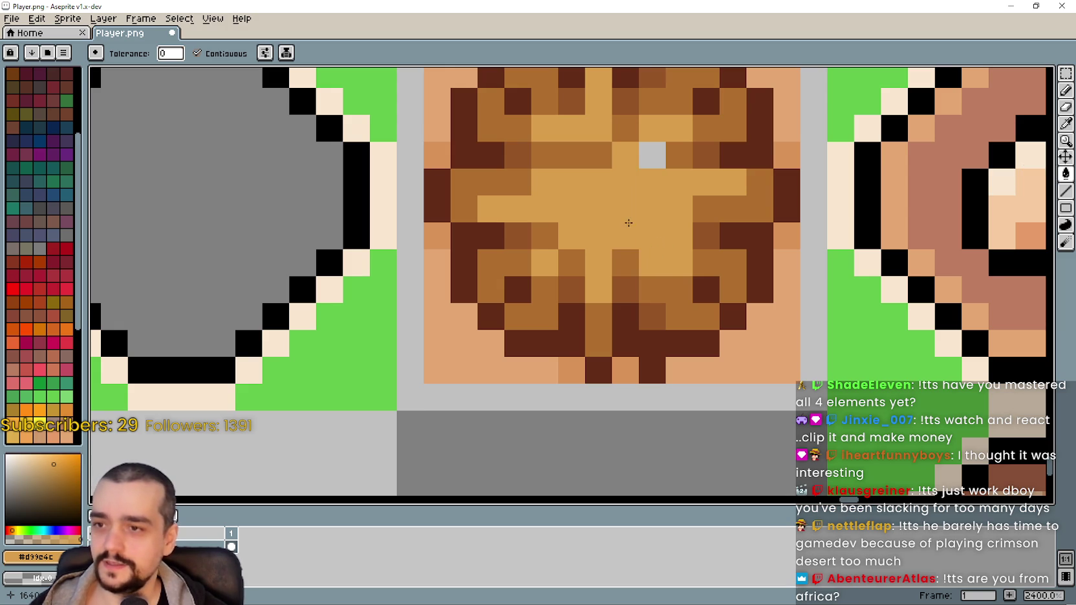
left_click(650, 157)
scroll(607, 238, "down", 3)
scroll(607, 239, "up", 2)
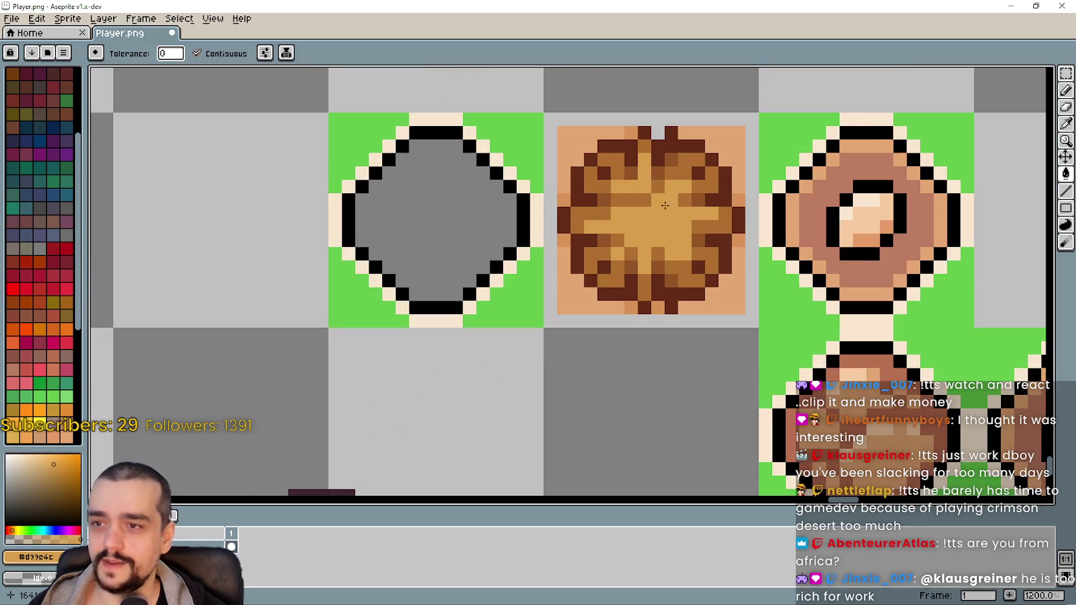
scroll(658, 209, "down", 3)
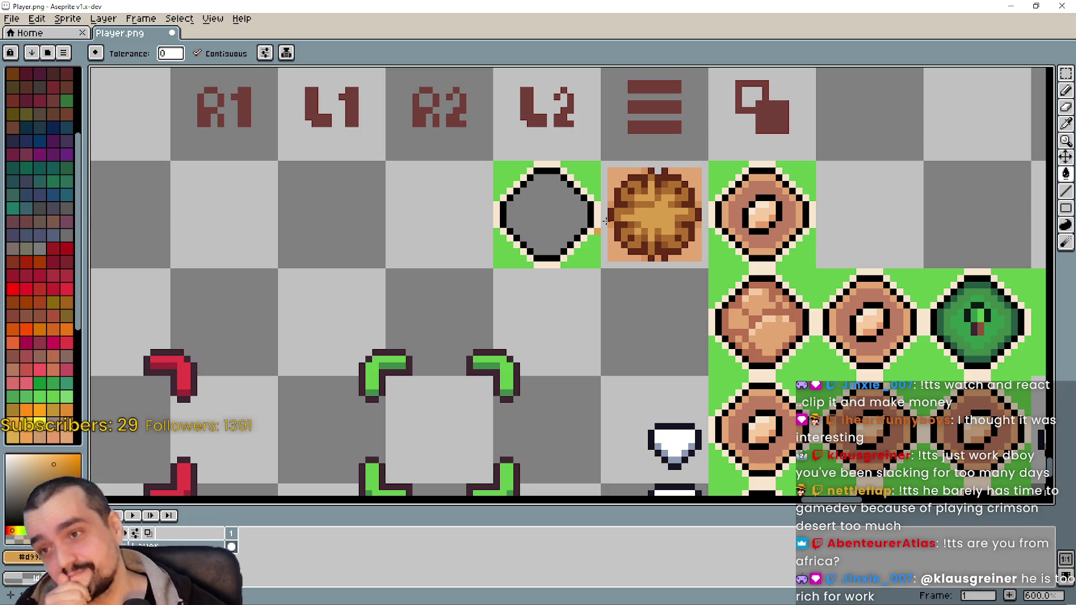
scroll(569, 158, "up", 1)
scroll(702, 167, "up", 2)
left_click(762, 196)
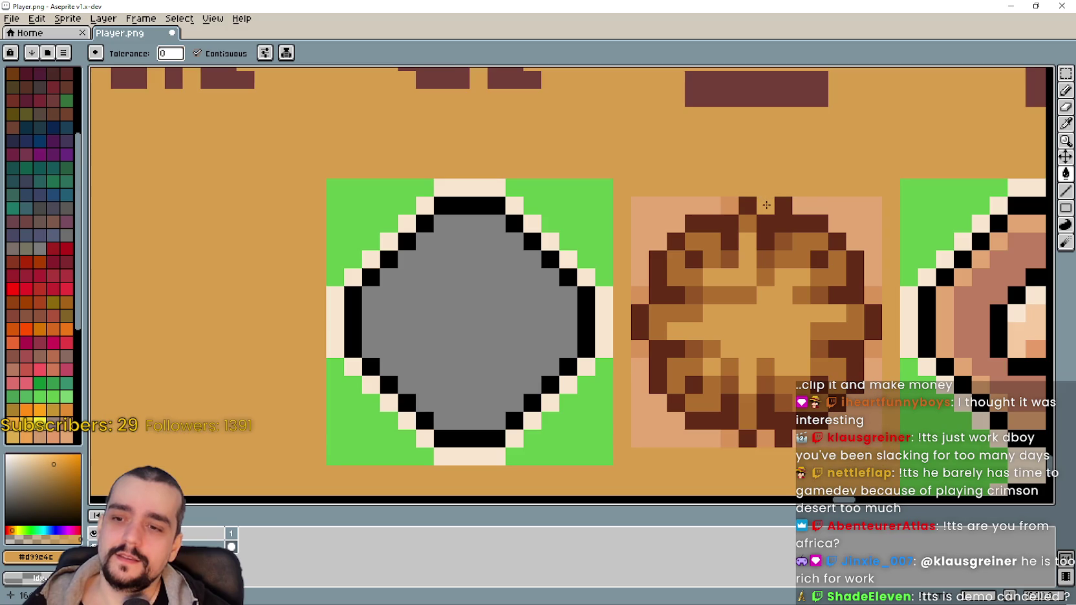
key("ctrl+z")
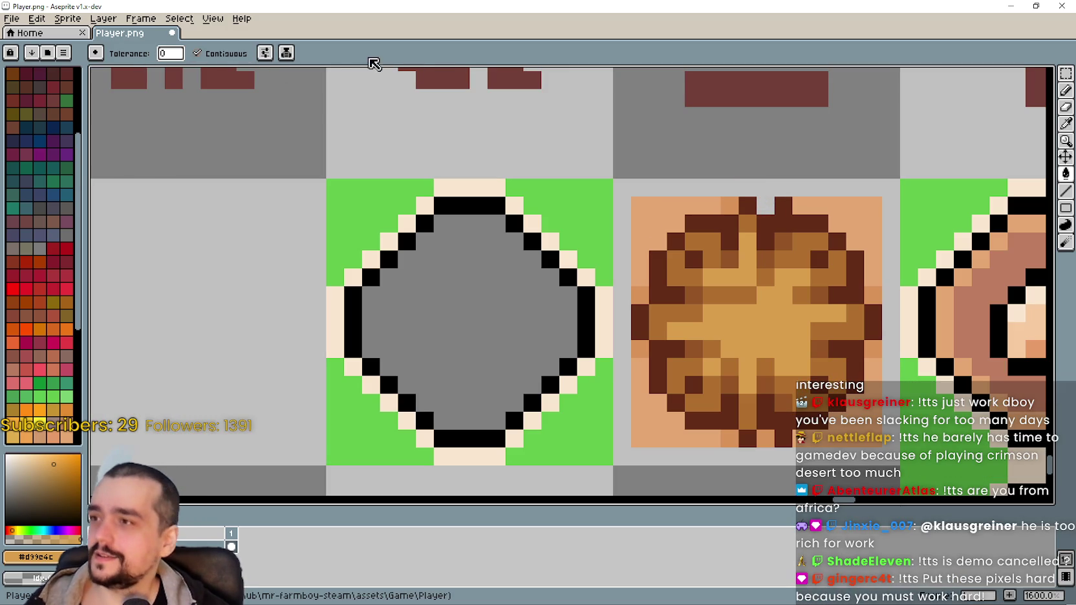
Sample the lighter orange from the tile's edge for the Pencil, then switch to Rectangular Marquee
key("b")
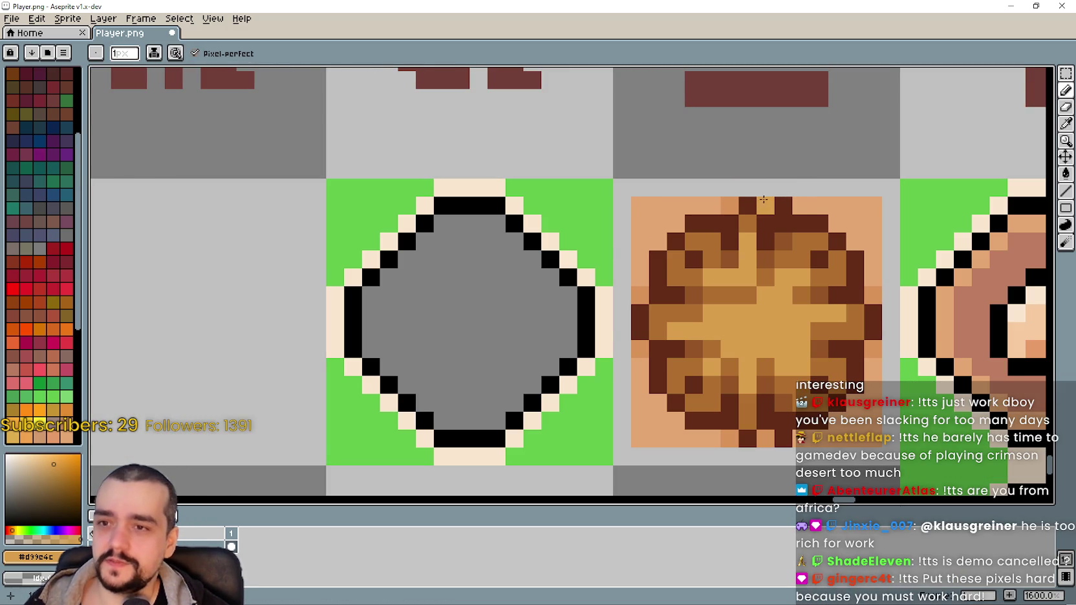
scroll(765, 200, "down", 3)
scroll(743, 323, "up", 3)
scroll(725, 254, "up", 1)
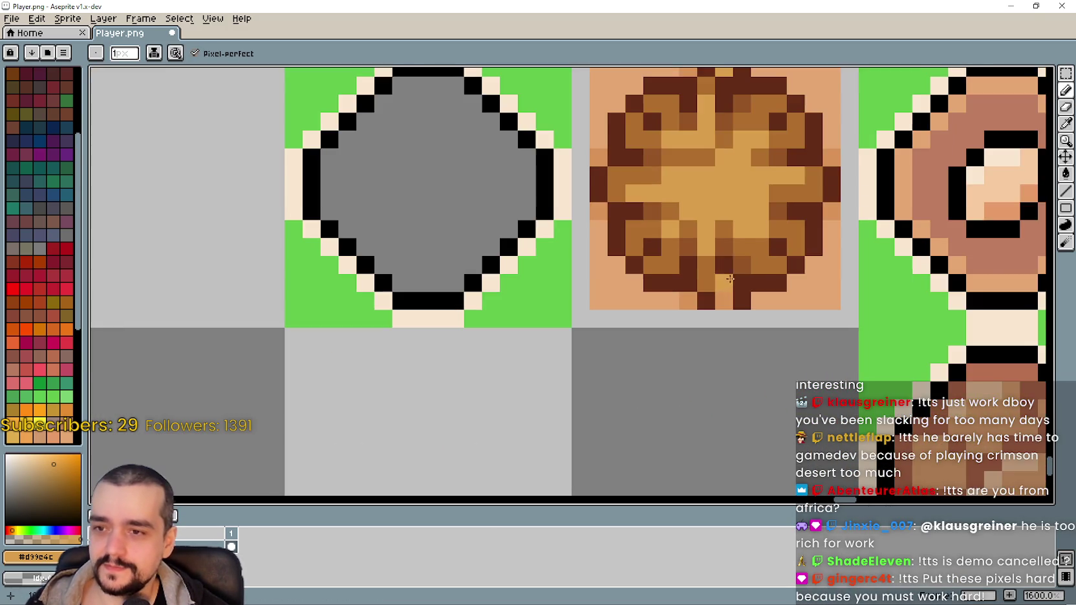
left_click(1064, 130)
scroll(709, 110, "up", 1)
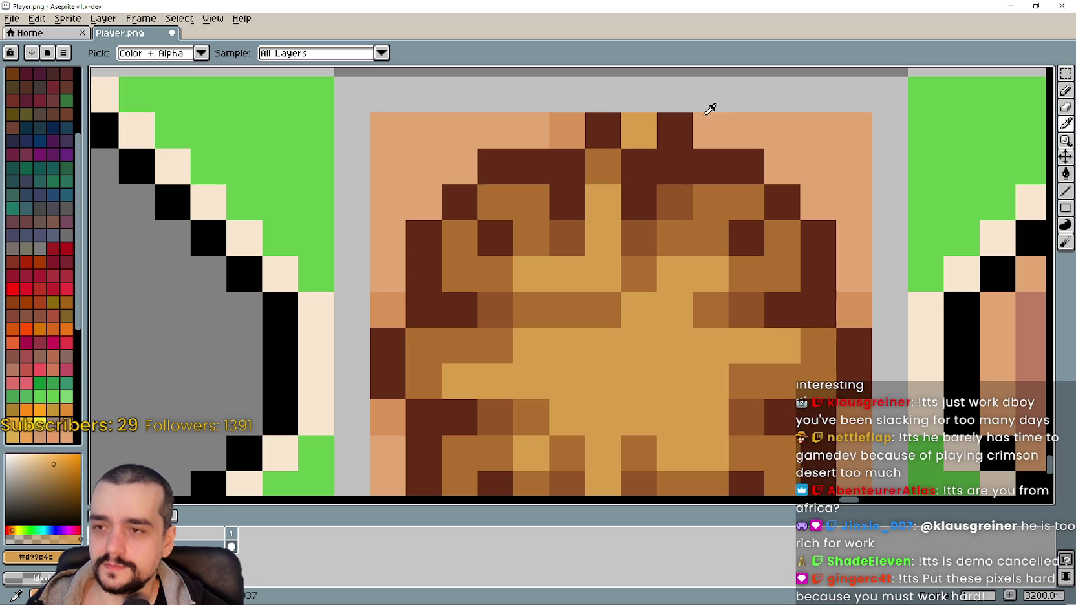
left_click(577, 127)
left_click(1066, 91)
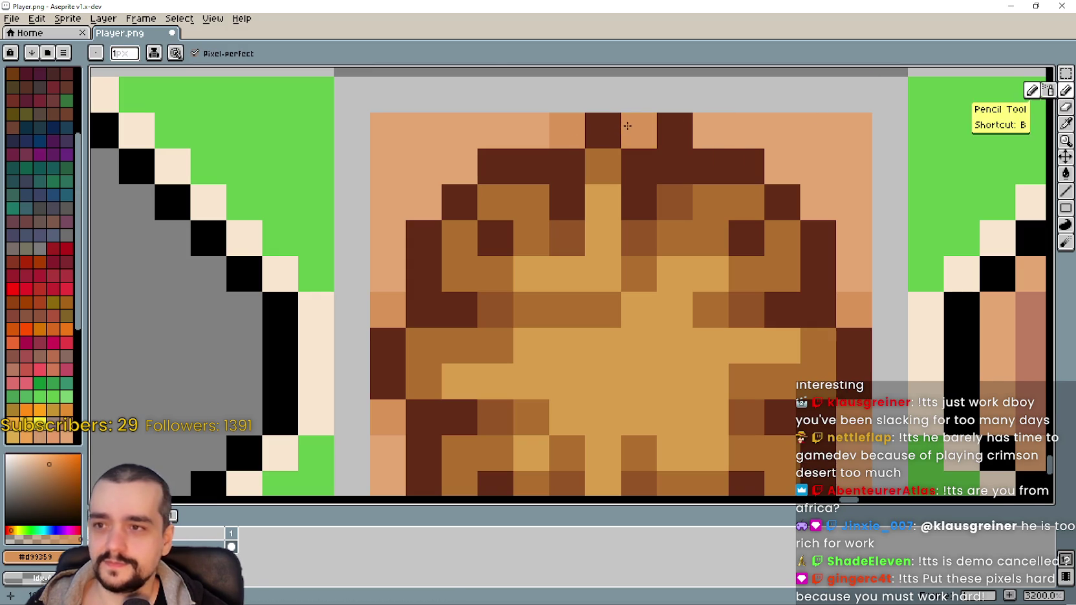
scroll(644, 382, "down", 3)
scroll(644, 383, "up", 1)
scroll(650, 288, "up", 1)
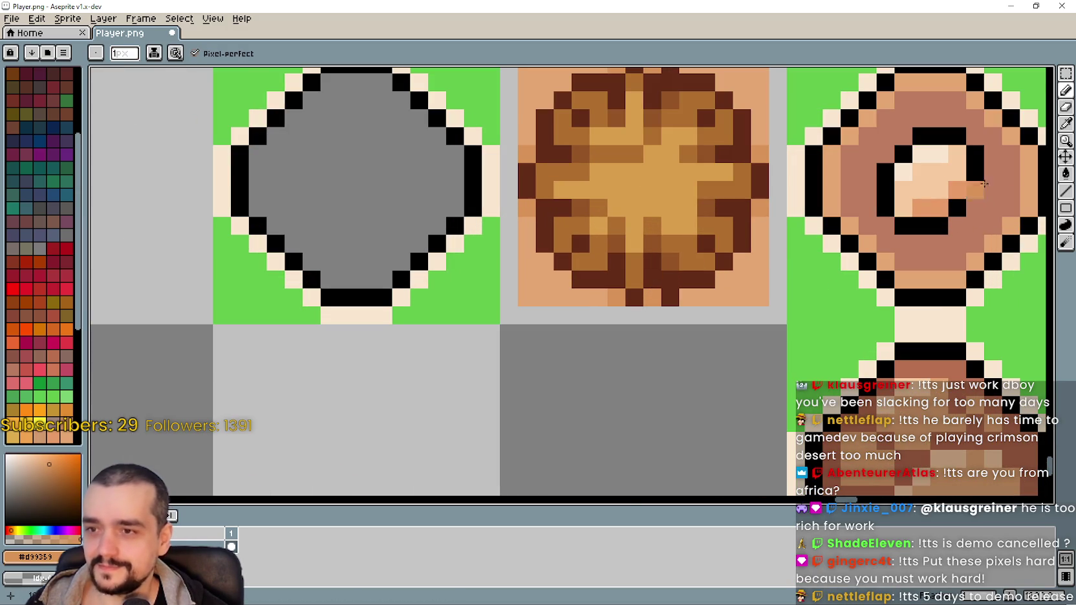
key("m")
scroll(598, 156, "down", 1)
Move the grey diamond frame one tile right onto the hay starburst, deselect, and switch to the browser
scroll(518, 129, "down", 1)
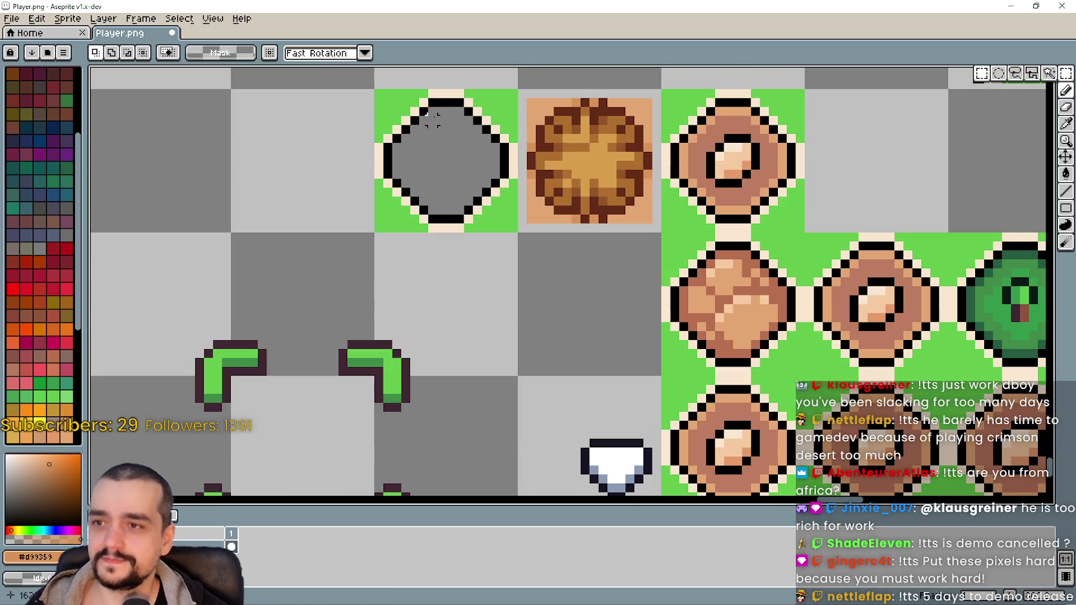
left_click_drag(371, 86, 520, 236)
left_click_drag(454, 169, 598, 169)
left_click(396, 173)
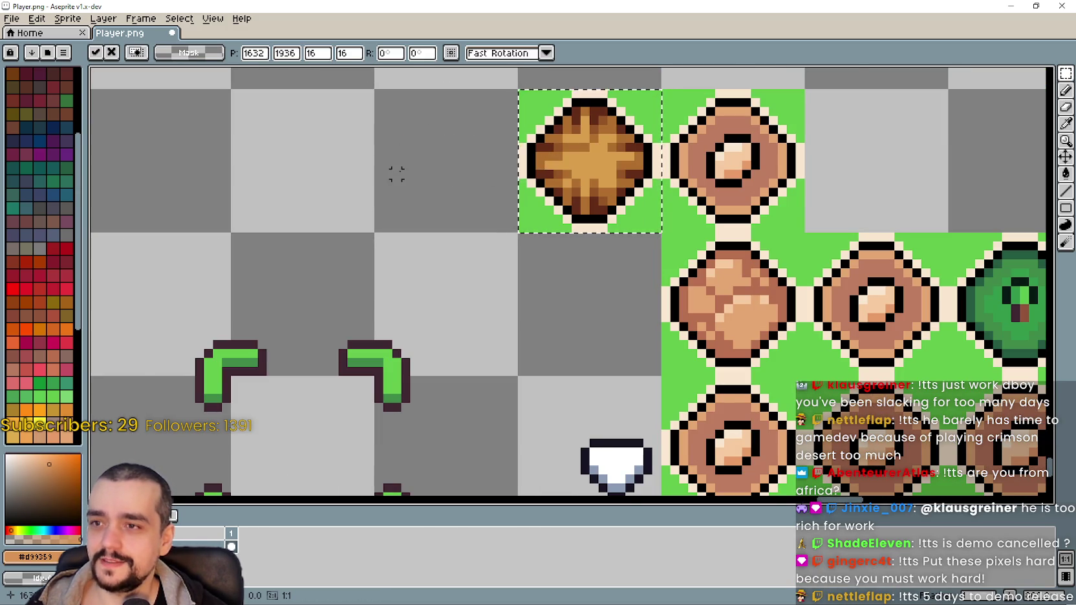
scroll(466, 181, "down", 2)
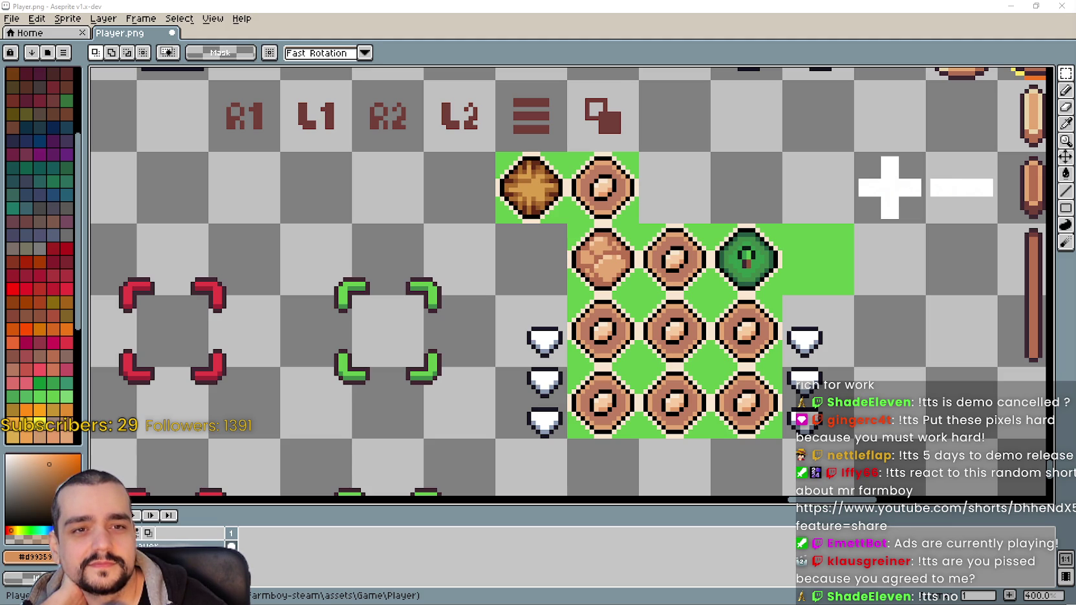
key("alt+Tab")
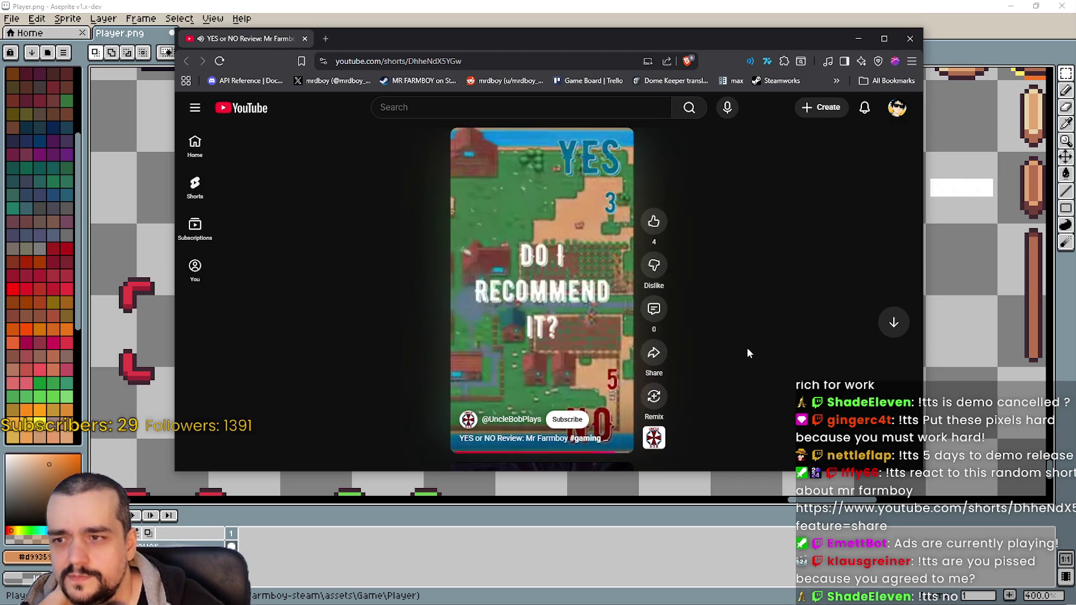
Close the browser window playing the YouTube Short to return to Aseprite
left_click(909, 38)
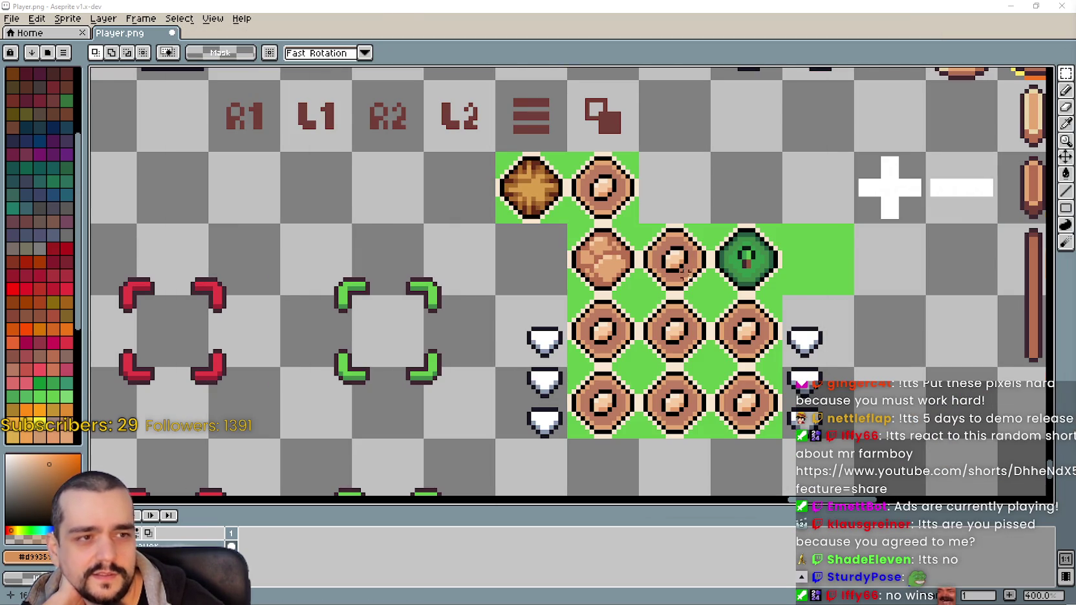
scroll(567, 230, "down", 1)
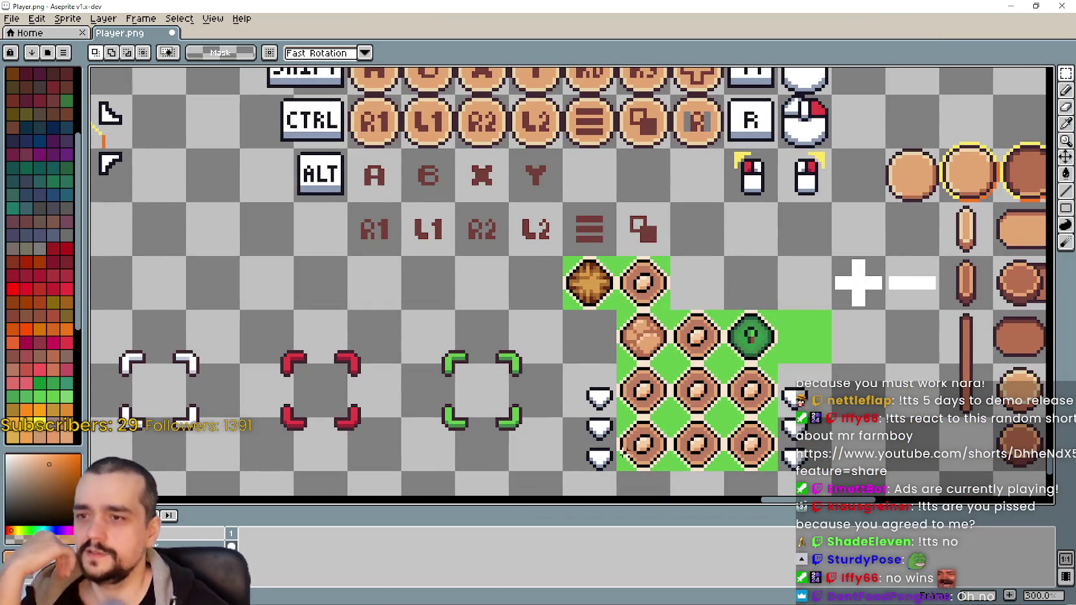
scroll(601, 345, "up", 3)
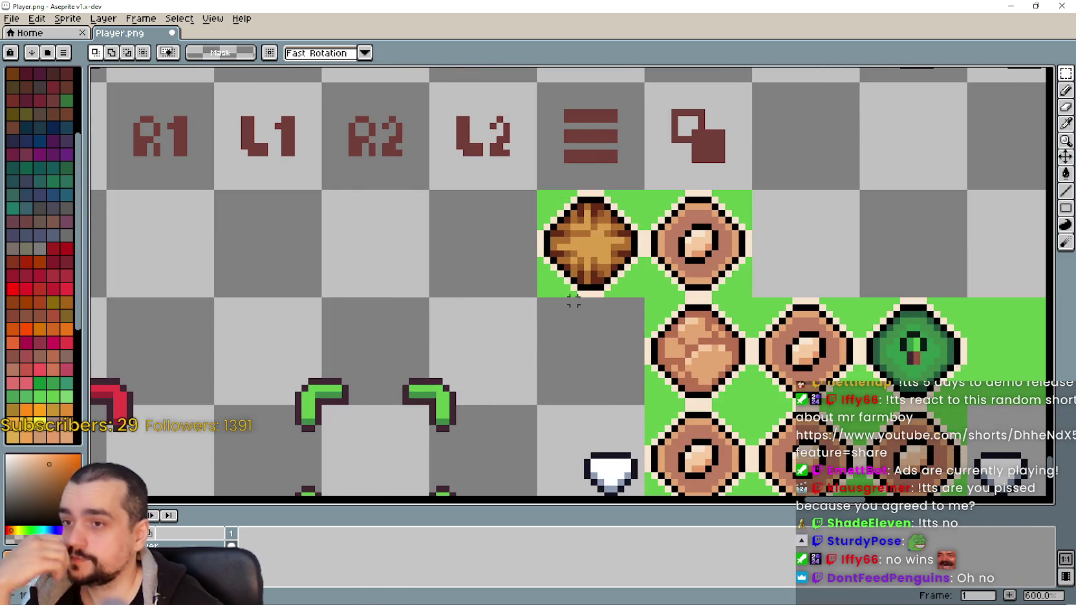
scroll(571, 300, "down", 2)
scroll(563, 279, "down", 3)
left_click_drag(562, 280, 629, 296)
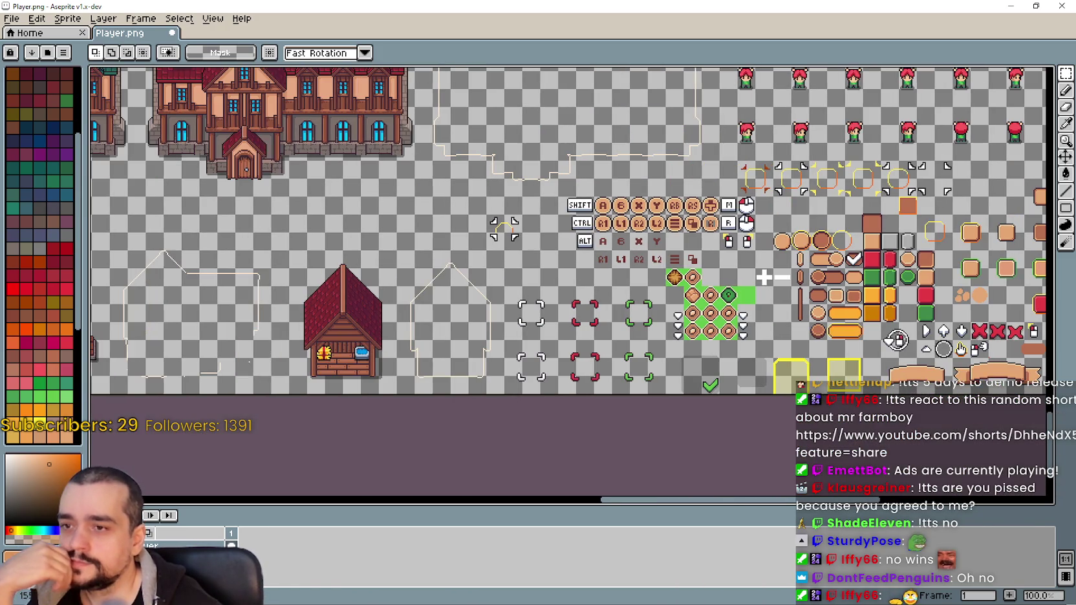
scroll(629, 296, "down", 1)
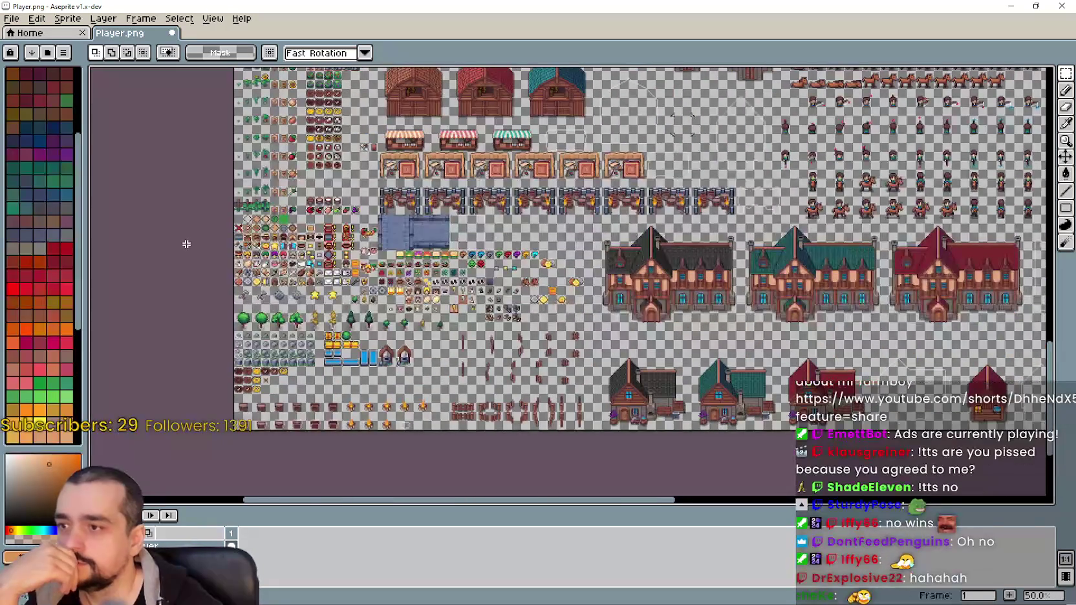
scroll(220, 219, "up", 2)
scroll(263, 203, "up", 1)
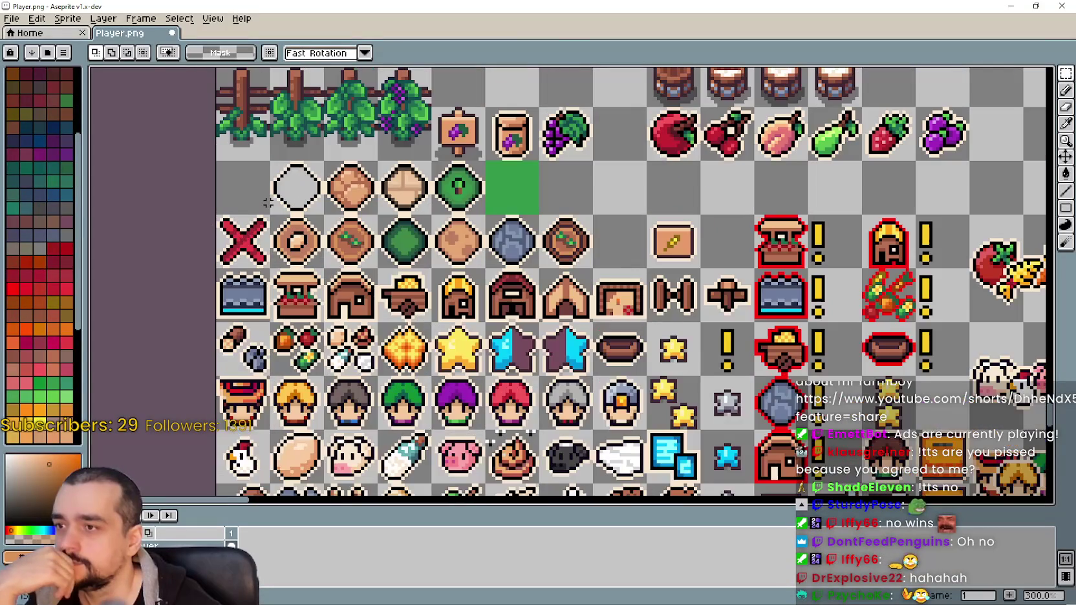
scroll(268, 203, "down", 1)
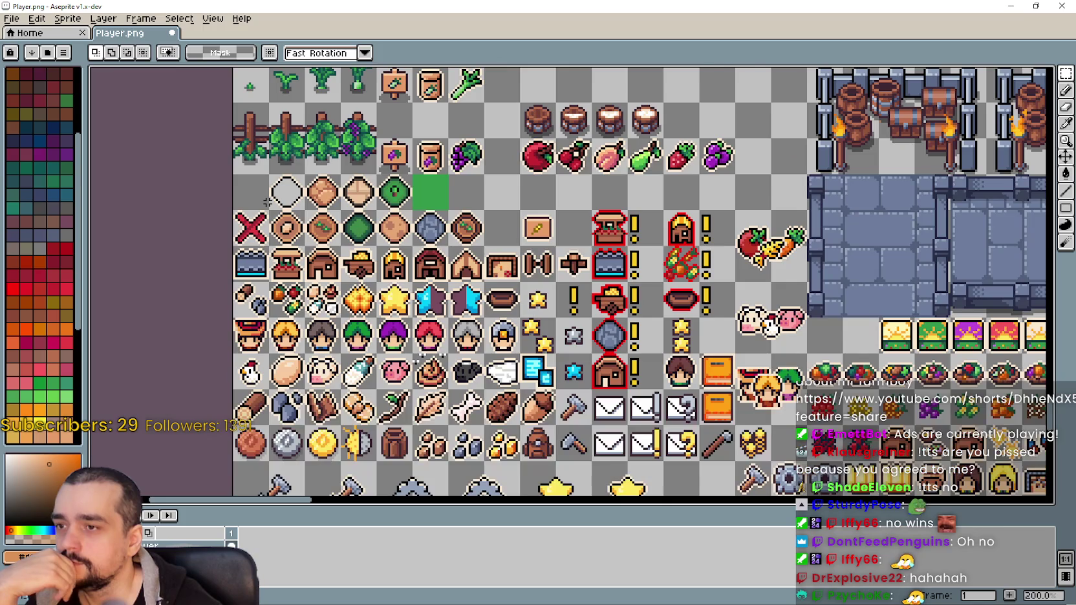
scroll(268, 203, "down", 2)
left_click_drag(870, 379, 392, 276)
Copy the hay icon over the ring tiles below it, including the third row's middle and right rings
scroll(614, 277, "up", 2)
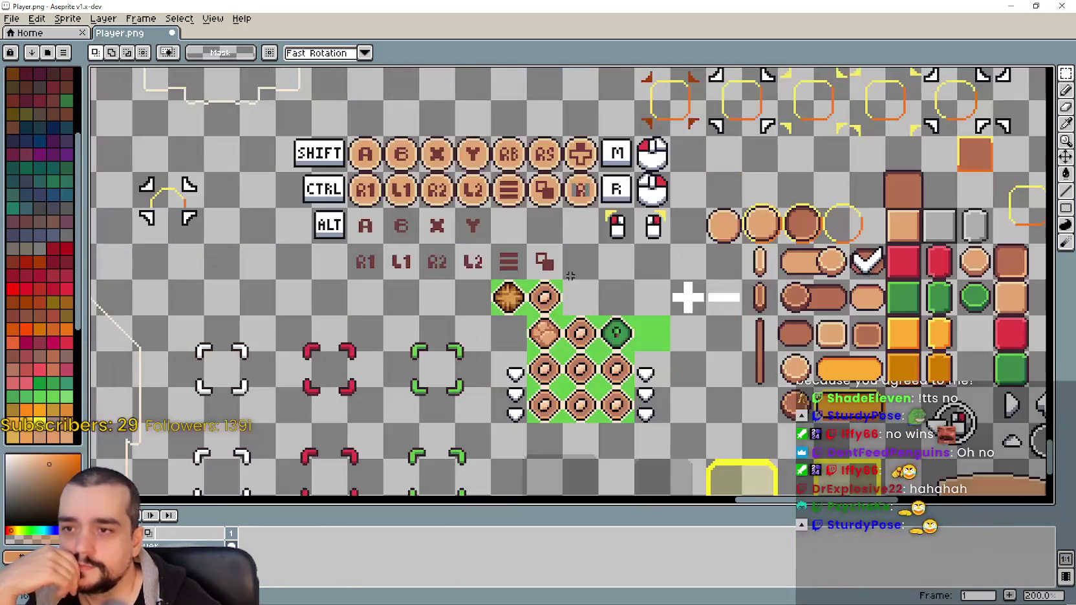
scroll(479, 289, "up", 2)
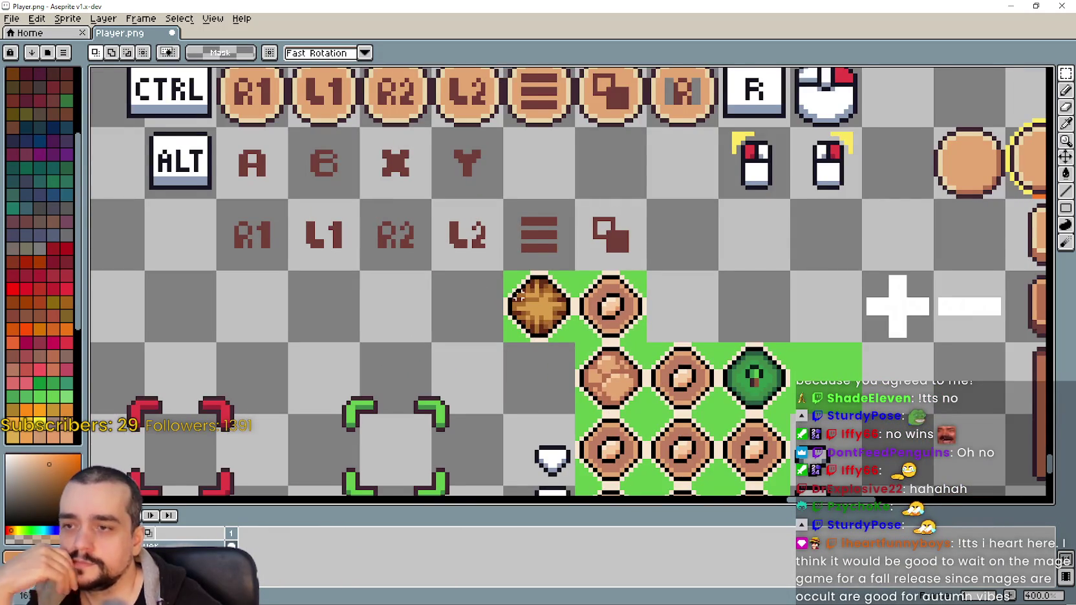
left_click_drag(515, 294, 767, 94)
left_click_drag(595, 254, 464, 211)
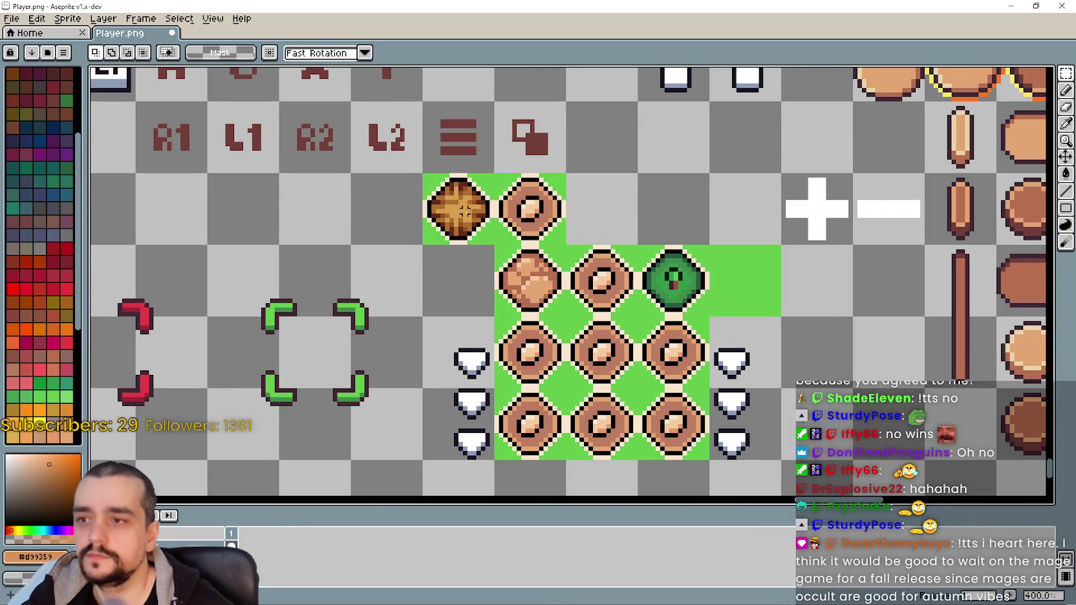
left_click_drag(638, 353, 542, 254)
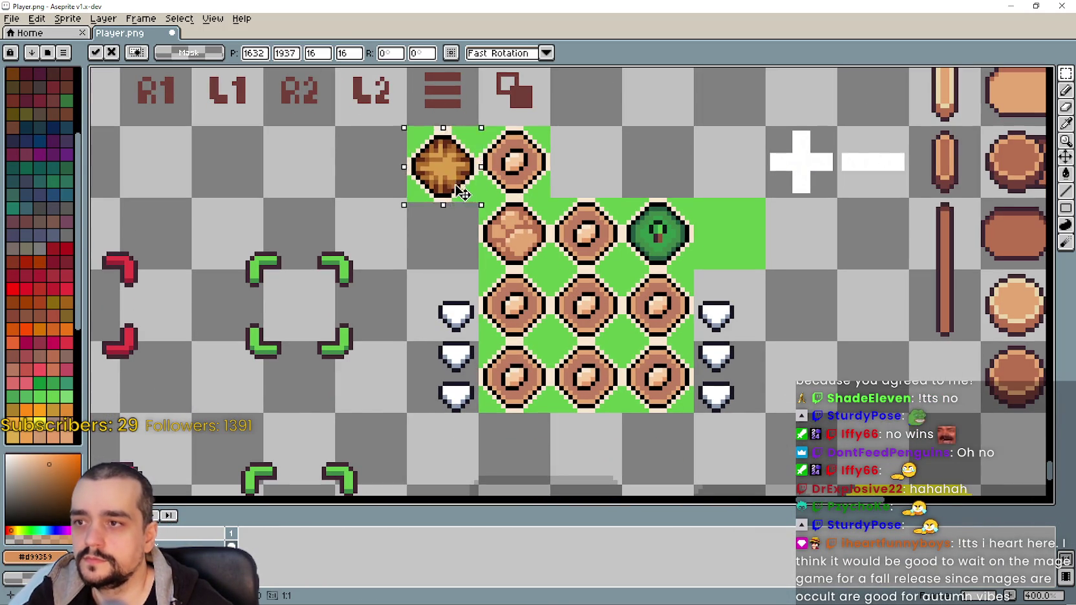
mouse_move(462, 192)
left_mouse_down()
mouse_move(605, 258)
mouse_move(600, 206)
mouse_move(499, 247)
left_mouse_up()
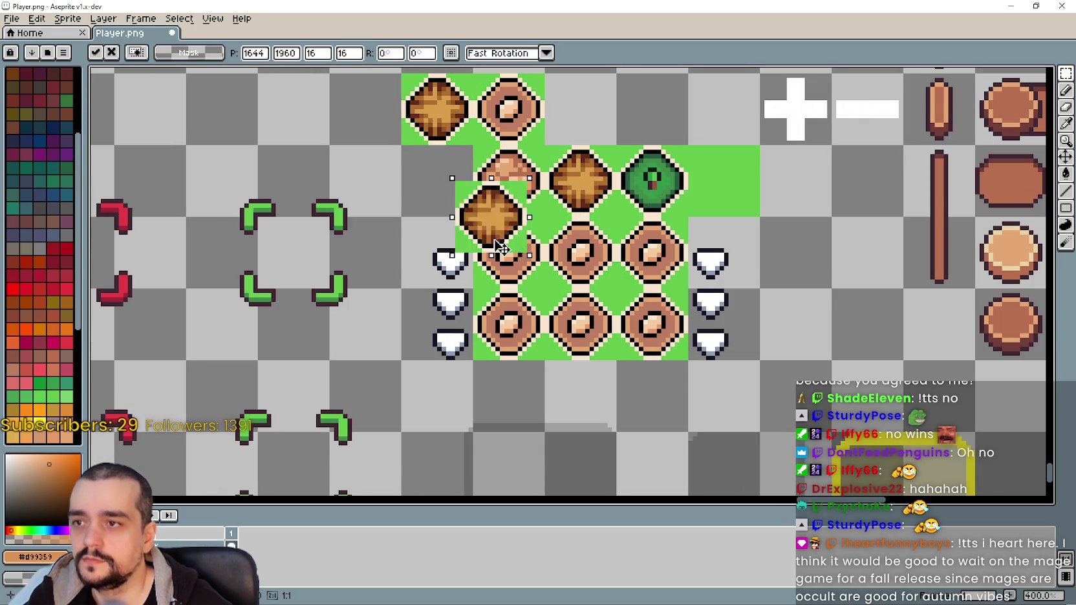
left_click_drag(452, 131, 605, 292)
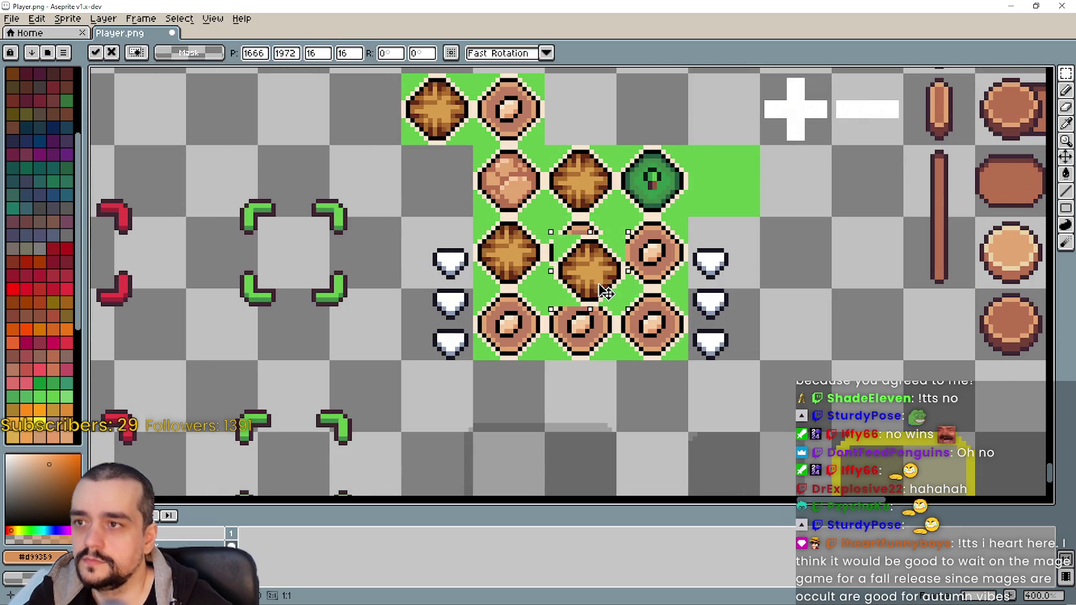
left_click_drag(454, 132, 665, 266)
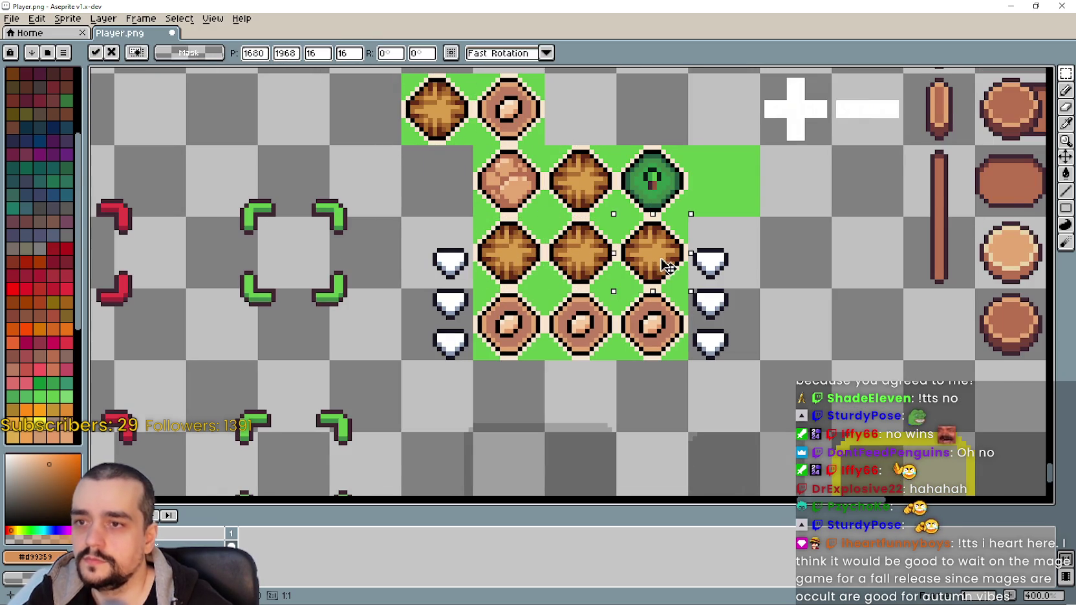
Cover the bottom row's left, middle and right rings with hay copies and commit
left_click_drag(437, 115, 509, 353)
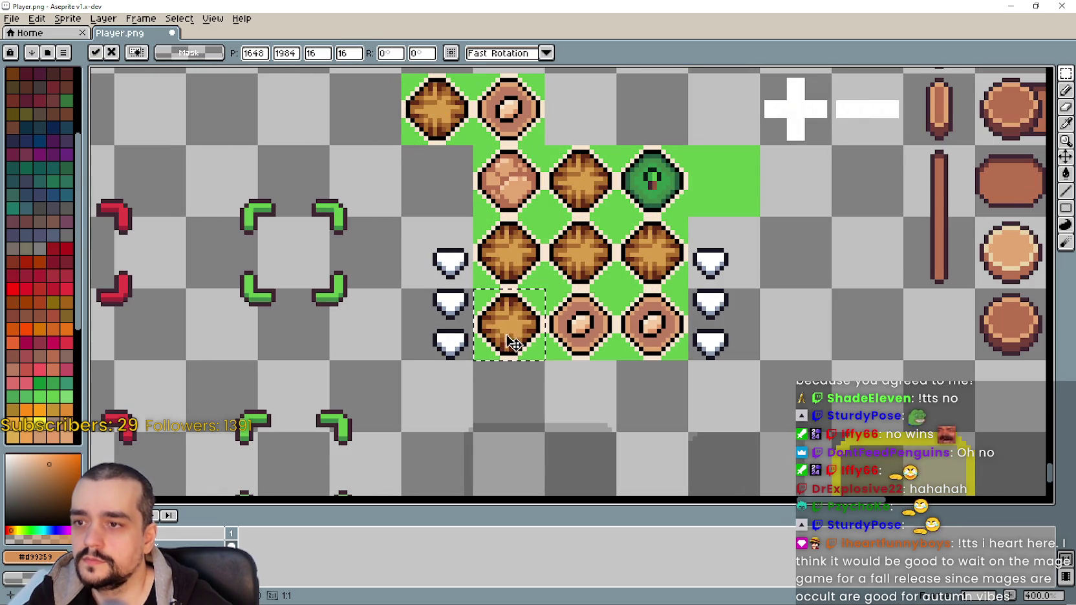
left_click_drag(466, 145, 517, 244)
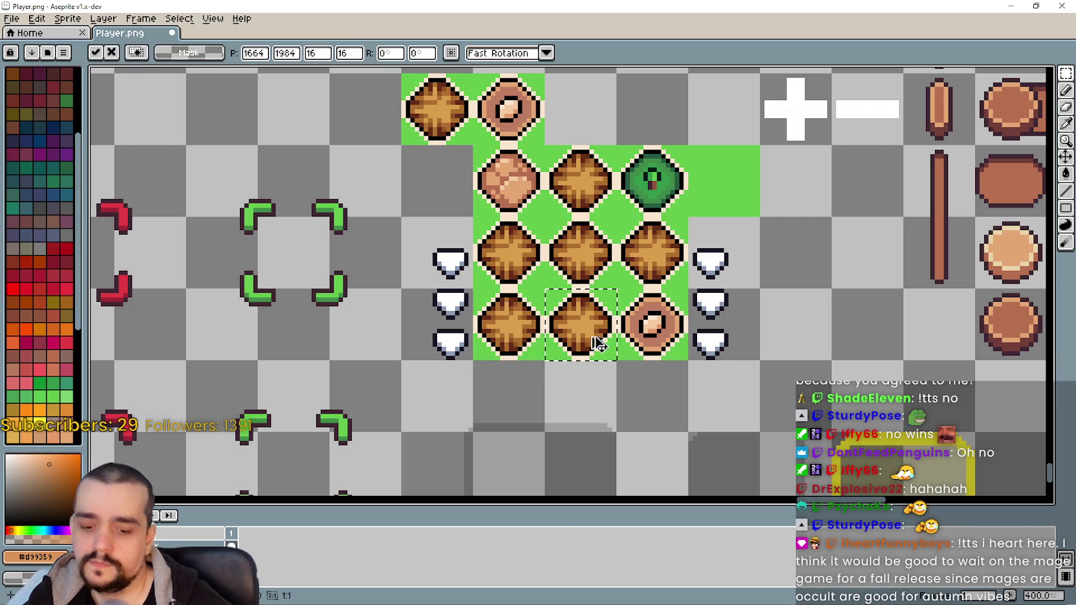
left_click_drag(625, 337, 653, 332)
scroll(695, 341, "down", 1)
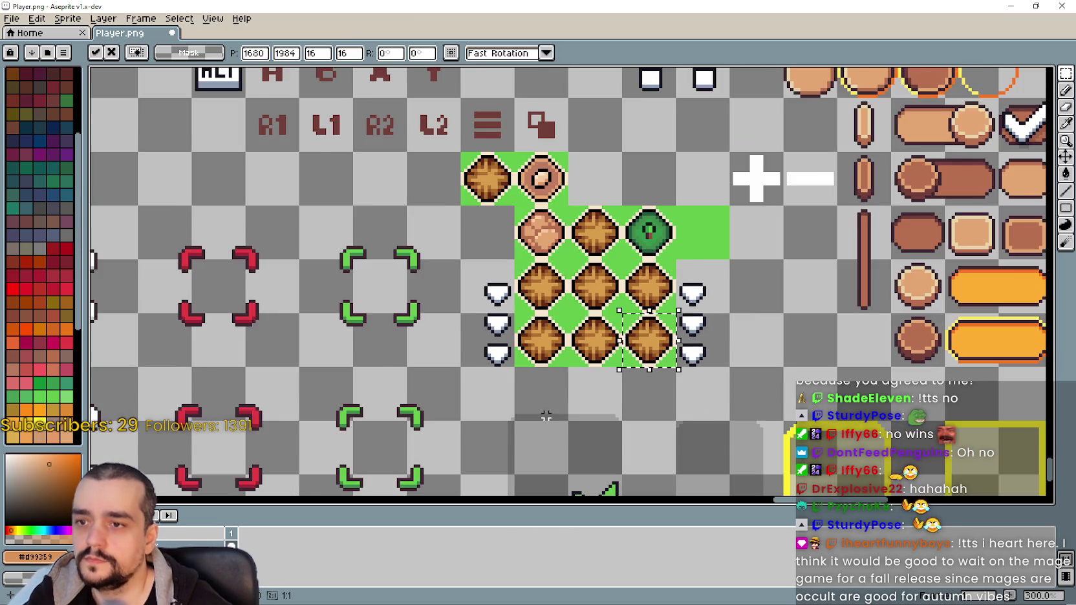
key("Return")
scroll(614, 317, "down", 1)
scroll(549, 290, "down", 2)
scroll(505, 276, "down", 1)
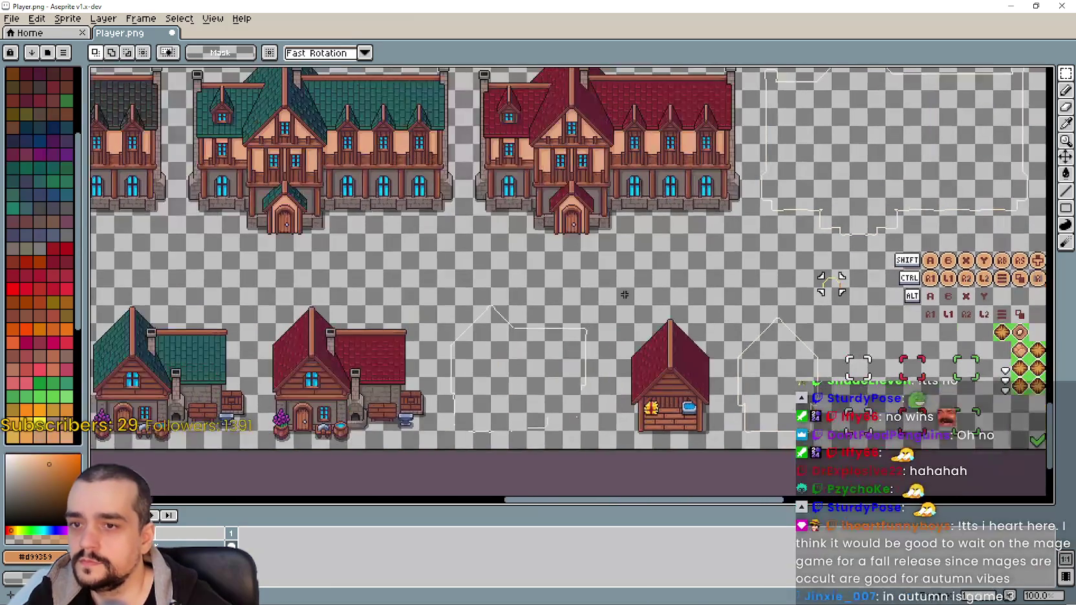
Paste a hay tile copy beside the red X among the UI icons, replacing the wooden ring
scroll(644, 323, "up", 3)
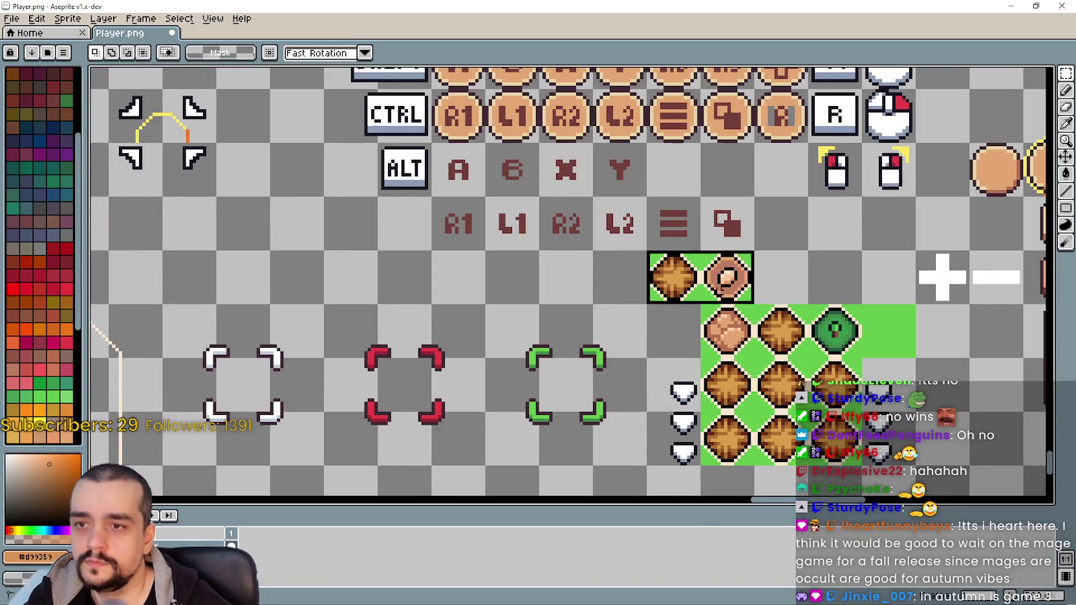
scroll(706, 309, "down", 2)
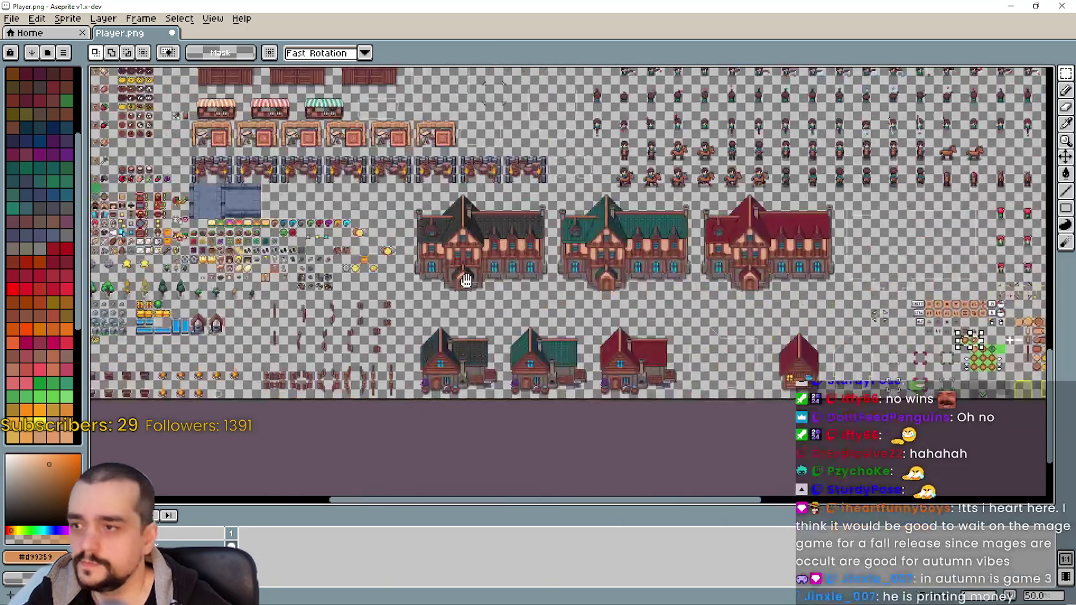
scroll(321, 272, "up", 2)
scroll(322, 273, "up", 1)
scroll(322, 273, "up", 1)
scroll(367, 182, "up", 1)
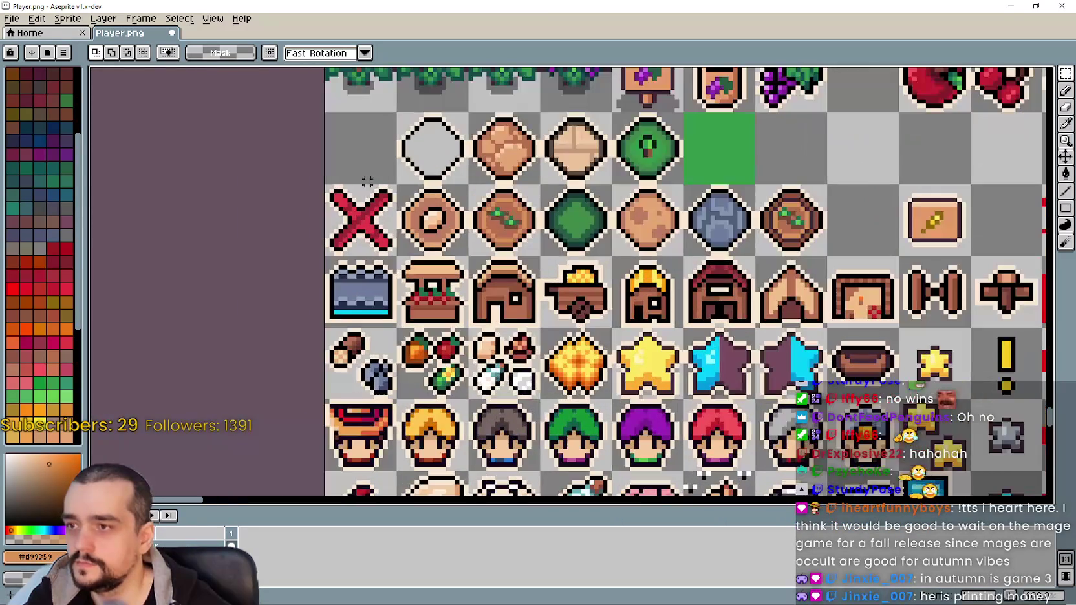
key("ctrl+v")
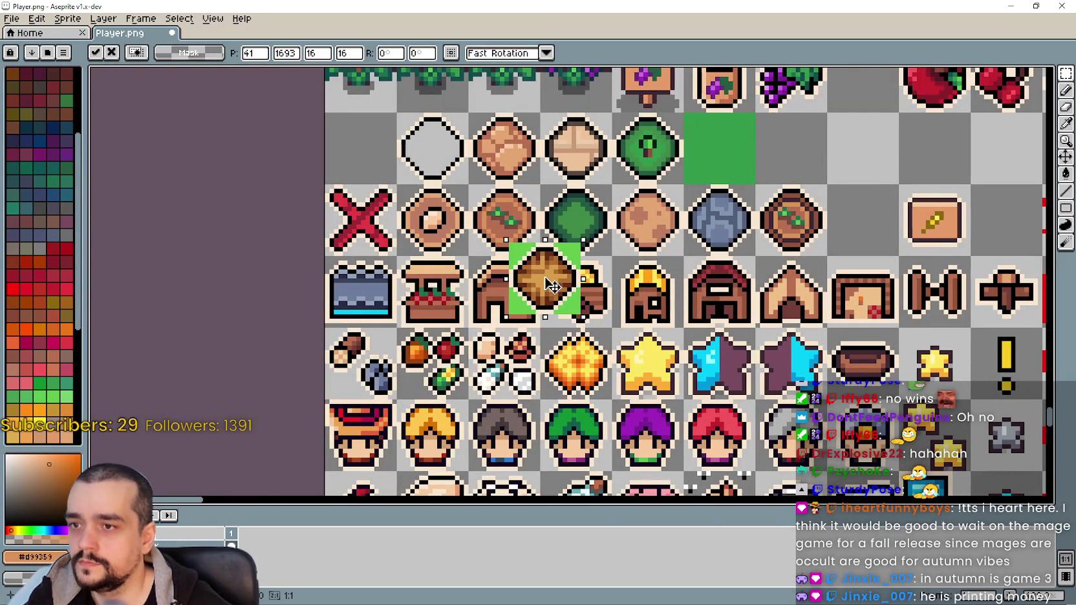
key("ctrl+z")
scroll(534, 283, "up", 1)
scroll(582, 310, "up", 1)
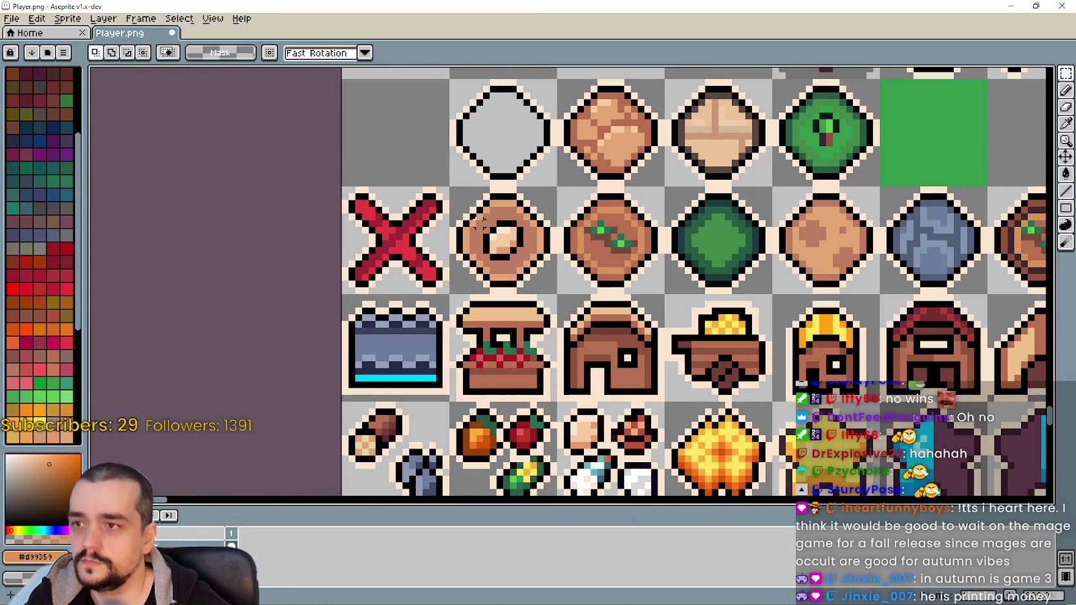
key("ctrl+v")
left_click_drag(572, 290, 493, 240)
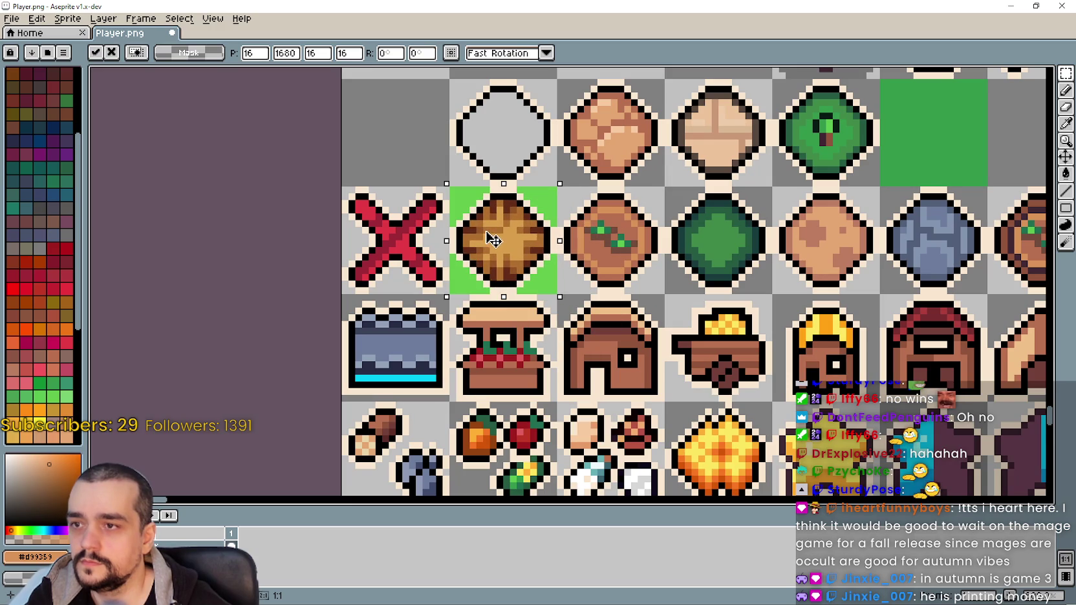
left_click(1065, 173)
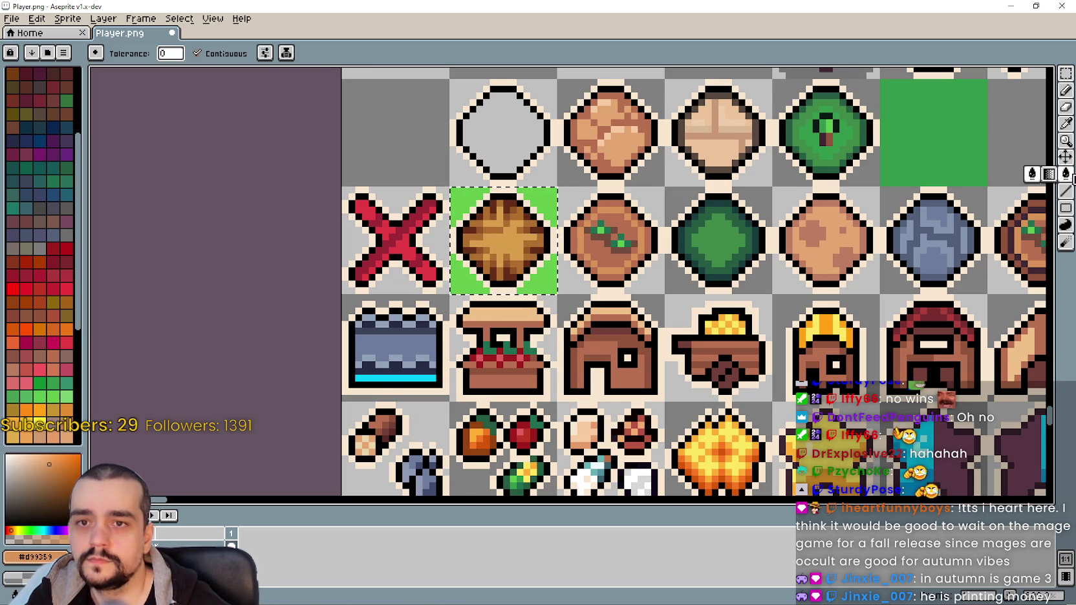
Switch to the Paint Bucket and save Player.png with the new hay icon
key("plus")
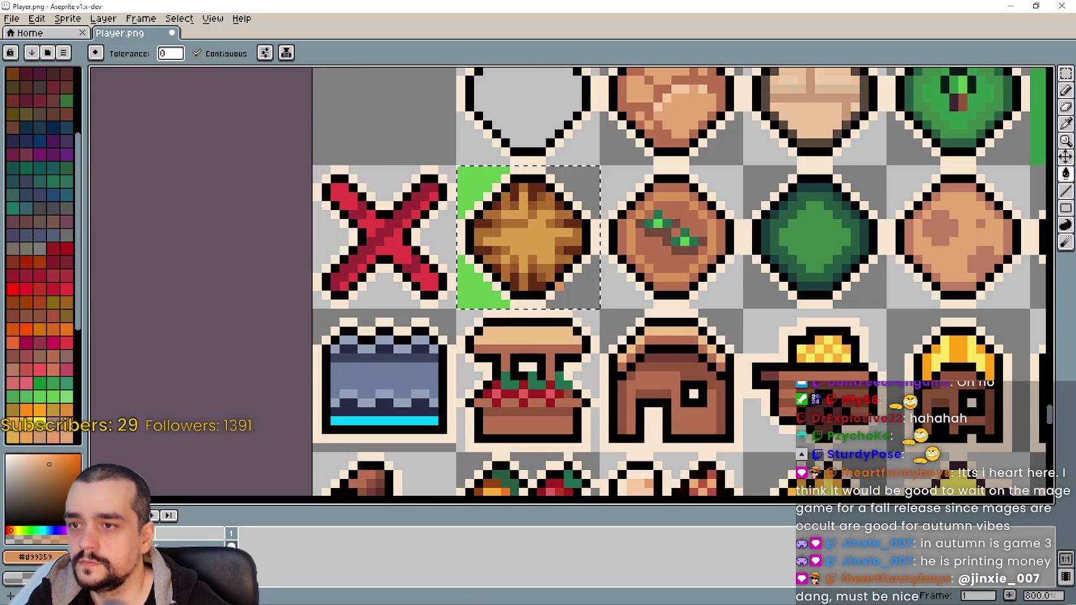
scroll(452, 215, "down", 2)
scroll(451, 216, "down", 3)
scroll(719, 282, "up", 1)
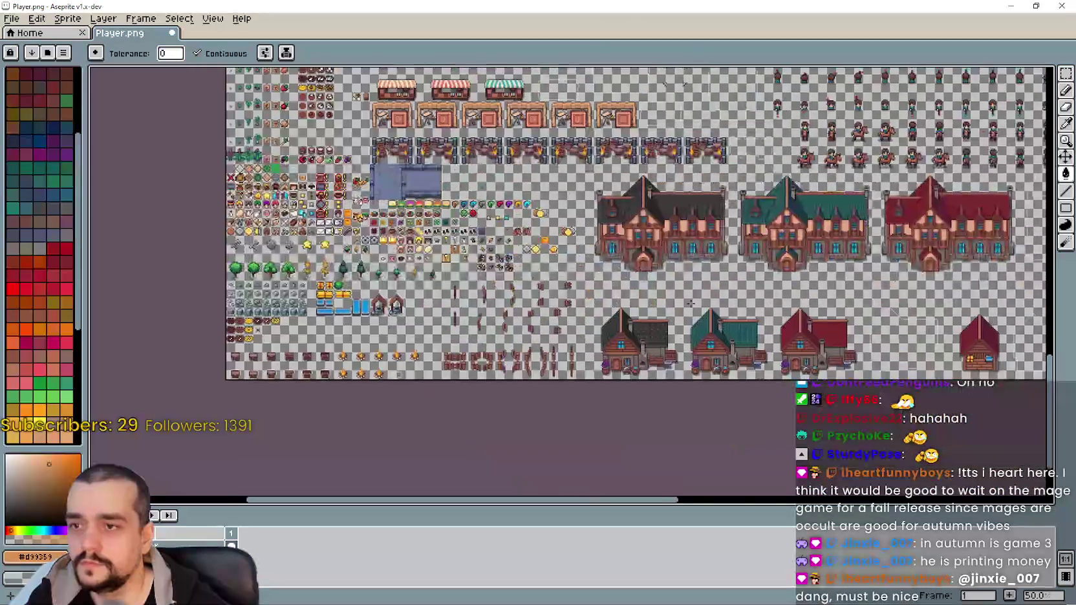
scroll(720, 282, "up", 2)
scroll(582, 278, "right", 5)
key("ctrl+s")
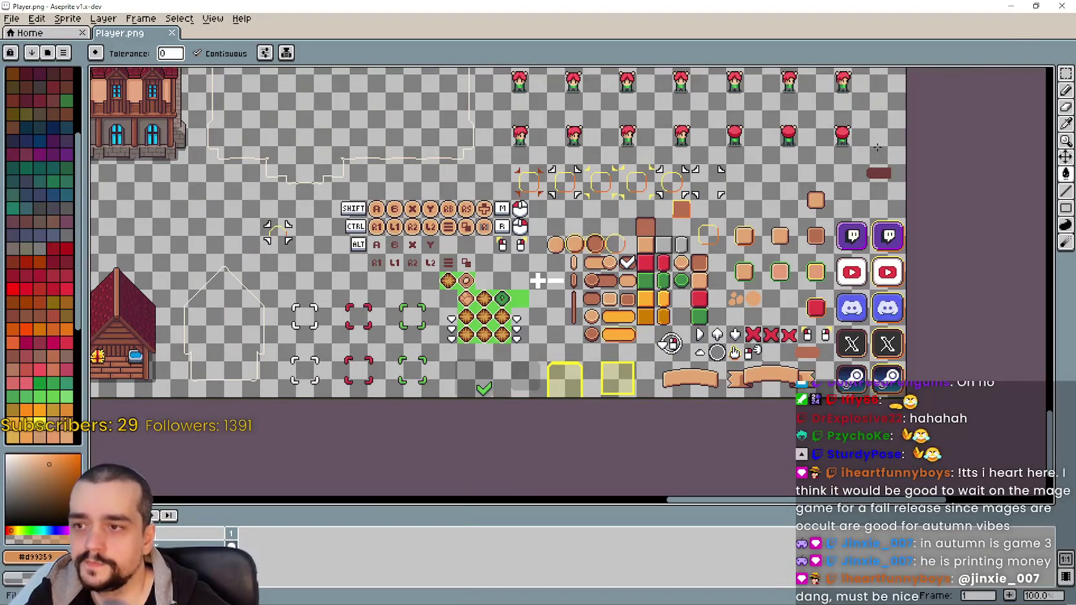
Close Aseprite, run the game, open the Crafting menu and walk toward the chicken pen
left_click(1006, 6)
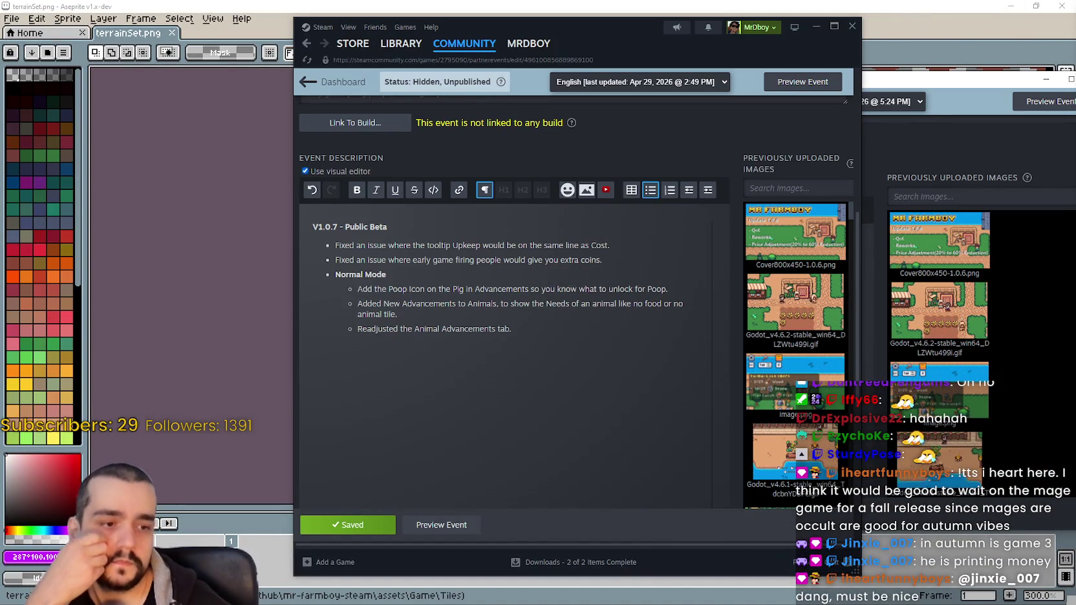
key("alt+Tab")
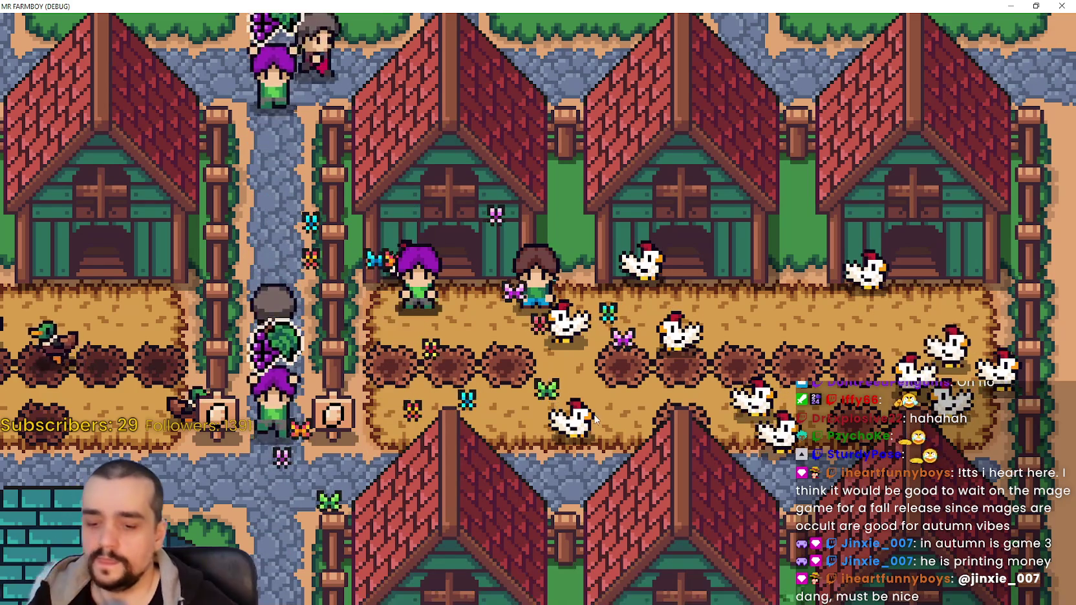
key("Tab")
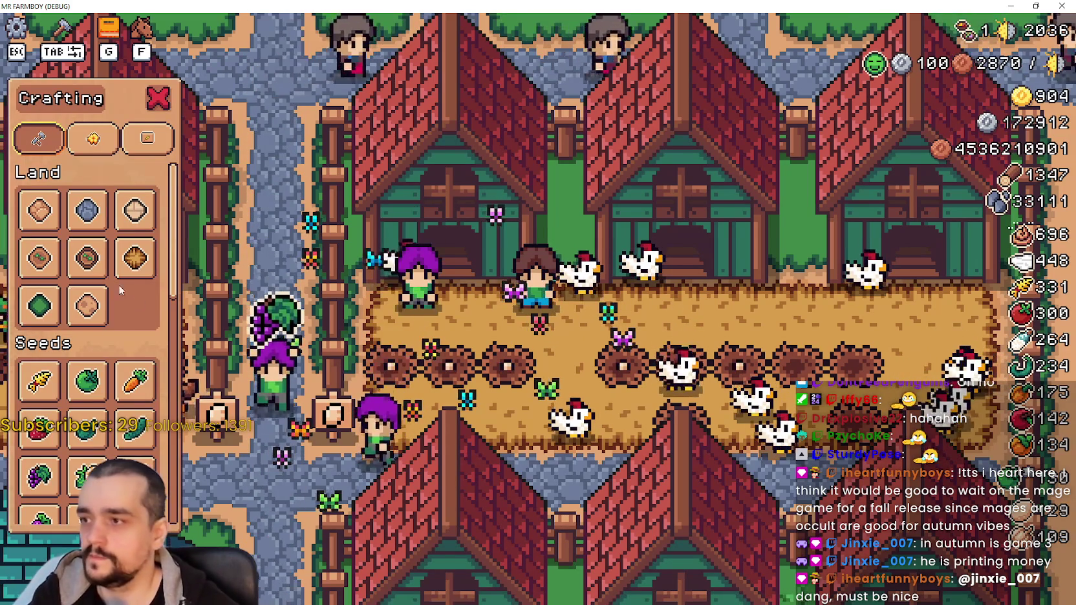
key("d")
key("s")
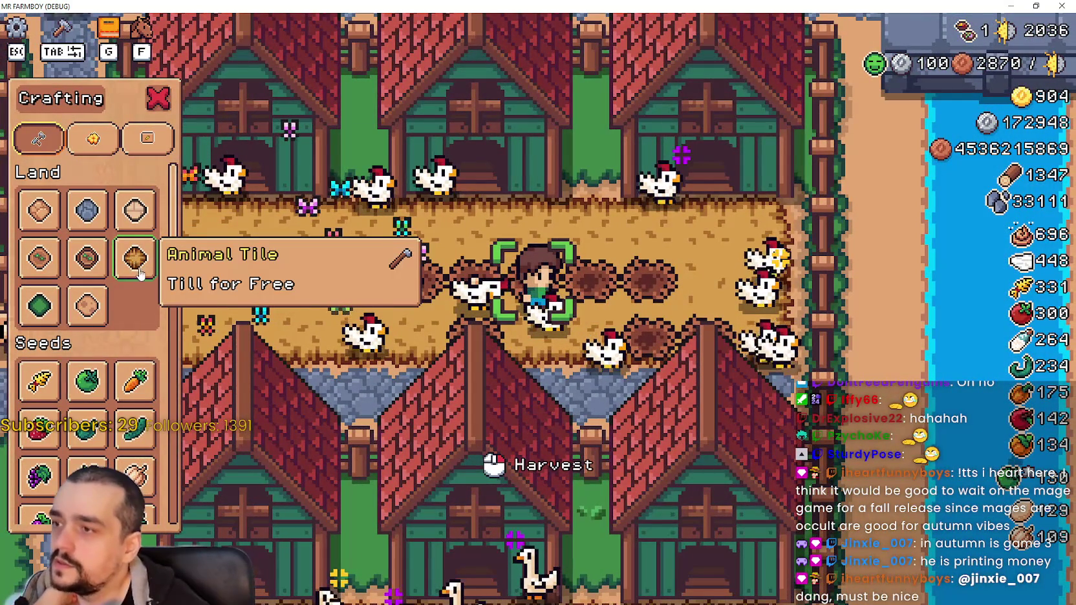
mouse_move(135, 258)
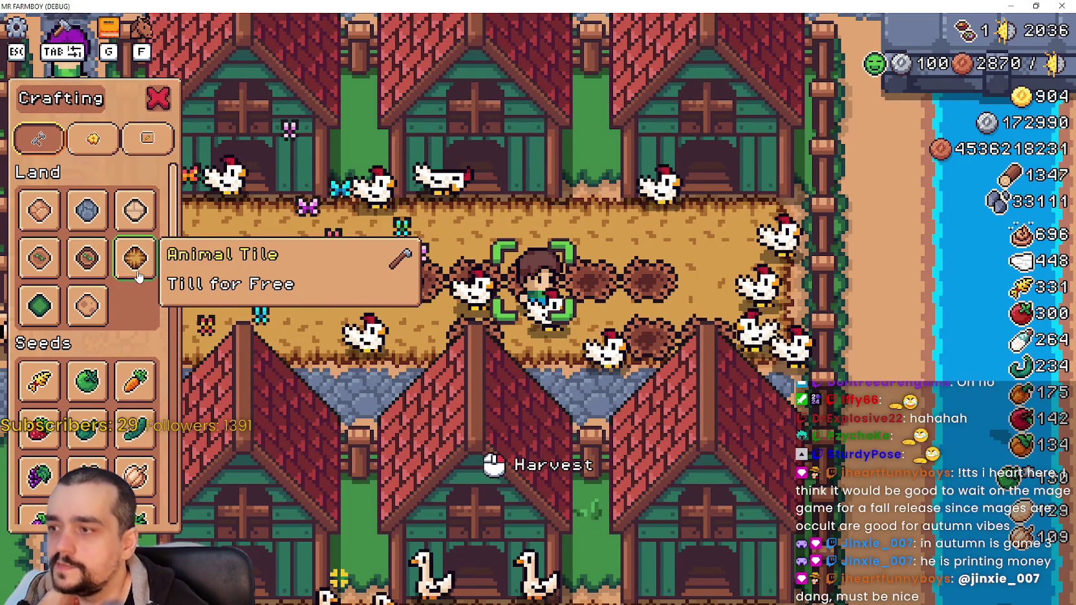
Pick the Animal Tile and lay a patch of it beside the chicken coop
left_click(134, 275)
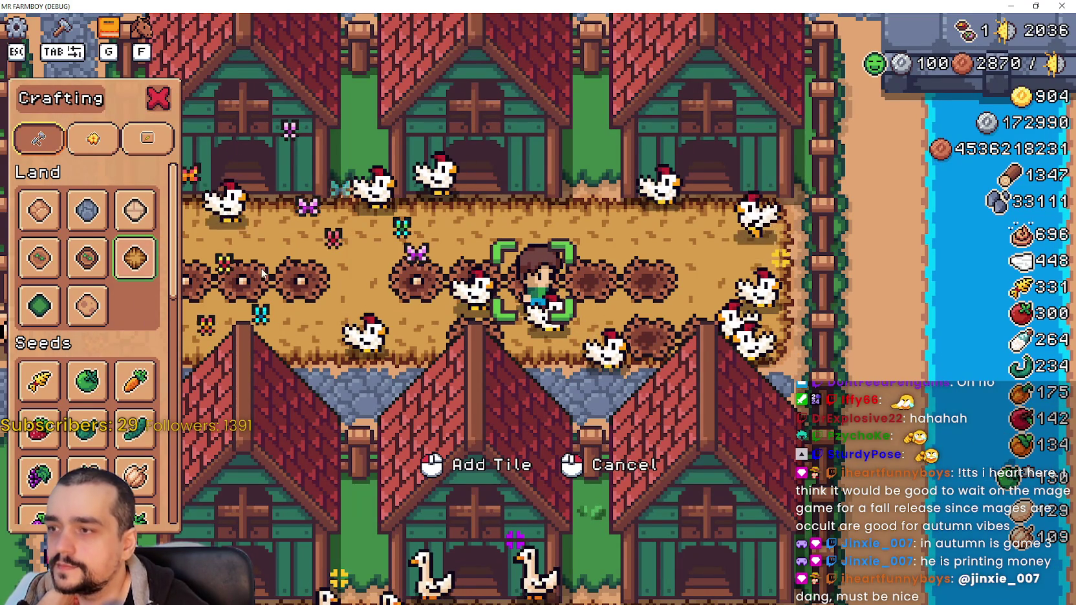
key("a")
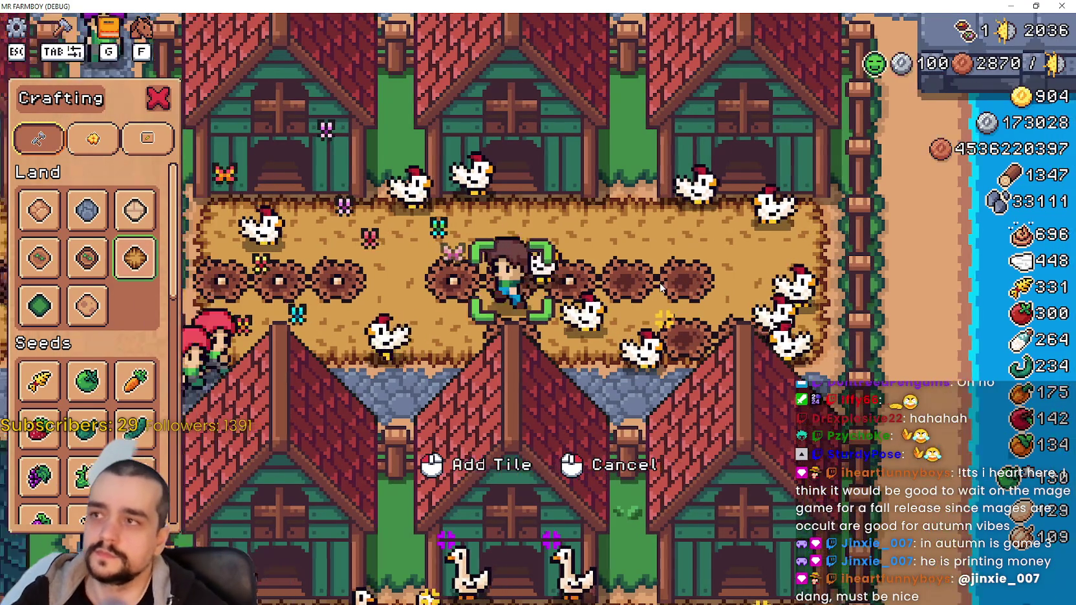
key("w")
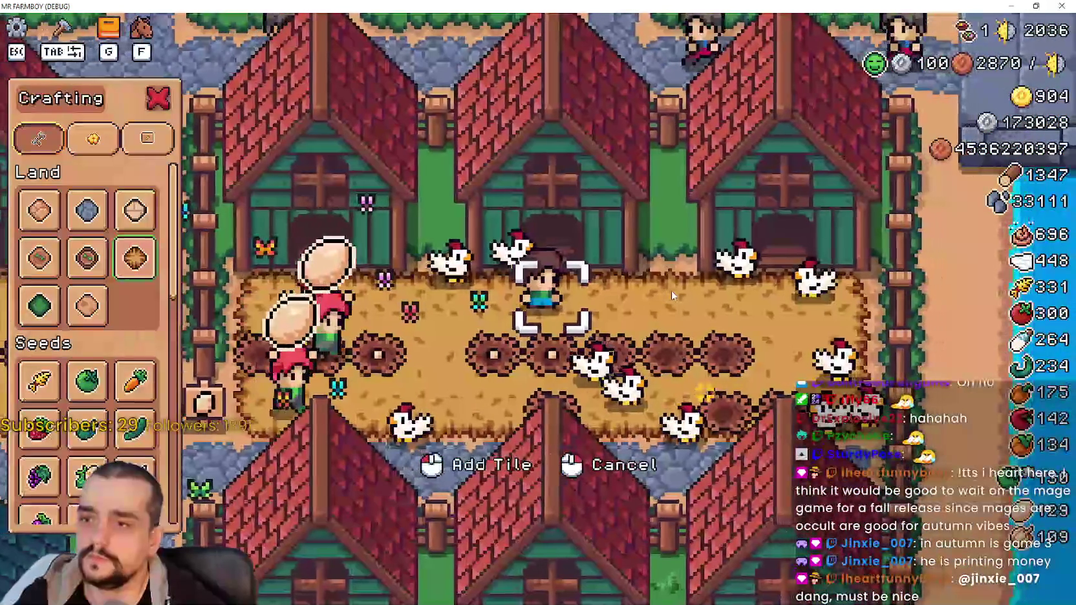
left_click(672, 294)
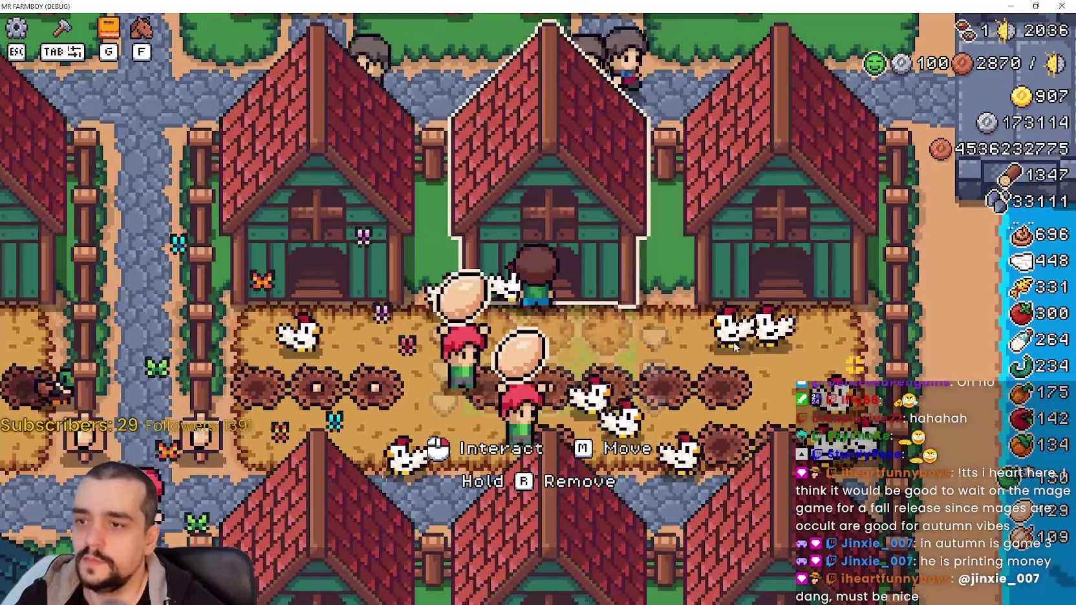
key("d")
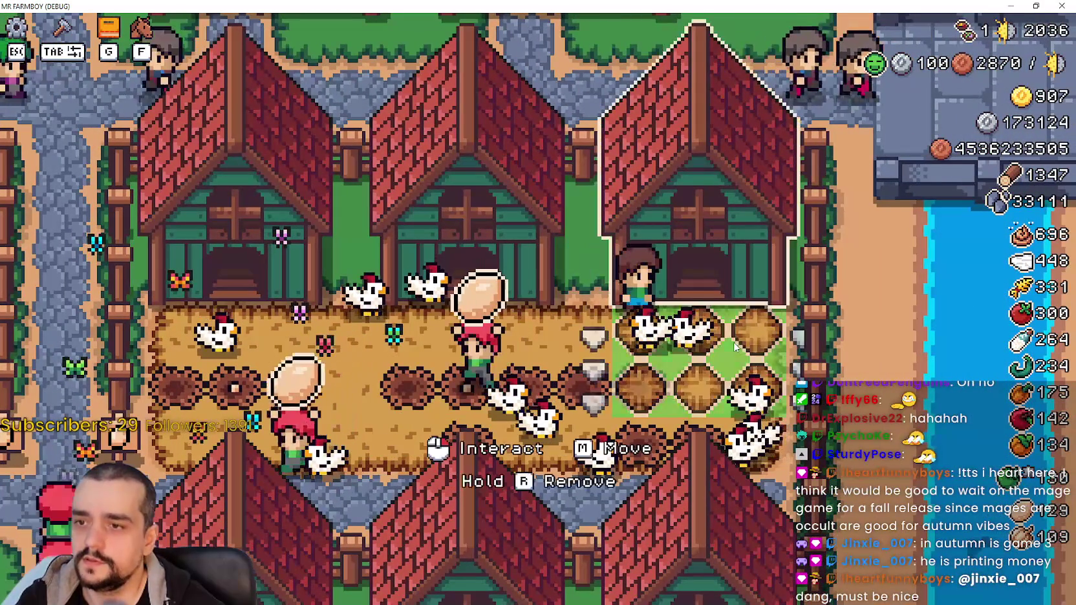
key("a")
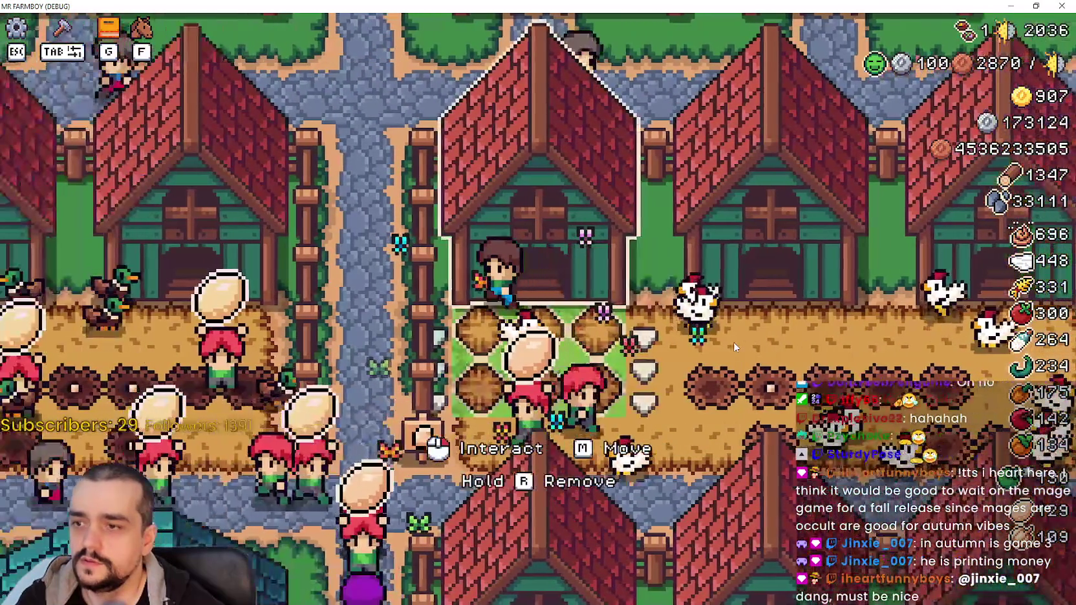
Walk the farmer past the other coops and into the duck pen
key("s")
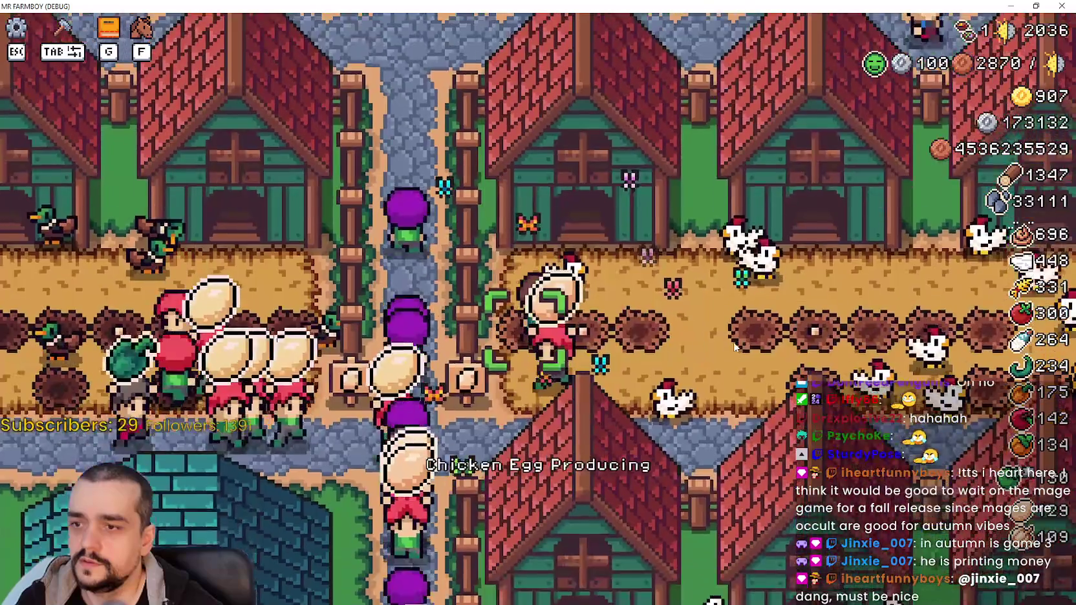
key("a")
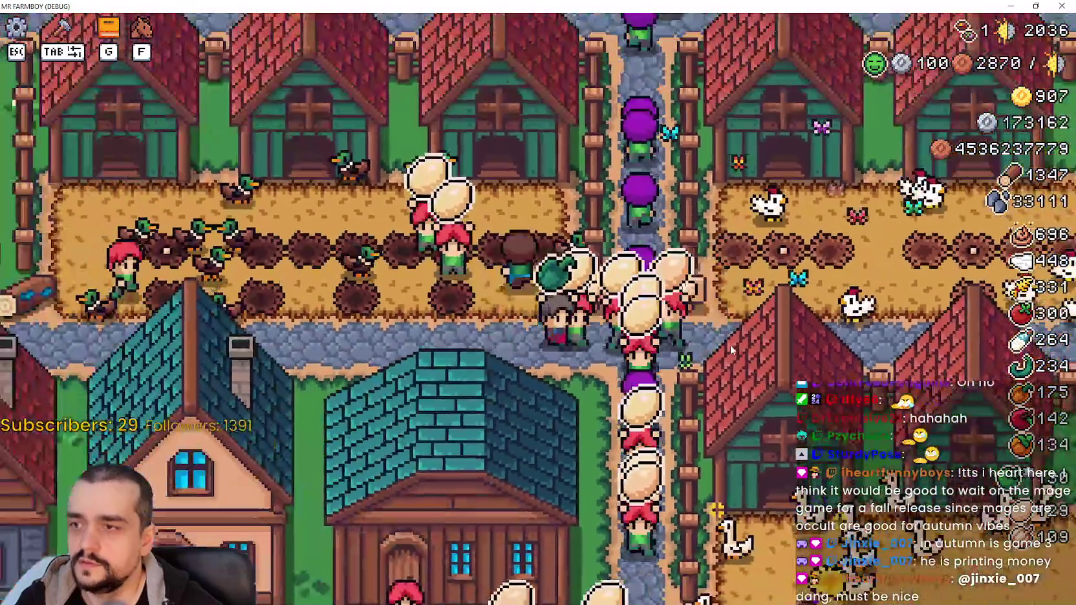
key("w")
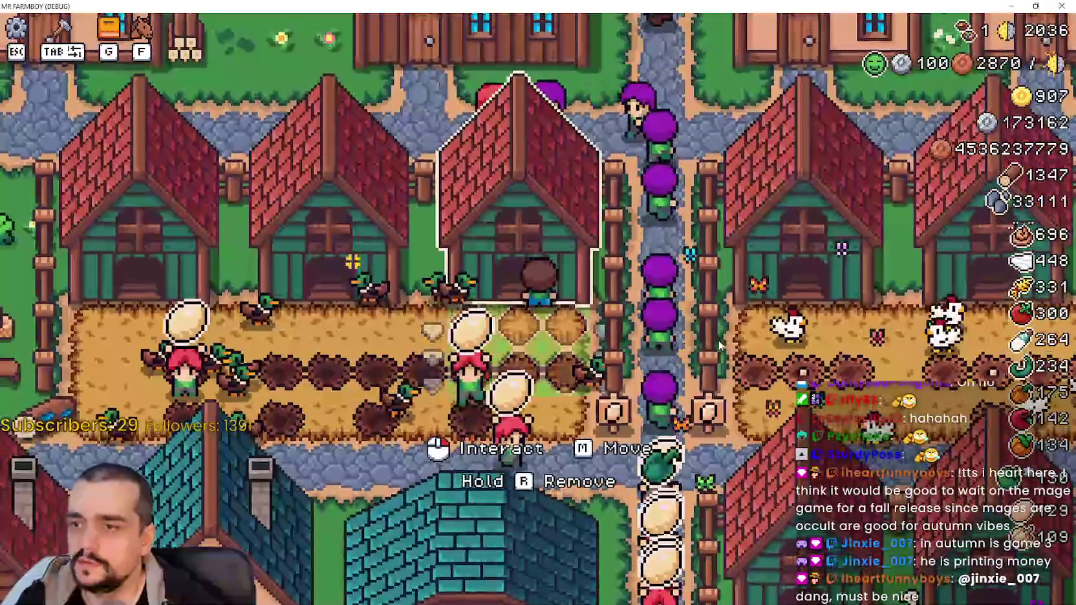
key("a")
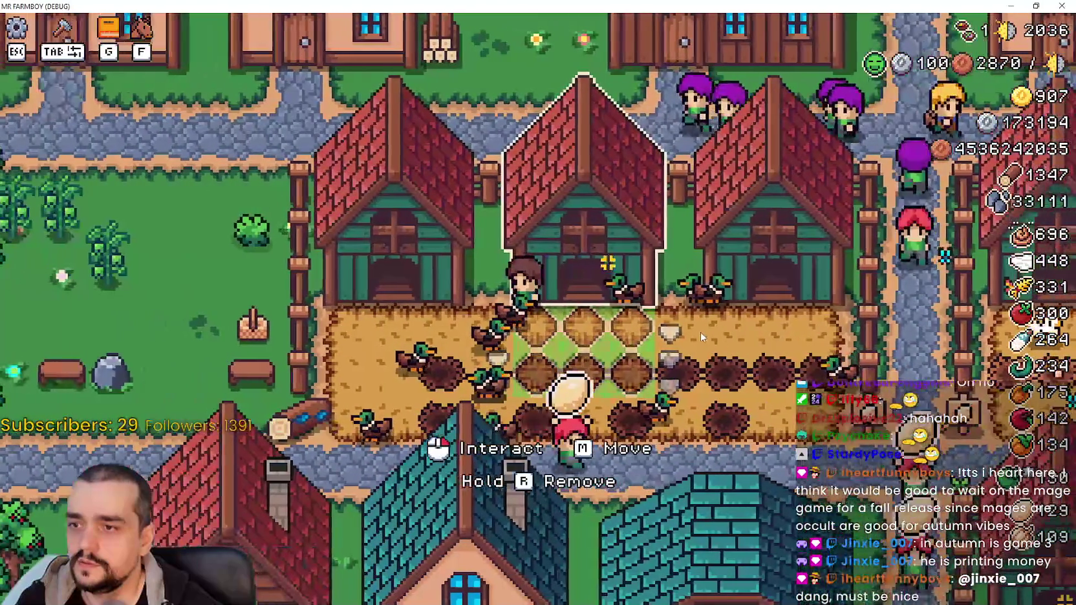
key("a")
key("s")
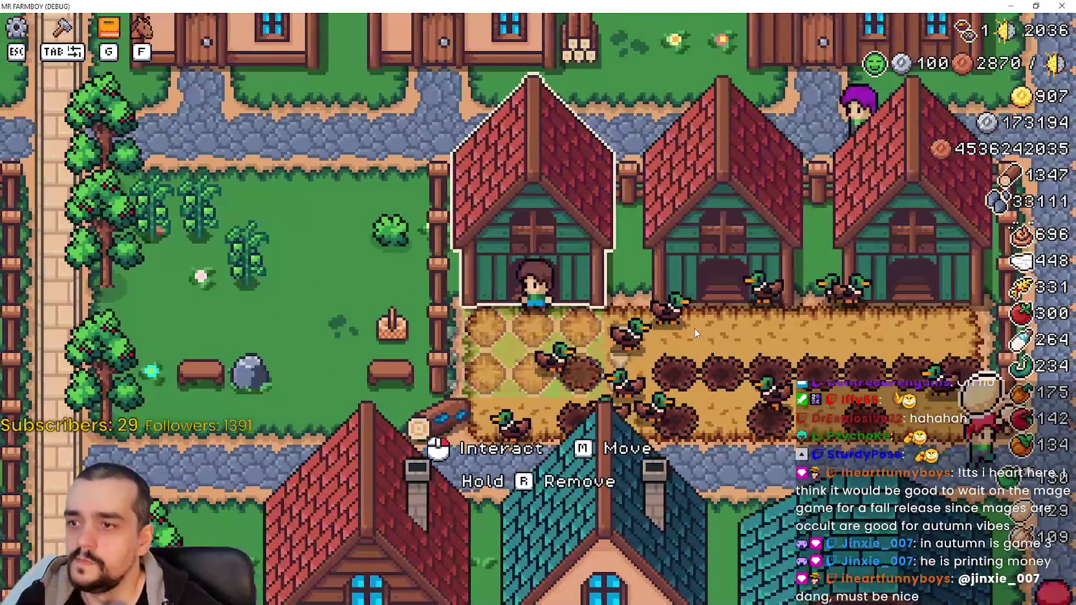
key("d")
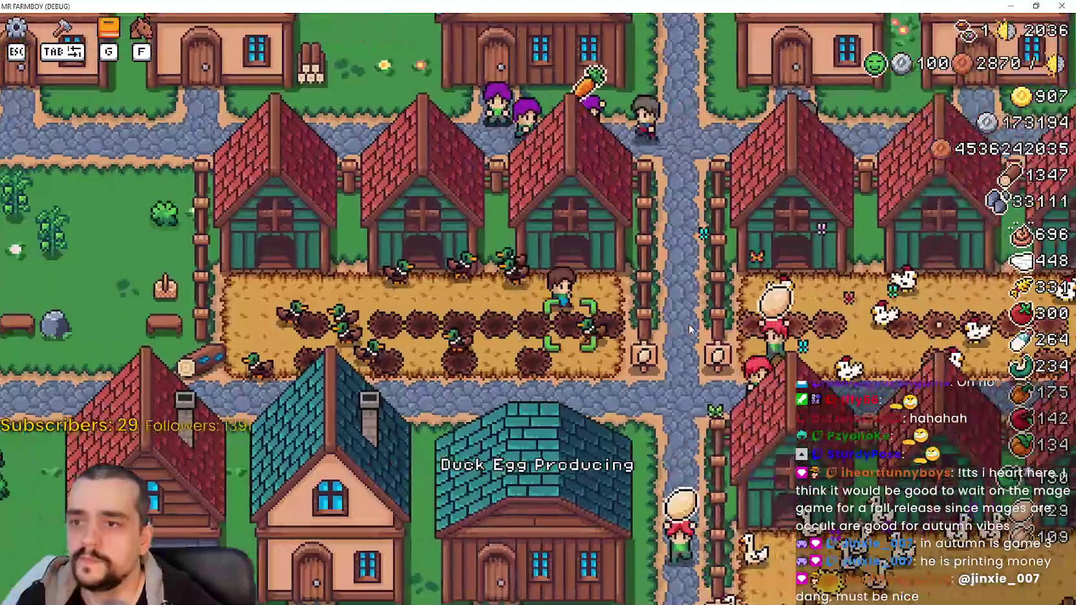
Walk back through the chicken pen and open Advancements to check the Animal Tile icon
key("w")
key("s")
key("d")
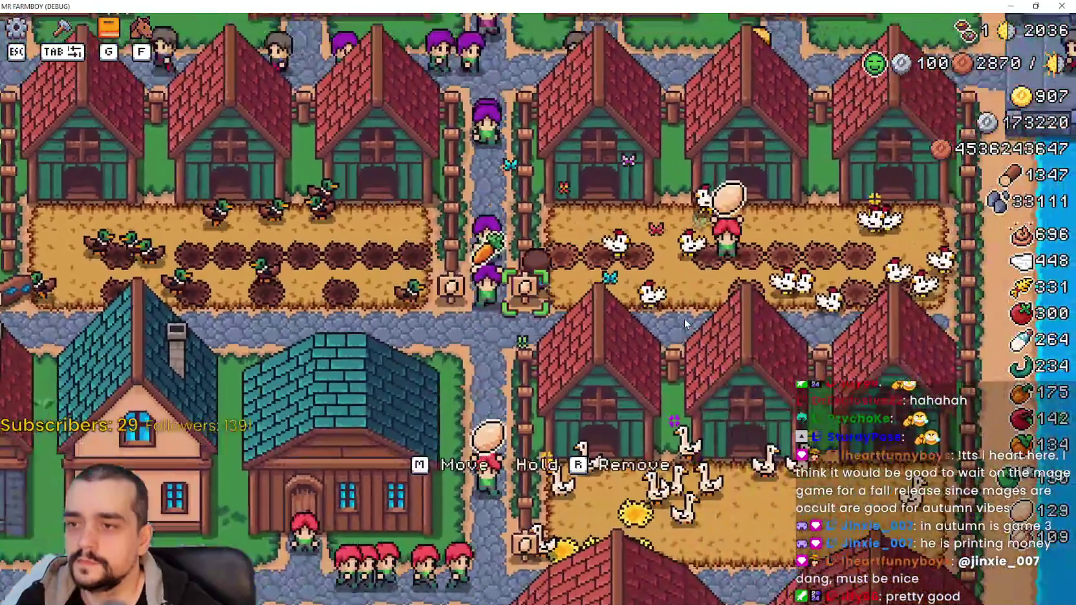
key("a")
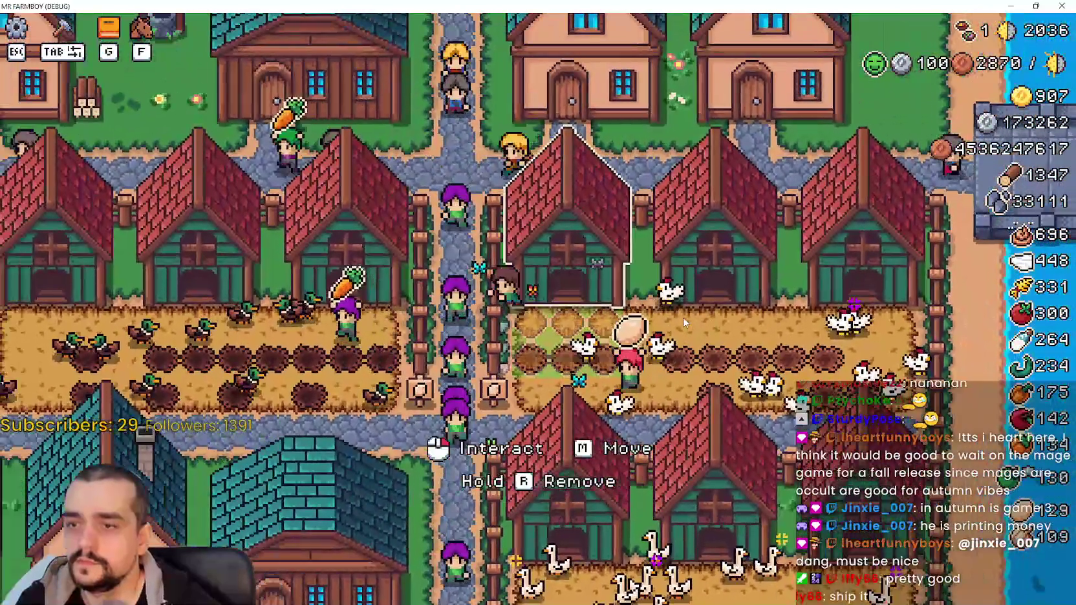
key("w")
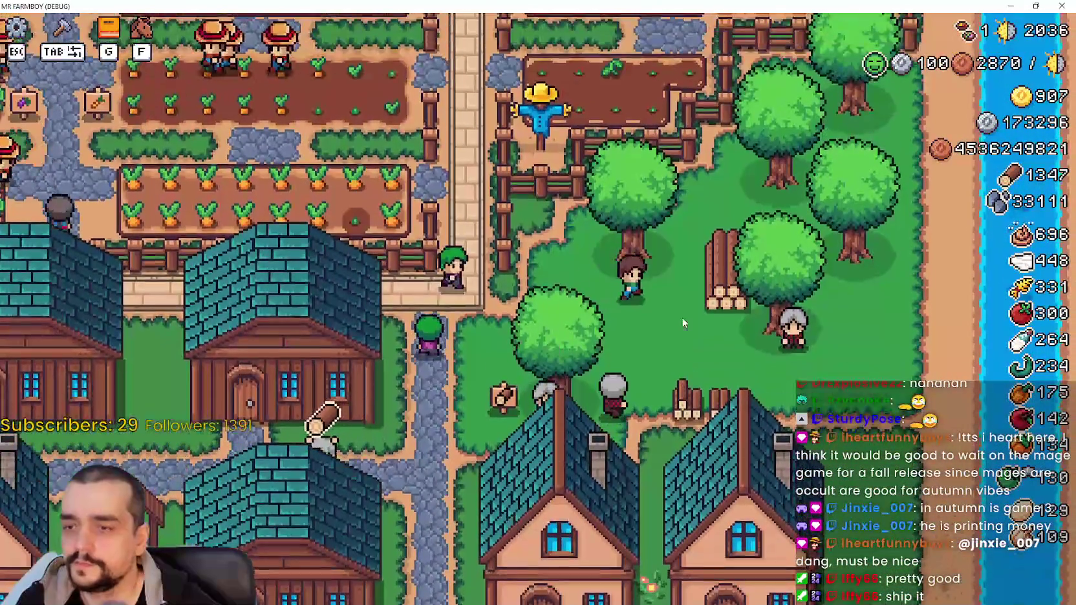
key("g")
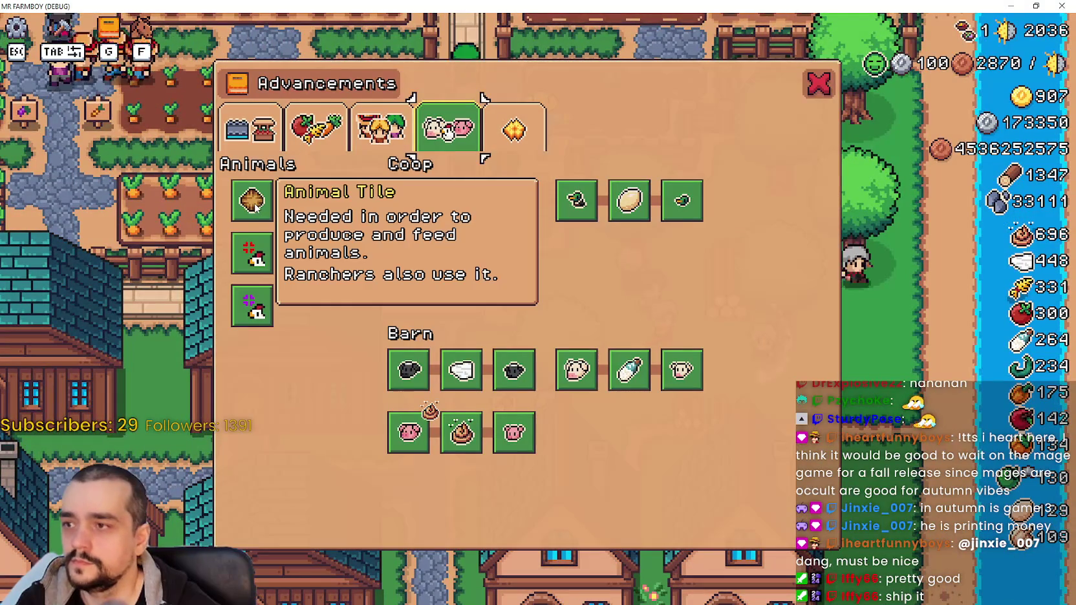